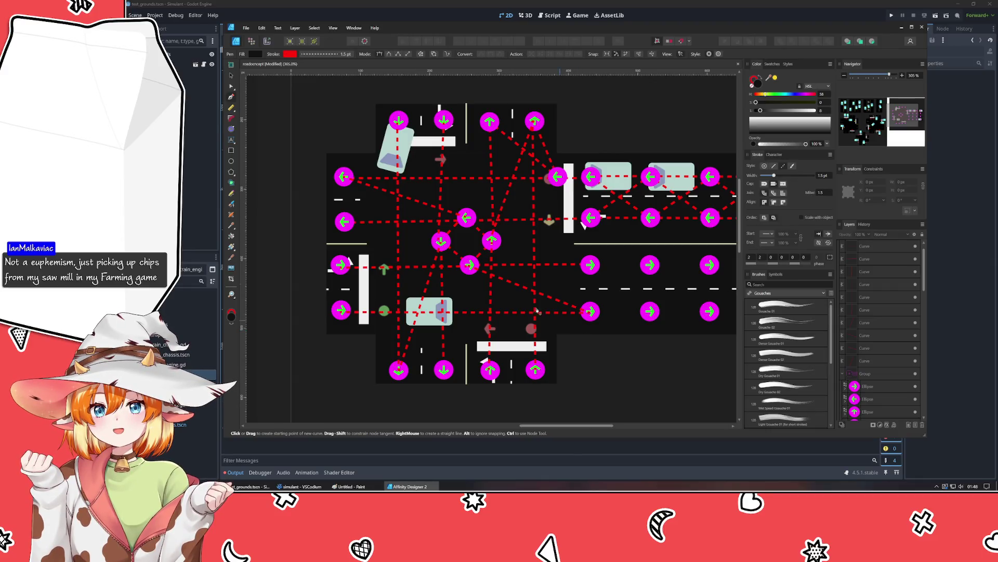
Step: Paste an arrow onto the marker right of the central barrier and make its stroke light orange
{"action": "left_click", "coordinate": [231, 75]}
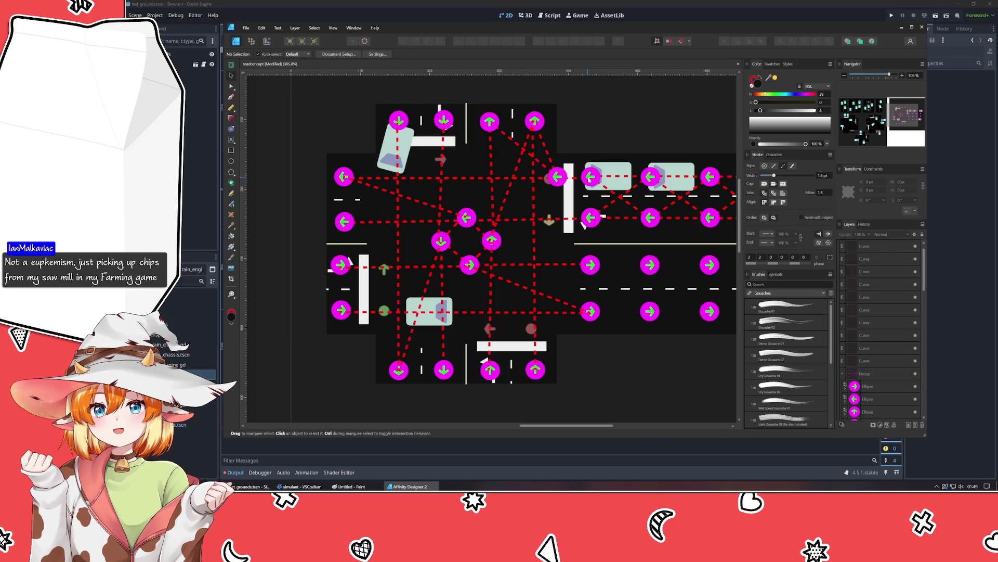
{"action": "left_click", "coordinate": [589, 179]}
{"action": "key", "text": "ctrl+v"}
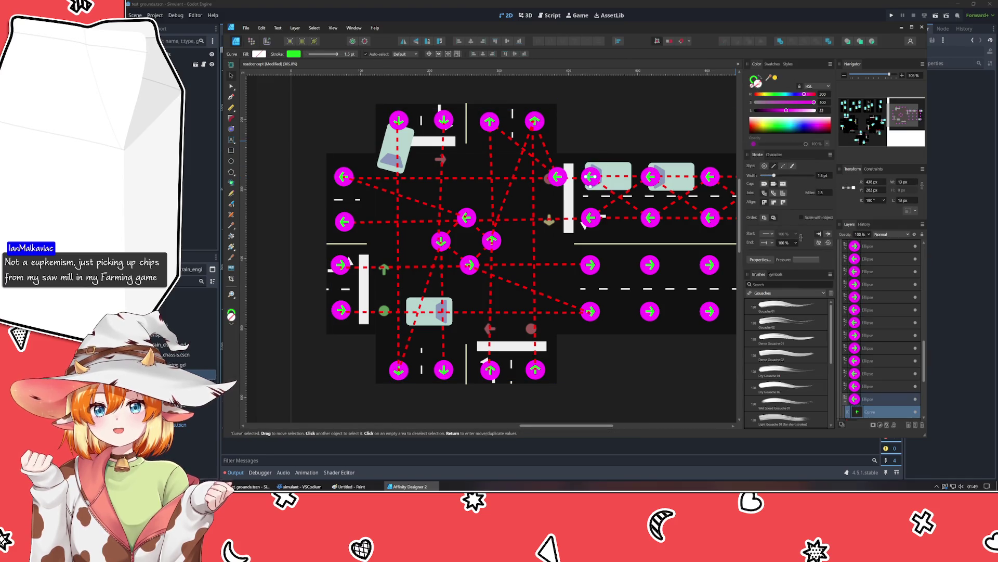
{"action": "left_click", "coordinate": [754, 80]}
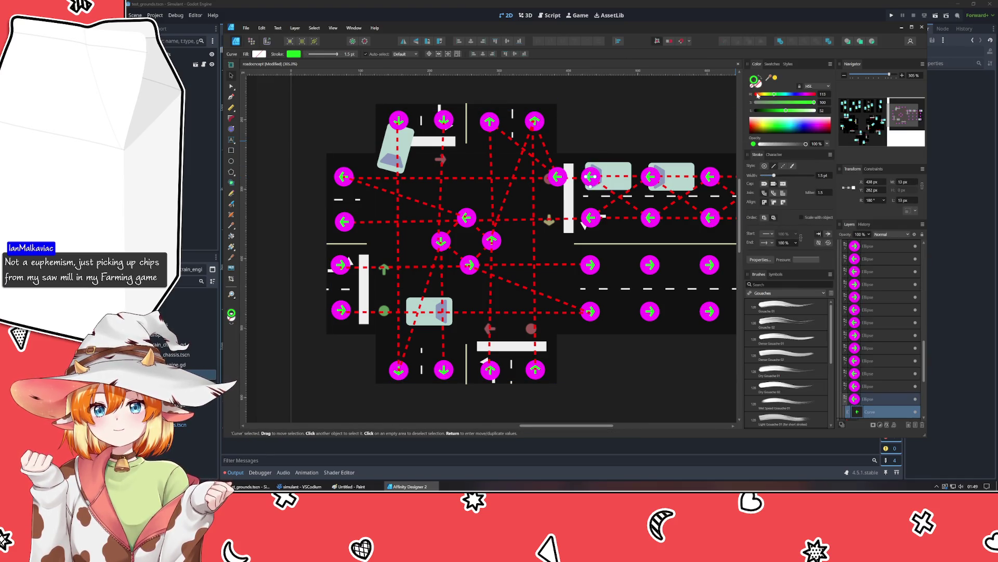
{"action": "mouse_move", "coordinate": [758, 96]}
{"action": "left_mouse_down"}
{"action": "mouse_move", "coordinate": [744, 97]}
{"action": "mouse_move", "coordinate": [772, 110]}
{"action": "left_mouse_up"}
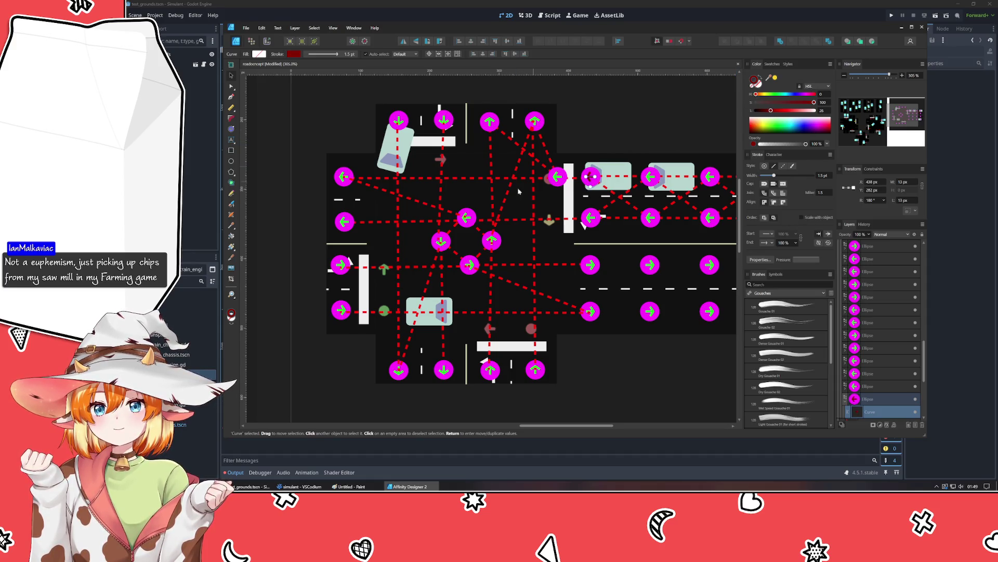
{"action": "key", "text": "ctrl+z"}
{"action": "key", "text": "ctrl+z"}
{"action": "key", "text": "ctrl+z"}
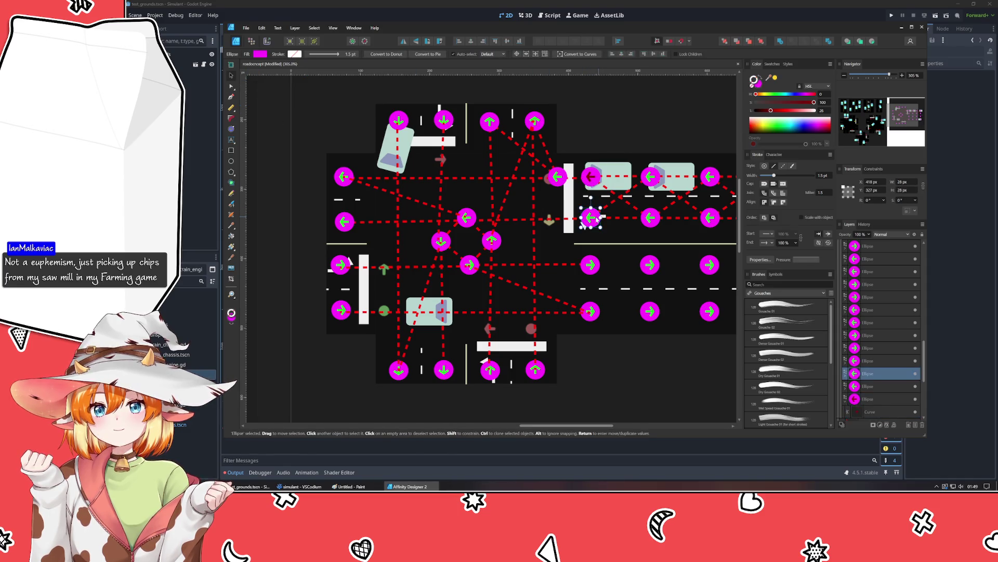
{"action": "left_click", "coordinate": [761, 95]}
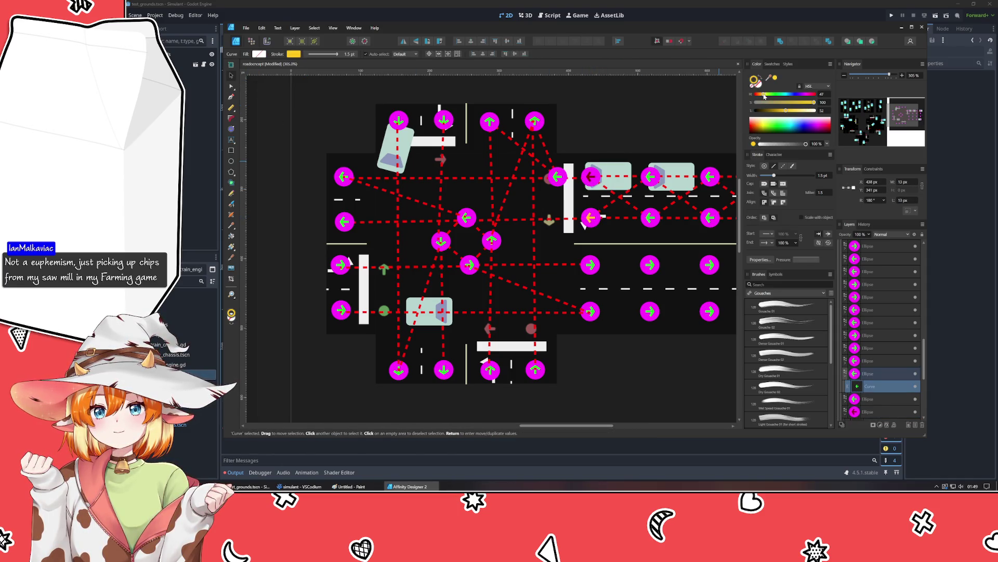
{"action": "left_click", "coordinate": [769, 111]}
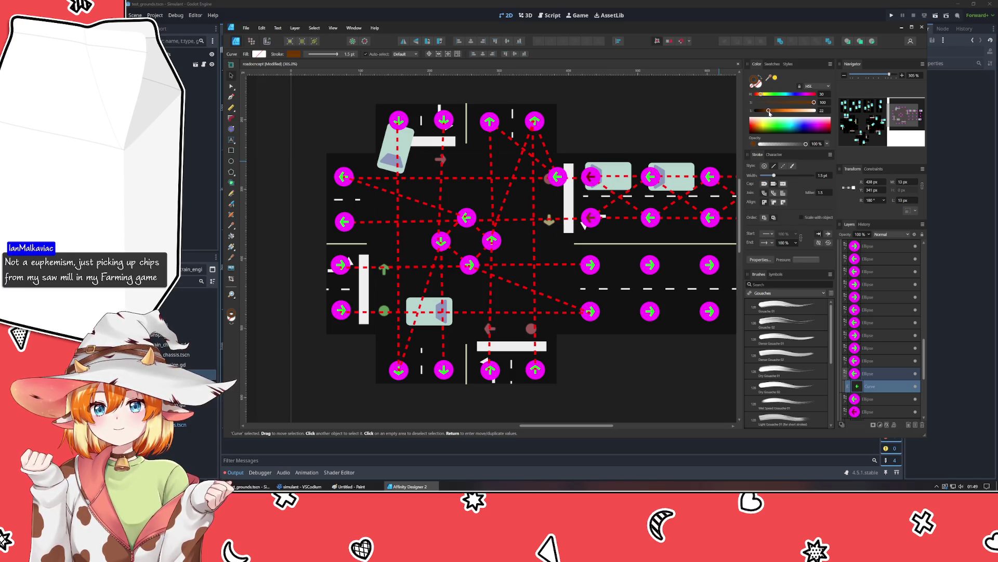
{"action": "mouse_move", "coordinate": [769, 113]}
{"action": "left_mouse_down"}
{"action": "mouse_move", "coordinate": [837, 118]}
{"action": "mouse_move", "coordinate": [800, 123]}
{"action": "left_mouse_up"}
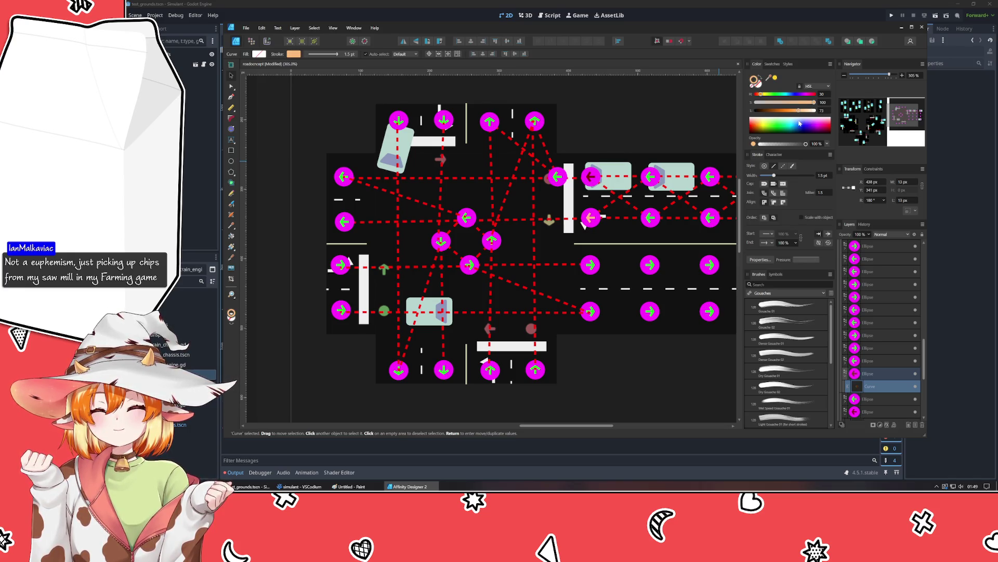
{"action": "left_click", "coordinate": [300, 129]}
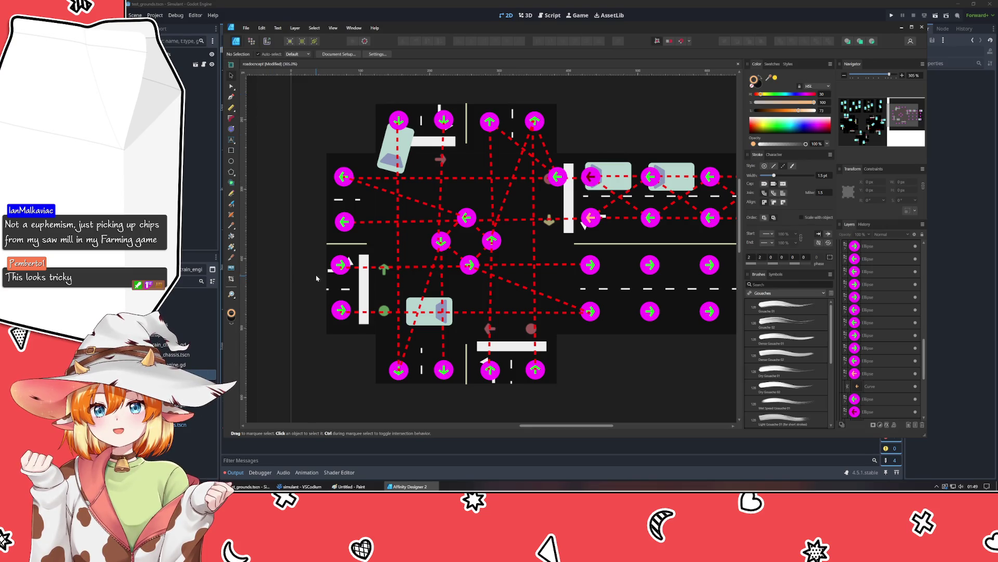
{"action": "left_click", "coordinate": [555, 180]}
{"action": "left_click", "coordinate": [623, 101]}
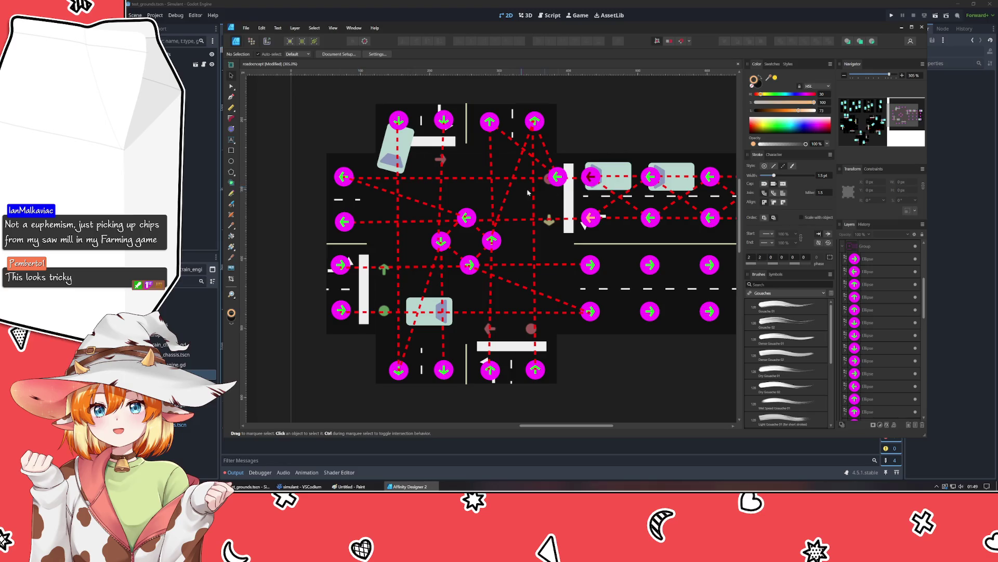
{"action": "left_click", "coordinate": [555, 179]}
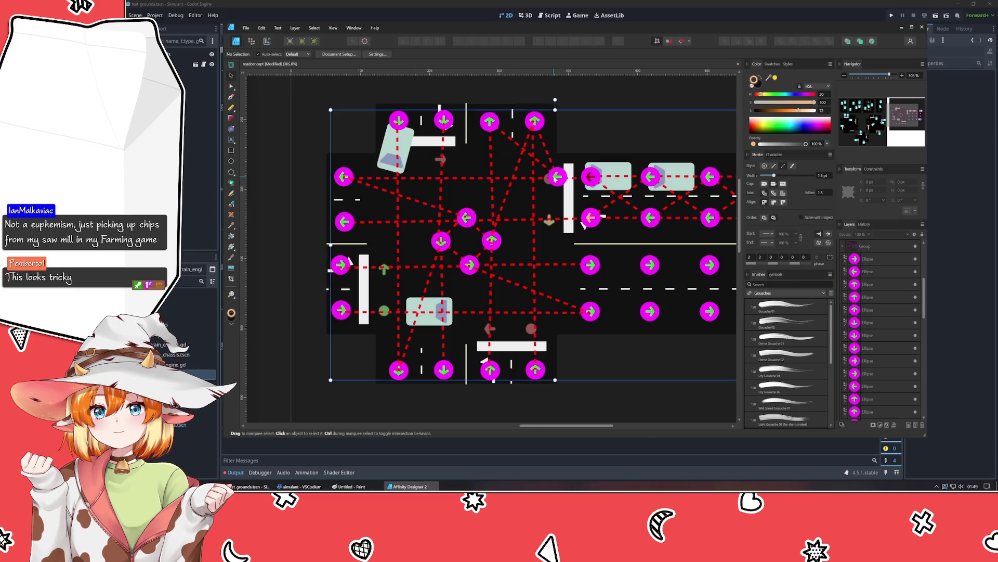
Step: Move a top-row marker left onto the centre crossing and give it a dark red arrow
{"action": "double_click", "coordinate": [555, 179]}
{"action": "mouse_move", "coordinate": [555, 178]}
{"action": "left_mouse_down"}
{"action": "mouse_move", "coordinate": [455, 180]}
{"action": "mouse_move", "coordinate": [466, 183]}
{"action": "left_mouse_up"}
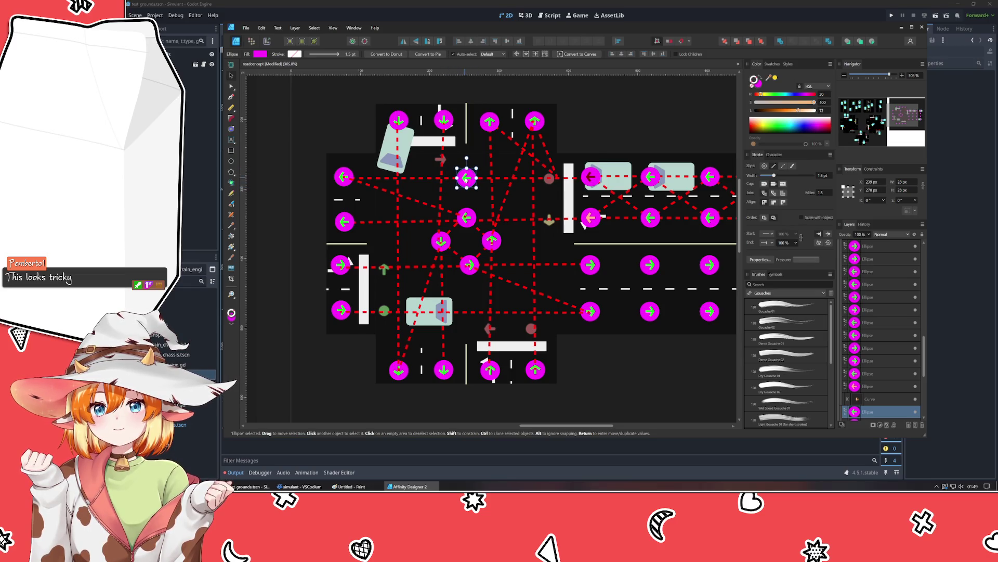
{"action": "key", "text": "p"}
{"action": "left_click", "coordinate": [467, 178]}
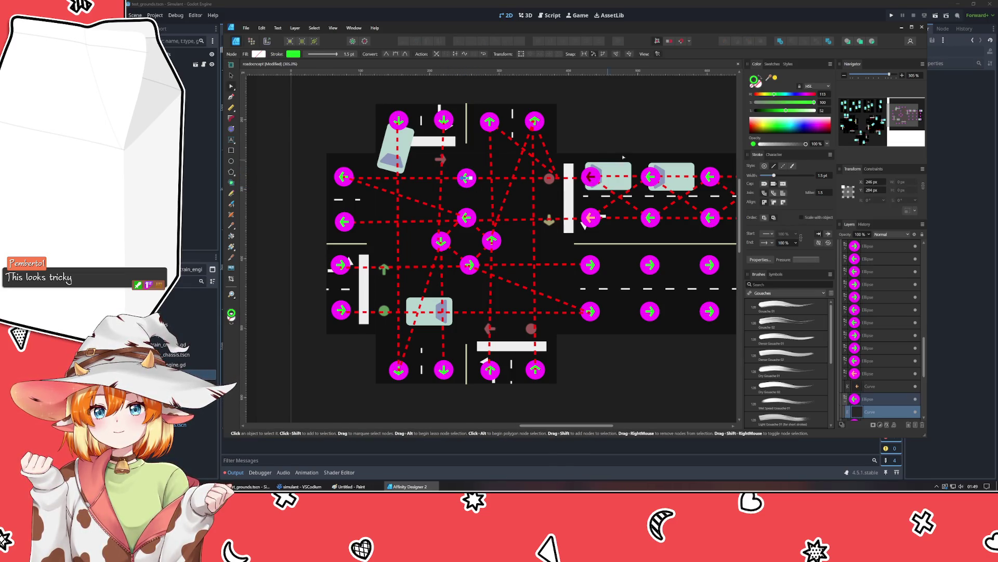
{"action": "left_click", "coordinate": [773, 64]}
{"action": "left_click", "coordinate": [774, 96]}
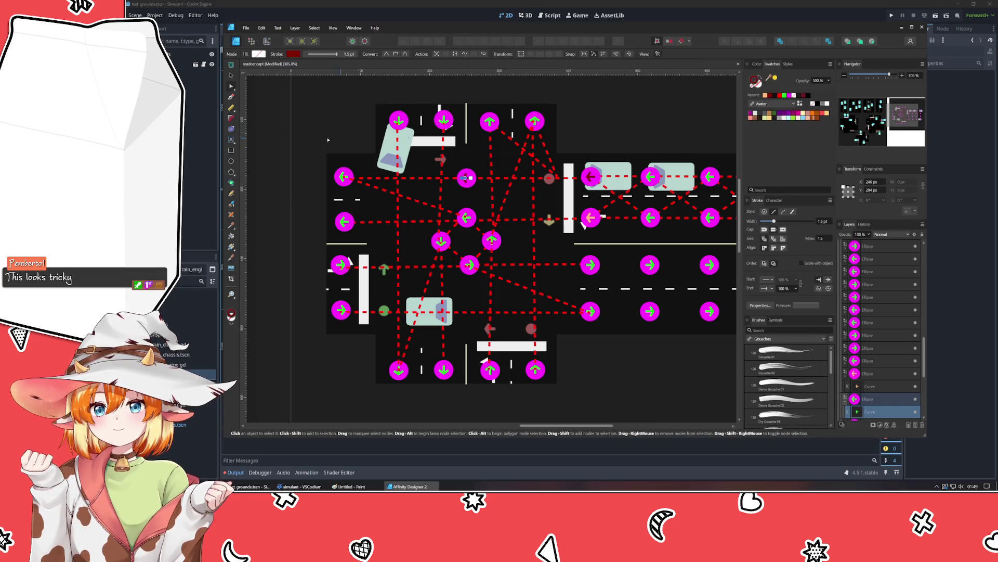
{"action": "left_click", "coordinate": [231, 75]}
{"action": "left_click", "coordinate": [423, 166]}
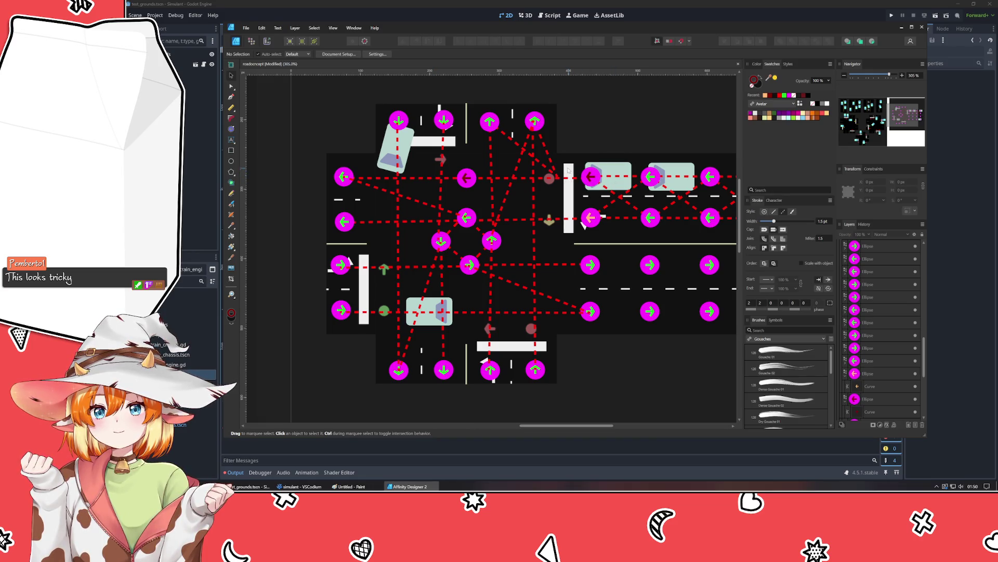
Step: Reattach the ends of two red dashed paths to the right-hand marker
{"action": "left_click", "coordinate": [548, 153]}
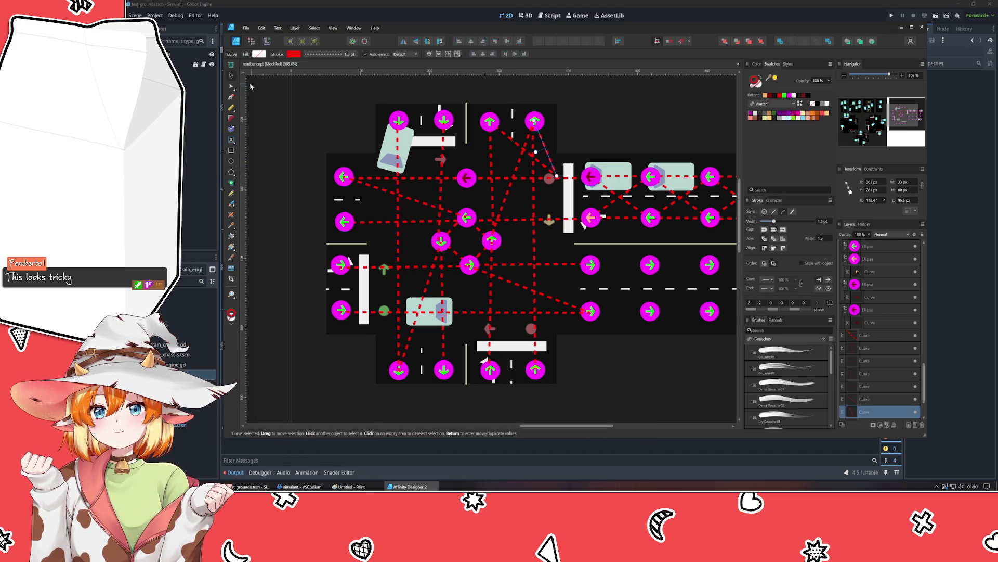
{"action": "left_click", "coordinate": [231, 86]}
{"action": "left_click_drag", "start_coordinate": [556, 177], "coordinate": [591, 177]}
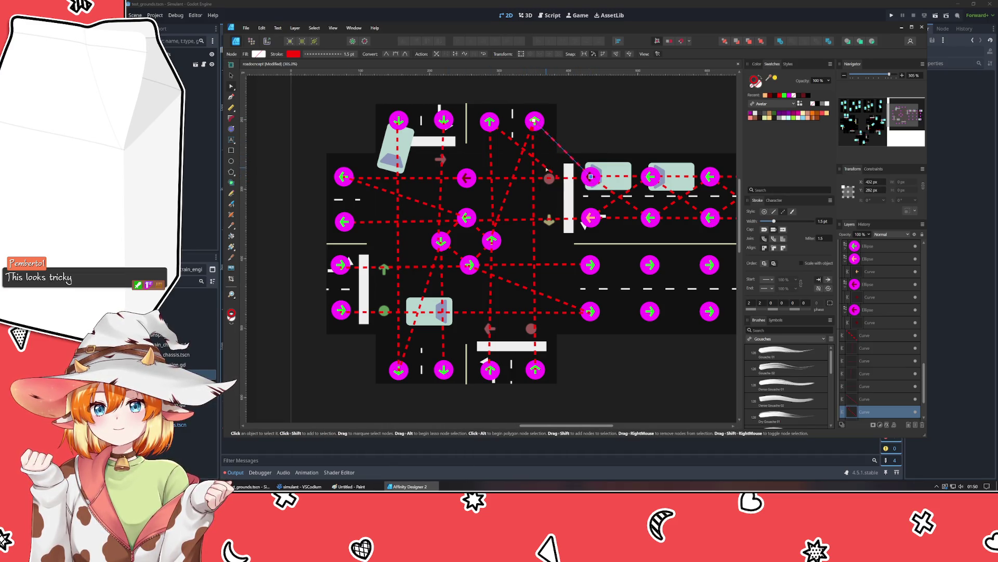
{"action": "left_click", "coordinate": [555, 174]}
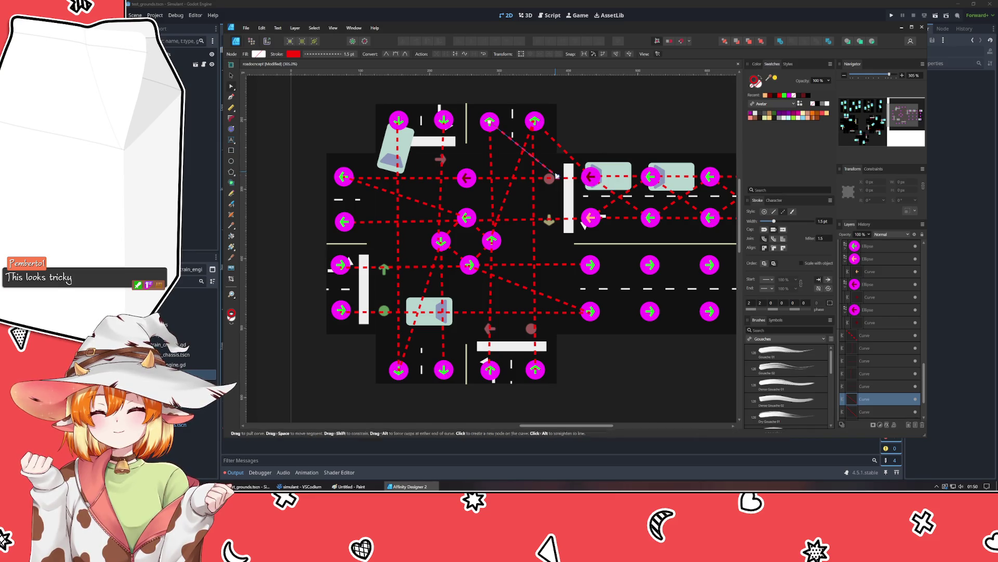
{"action": "left_click_drag", "start_coordinate": [557, 175], "coordinate": [591, 180]}
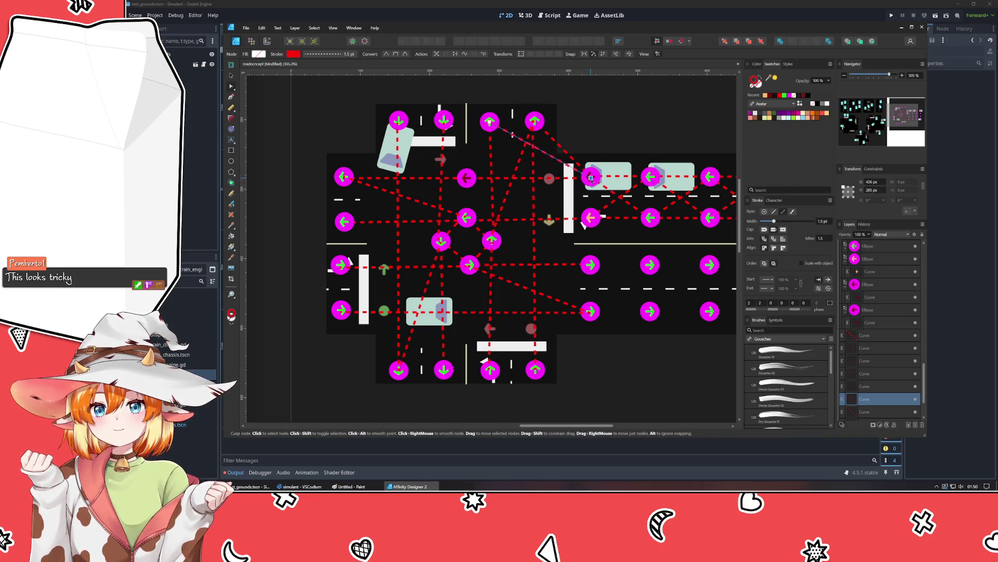
{"action": "left_click", "coordinate": [593, 105]}
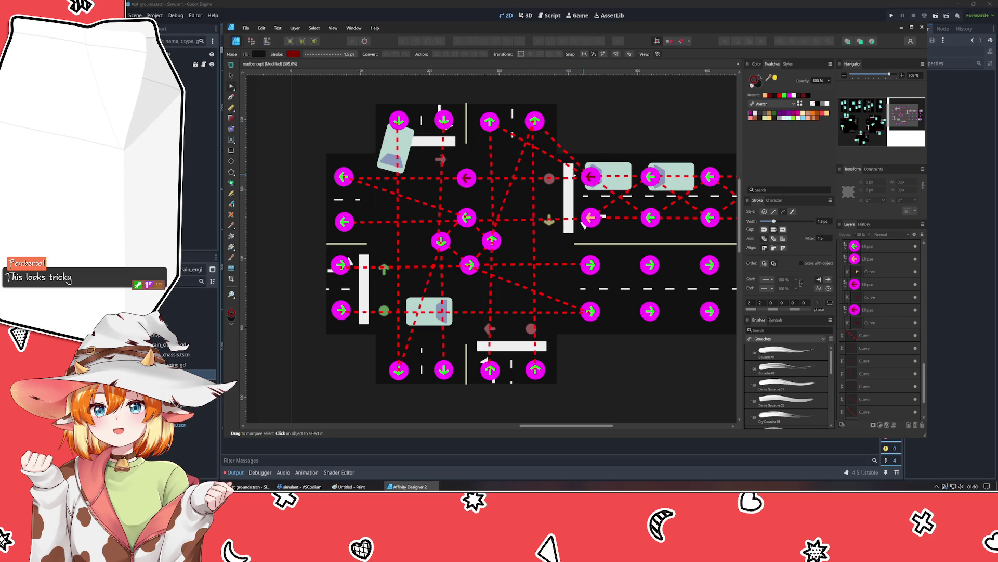
Step: Make the top-centre marker's arrow dark red
{"action": "left_click", "coordinate": [489, 123]}
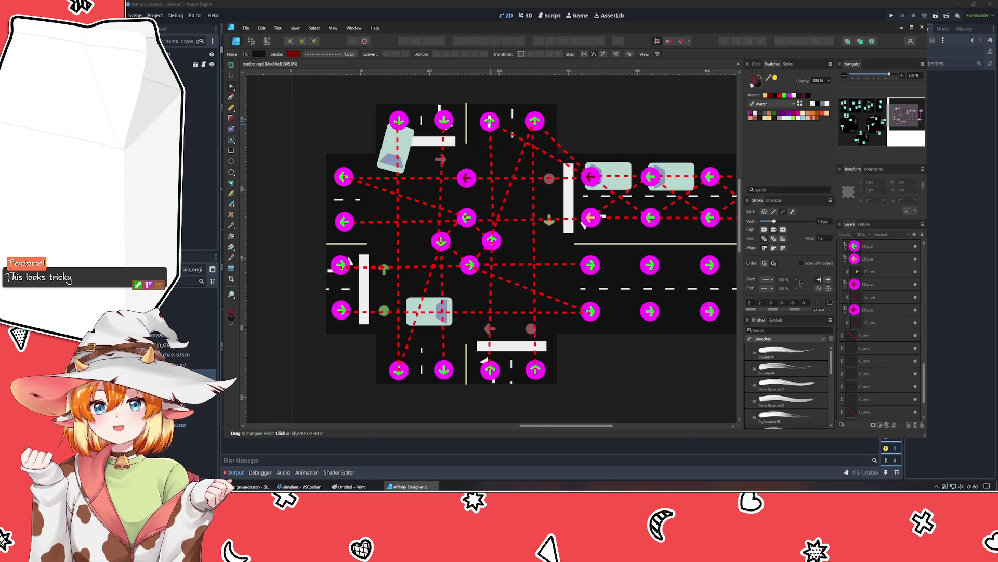
{"action": "left_click", "coordinate": [504, 133]}
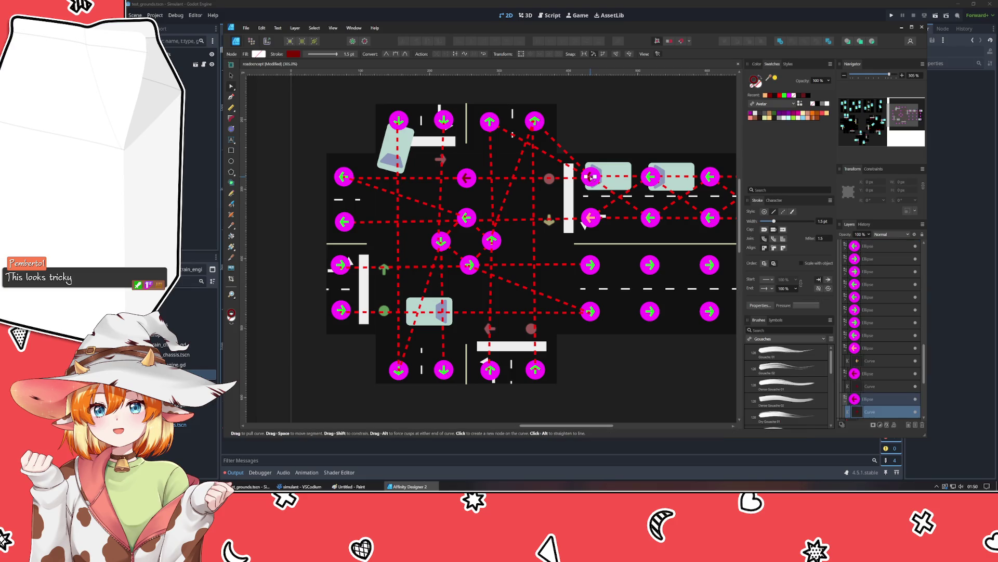
{"action": "left_click", "coordinate": [489, 122]}
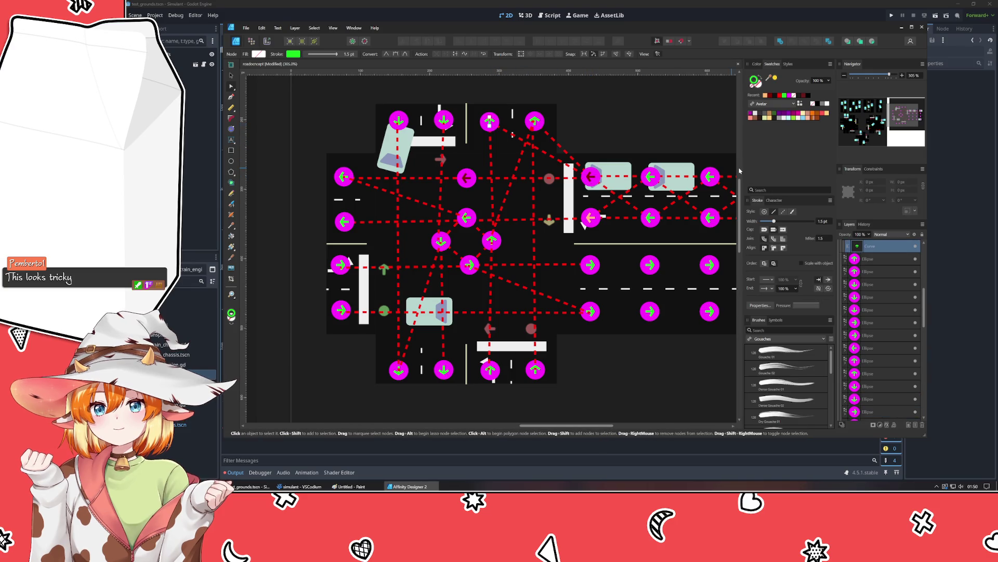
{"action": "left_click", "coordinate": [772, 95]}
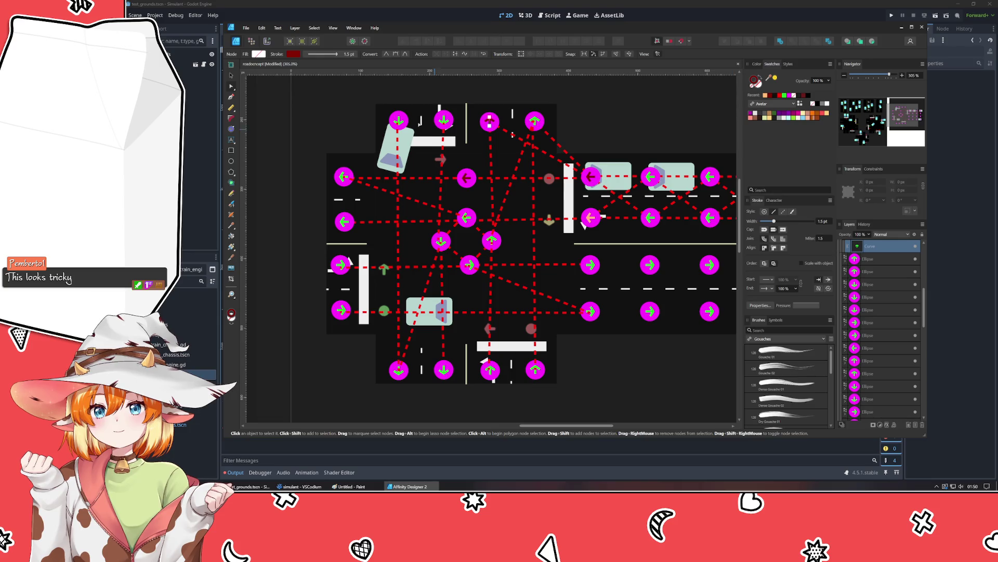
{"action": "left_click", "coordinate": [232, 76]}
{"action": "left_click", "coordinate": [374, 125]}
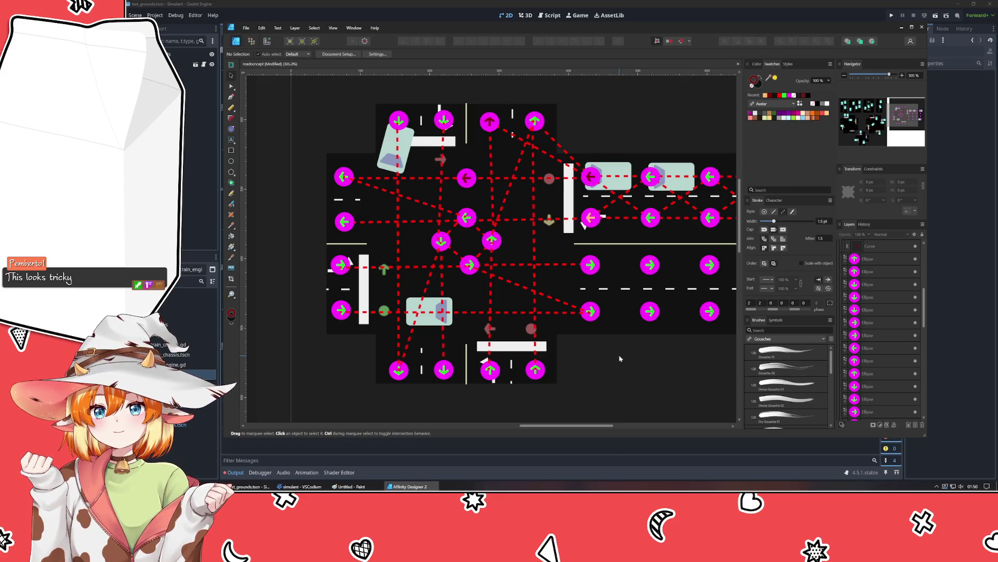
Step: Select the top-centre marker's arrow inside the group and give it an orange stroke
{"action": "left_click", "coordinate": [489, 123]}
{"action": "left_click", "coordinate": [491, 125]}
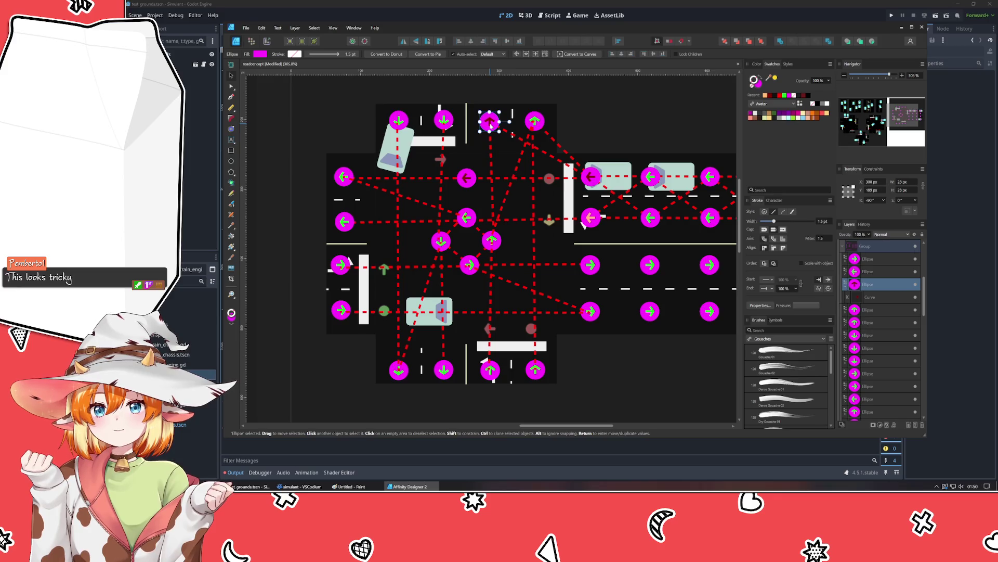
{"action": "left_click", "coordinate": [491, 125]}
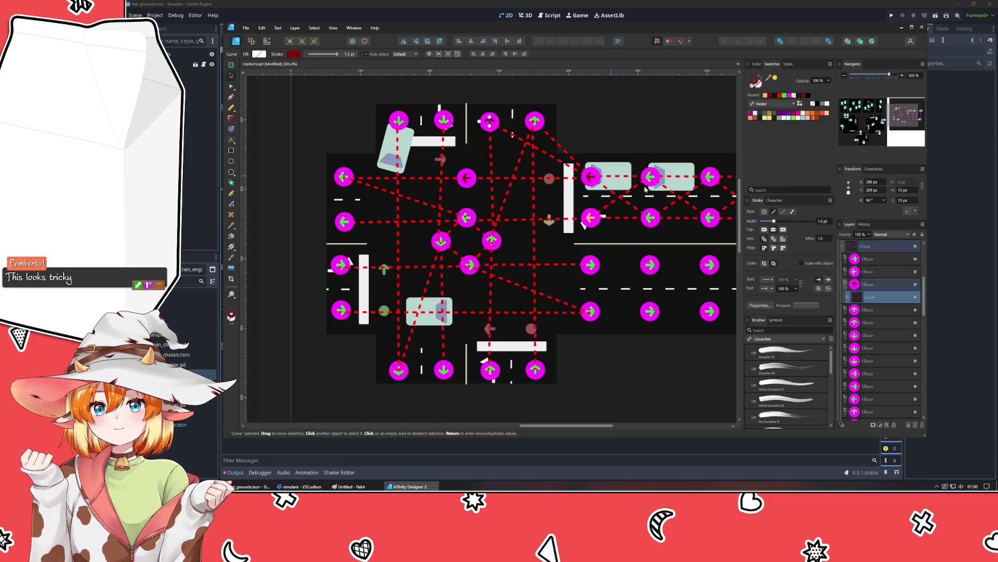
{"action": "left_click", "coordinate": [765, 96]}
{"action": "left_click", "coordinate": [671, 107]}
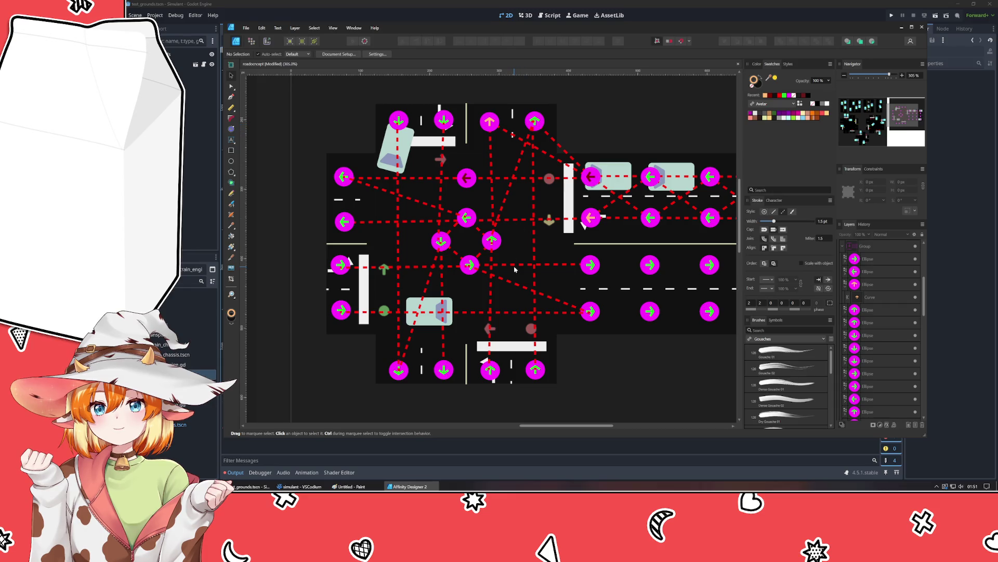
Step: Move the bottom-right marker up to the middle crossing row
{"action": "left_click", "coordinate": [539, 370]}
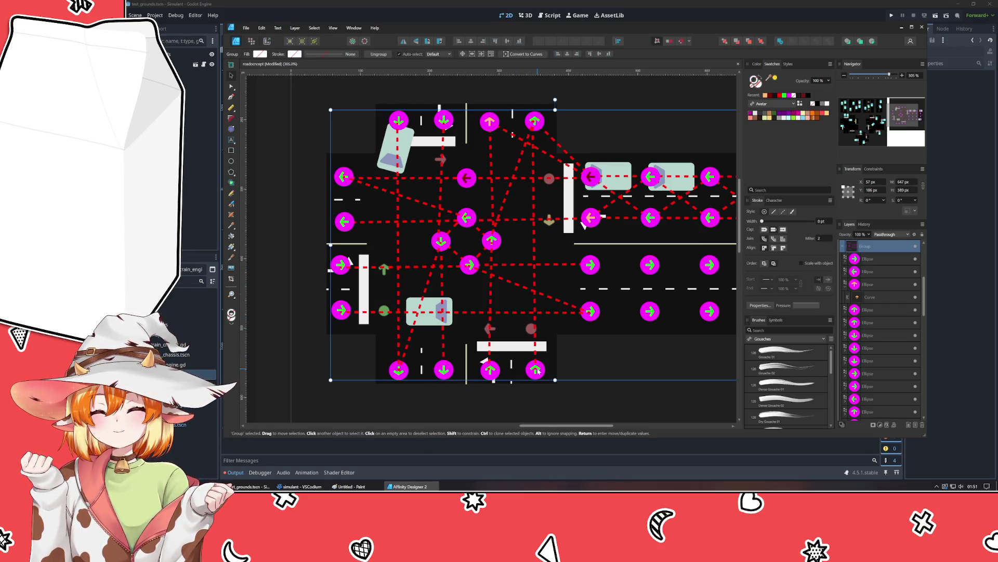
{"action": "left_click", "coordinate": [538, 370]}
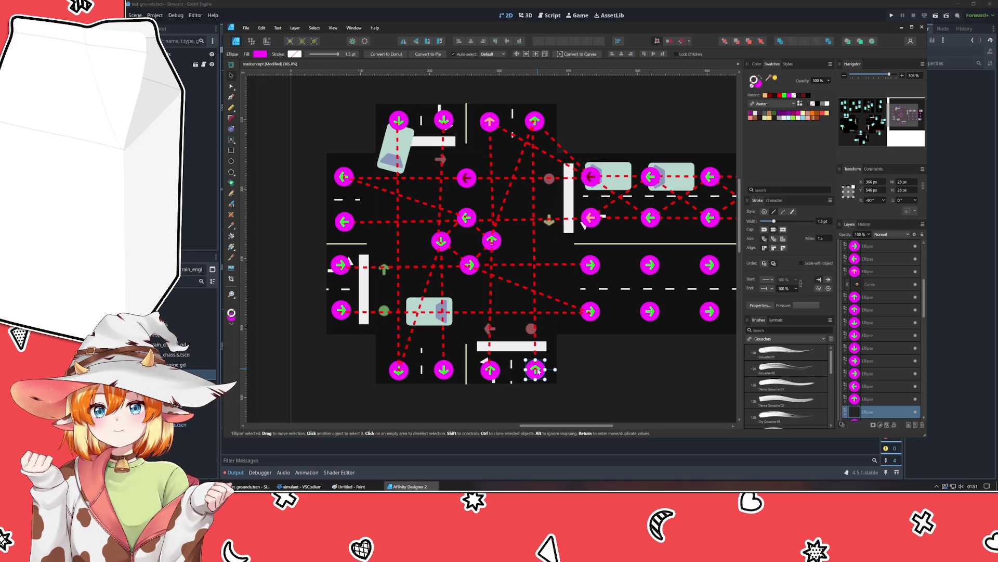
{"action": "mouse_move", "coordinate": [539, 371]}
{"action": "left_mouse_down"}
{"action": "mouse_move", "coordinate": [537, 230]}
{"action": "mouse_move", "coordinate": [536, 239]}
{"action": "left_mouse_up"}
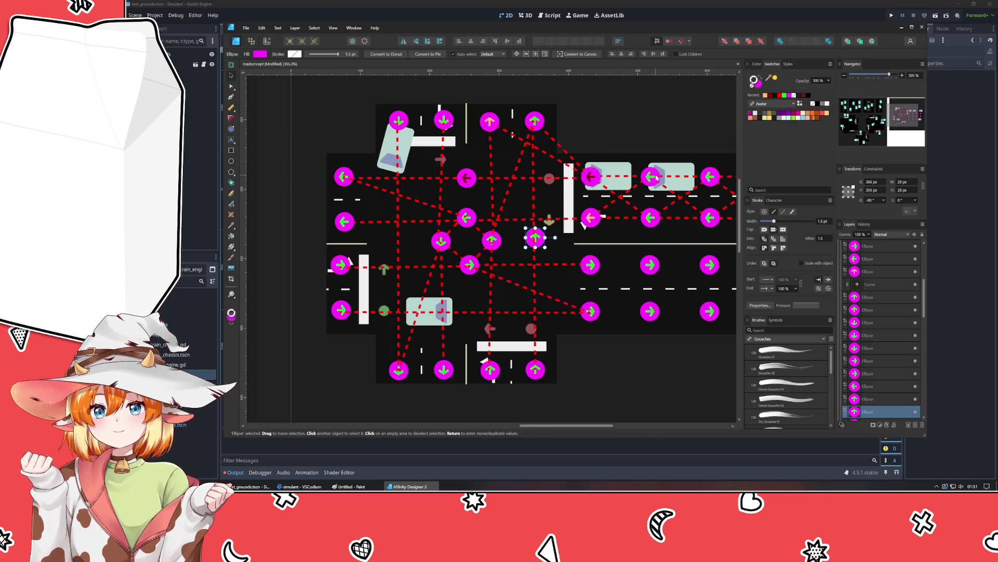
Step: Copy the top-left down-arrow marker onto the left intersection, undoing an accidental grouping
{"action": "left_click", "coordinate": [650, 176]}
{"action": "left_click", "coordinate": [404, 120]}
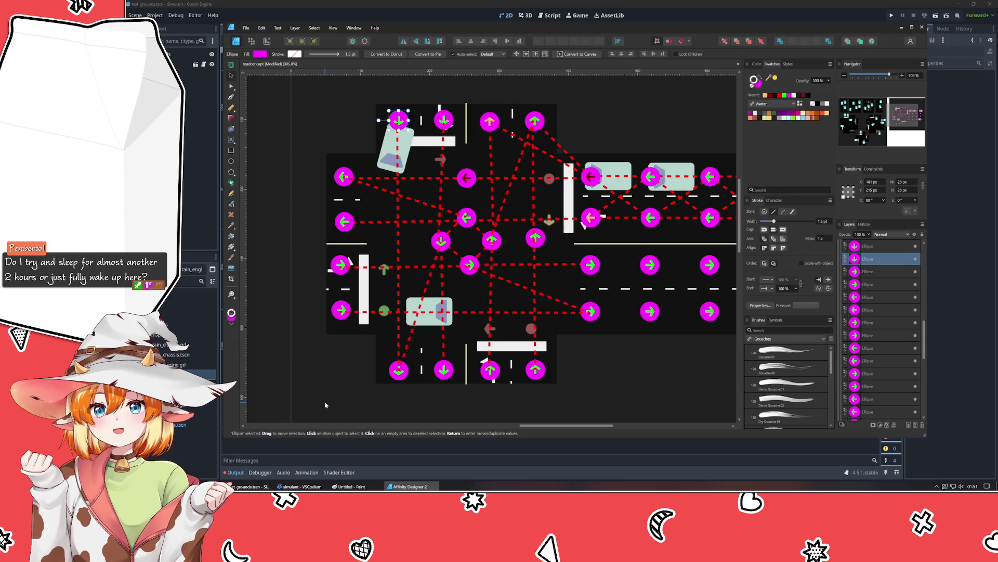
{"action": "key", "text": "ctrl+a"}
{"action": "key", "text": "ctrl+g"}
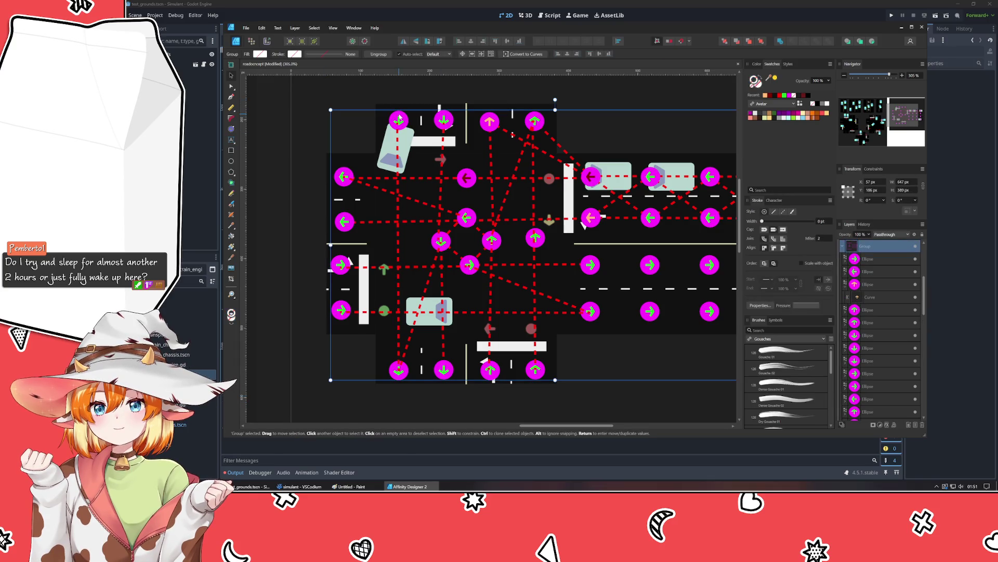
{"action": "key", "text": "ctrl+z"}
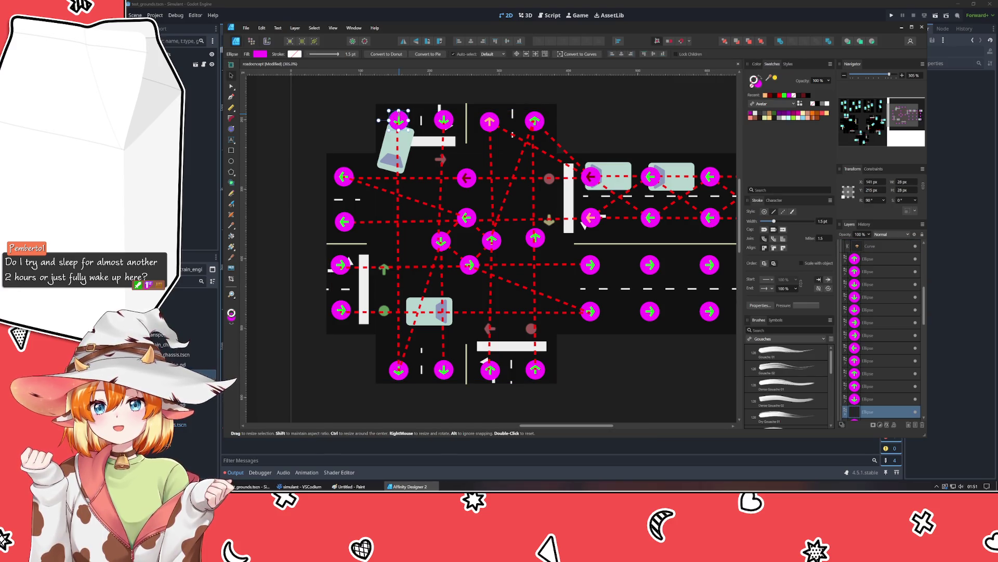
{"action": "left_click_drag", "start_coordinate": [403, 125], "coordinate": [403, 246]}
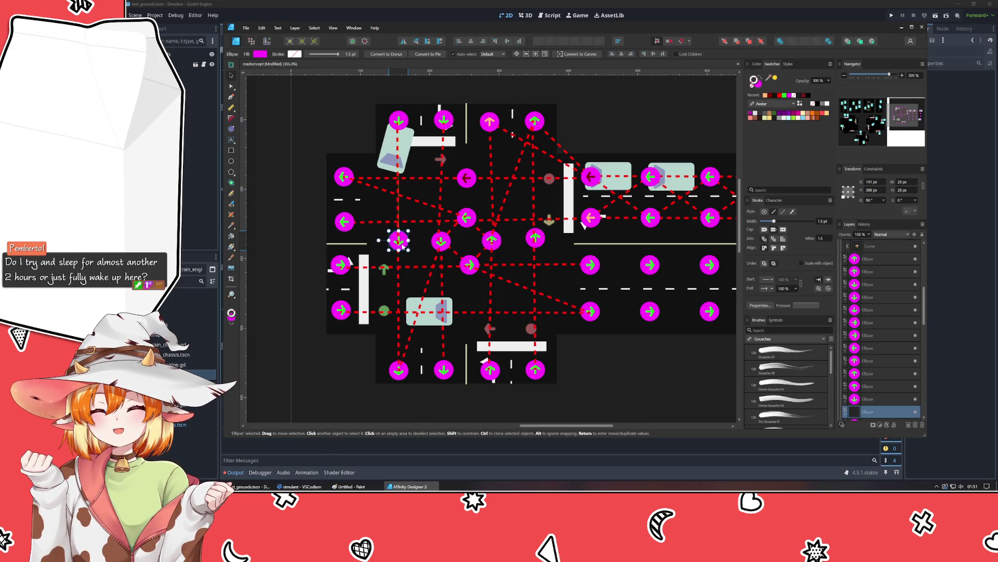
Step: Place a copy of the lower-left right-arrow marker beside the lower car
{"action": "left_click", "coordinate": [341, 310]}
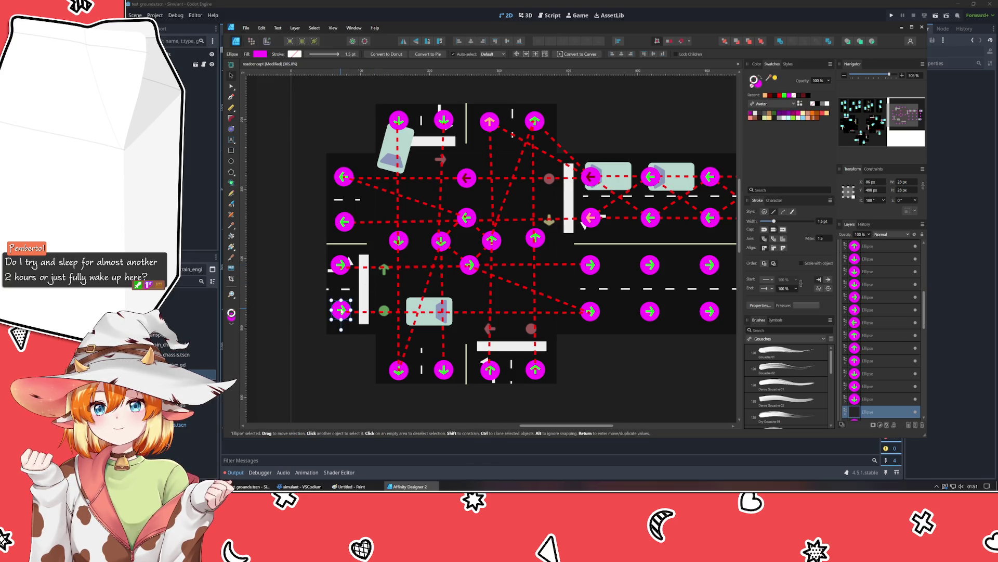
{"action": "left_click_drag", "start_coordinate": [341, 311], "coordinate": [467, 310]}
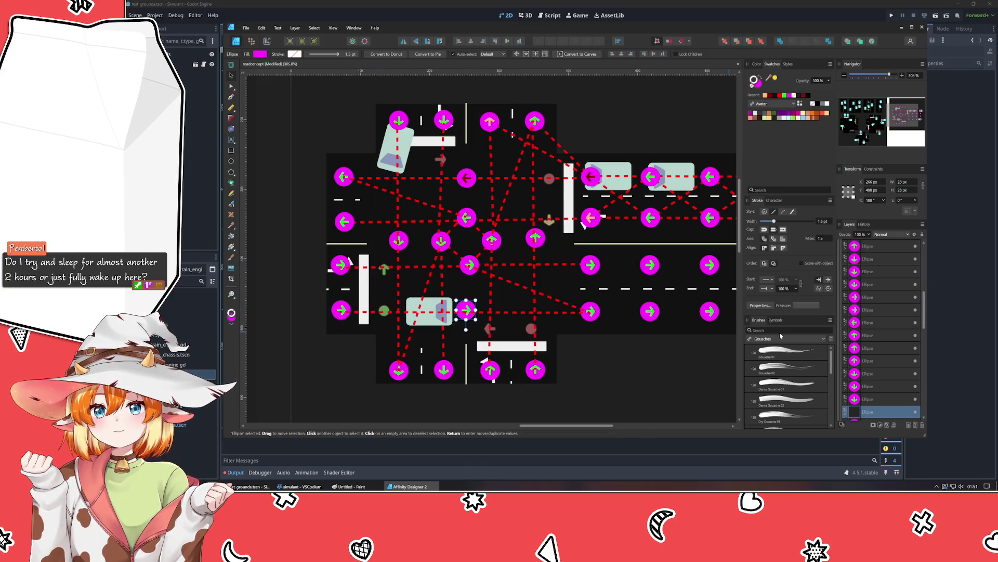
{"action": "scroll", "coordinate": [871, 297], "scroll_direction": "down", "scroll_amount": 3}
{"action": "left_click", "coordinate": [527, 296]}
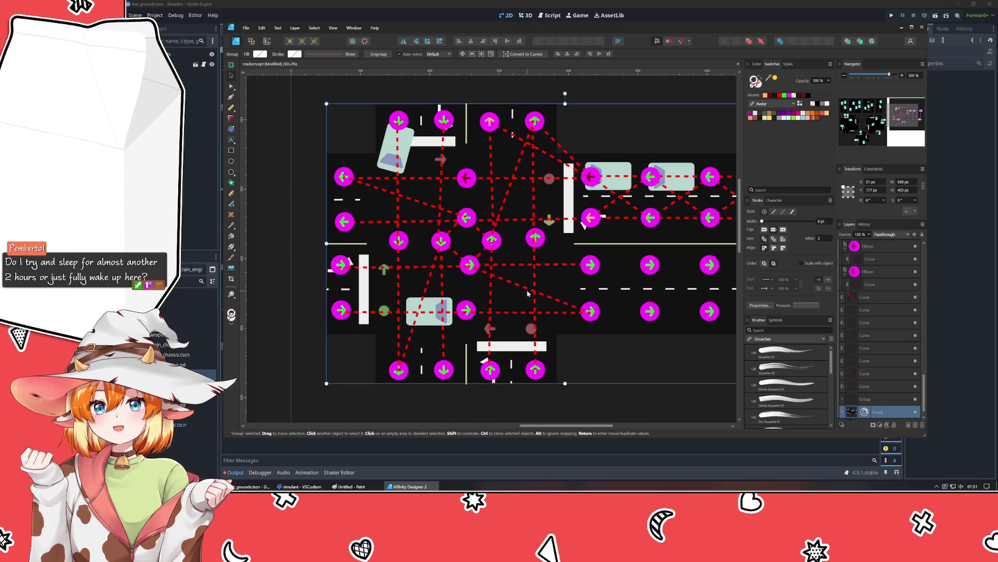
Step: Clear the selection and save the document with Ctrl+S
{"action": "scroll", "coordinate": [843, 266], "scroll_direction": "up", "scroll_amount": 1}
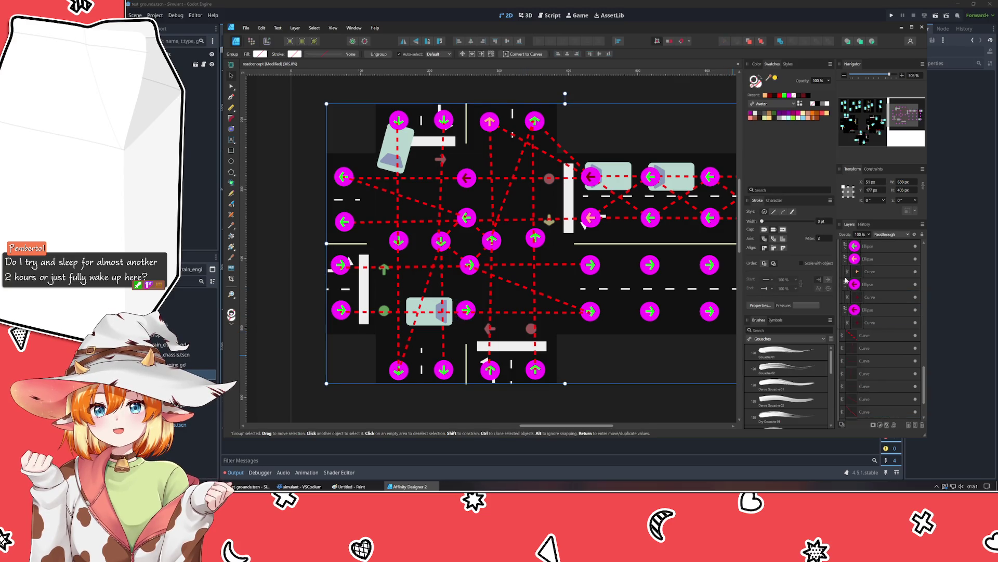
{"action": "scroll", "coordinate": [858, 323], "scroll_direction": "down", "scroll_amount": 2}
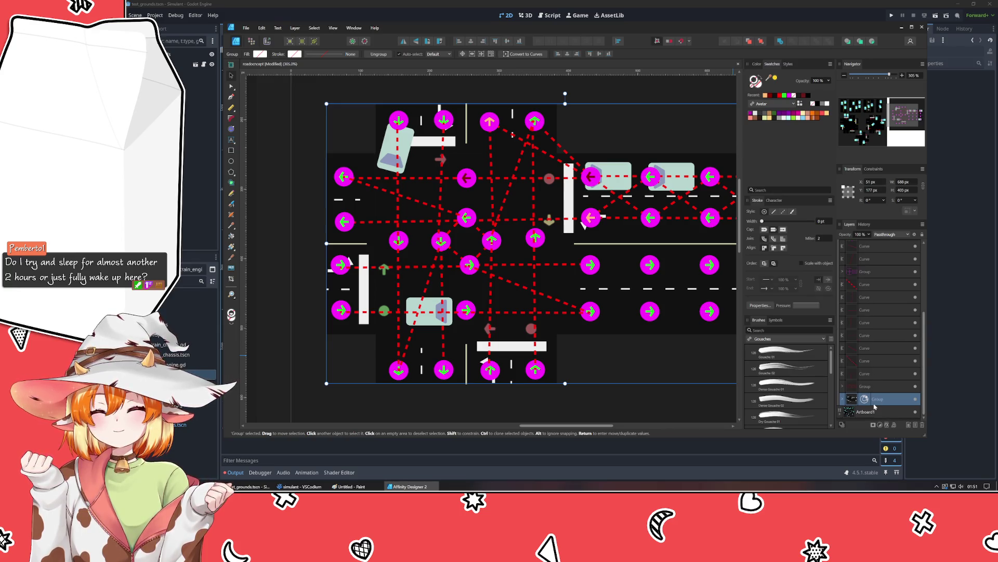
{"action": "left_click", "coordinate": [875, 277]}
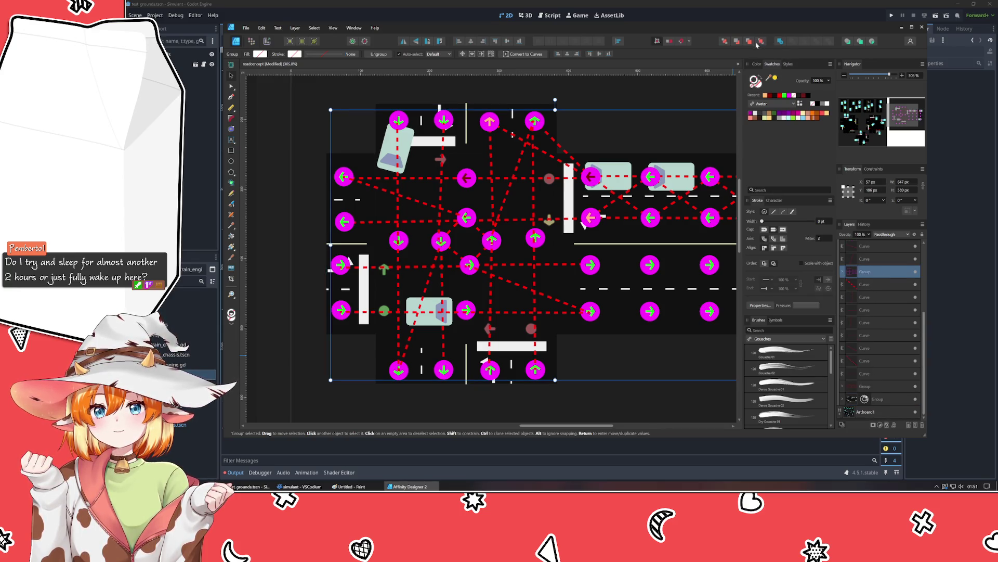
{"action": "left_click", "coordinate": [622, 98]}
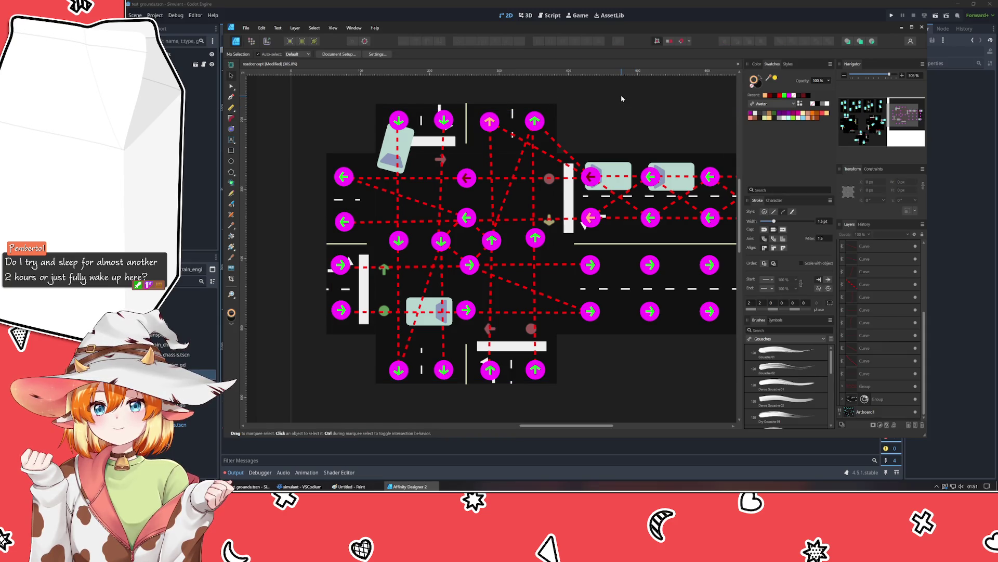
{"action": "key", "text": "ctrl+s"}
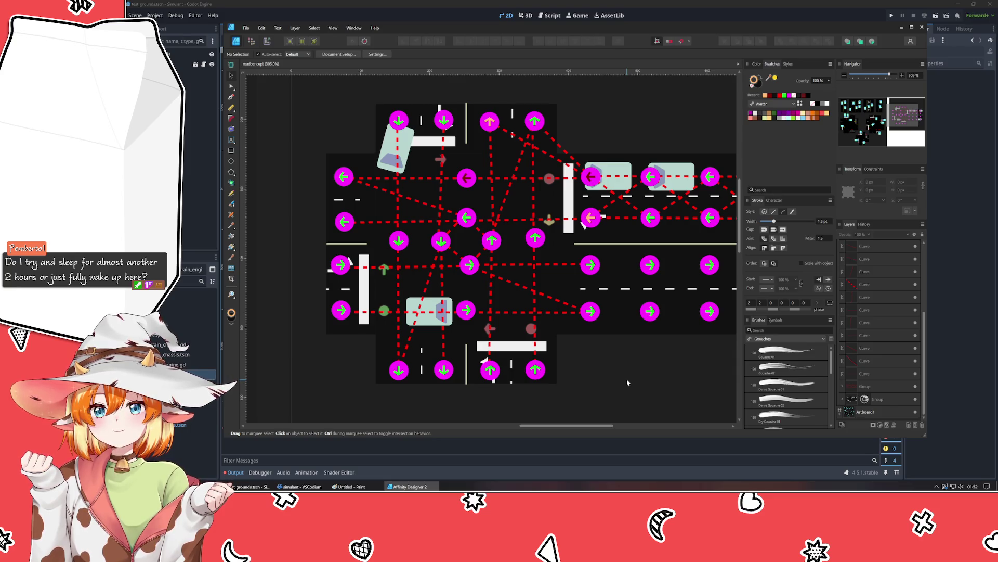
Step: Make the bottom-right up-arrow marker's arrow dark red
{"action": "left_click", "coordinate": [536, 371]}
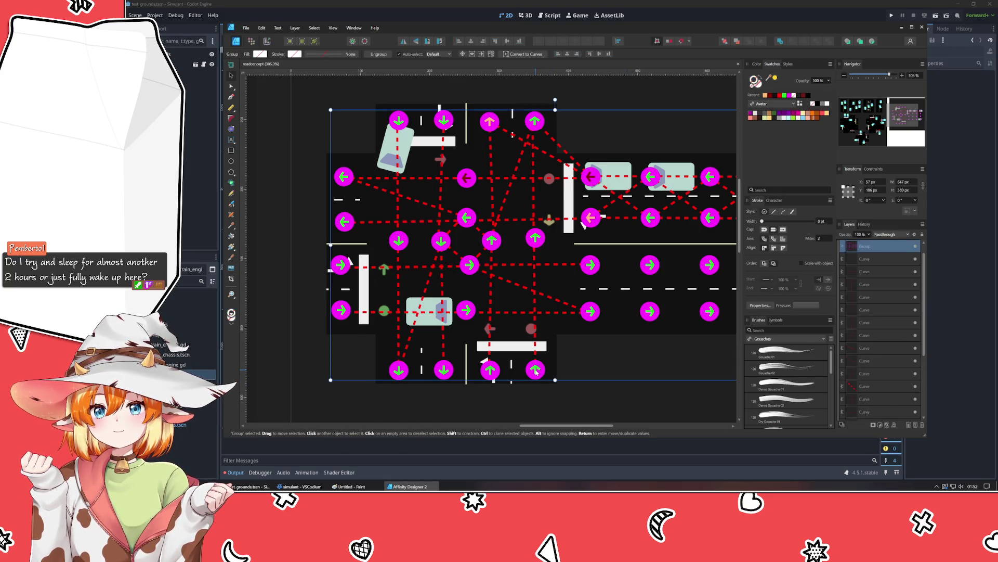
{"action": "double_click", "coordinate": [536, 371]}
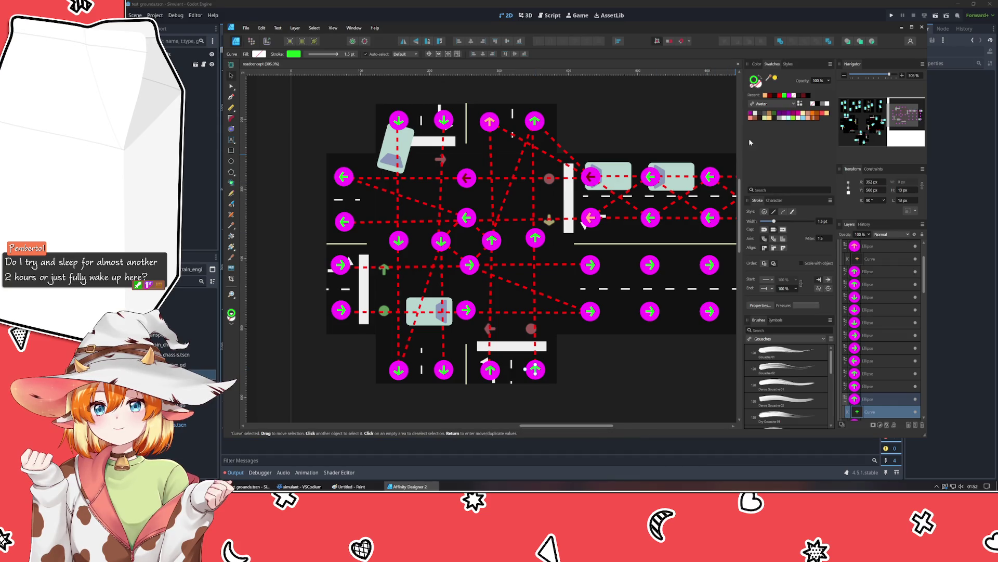
{"action": "left_click", "coordinate": [771, 96]}
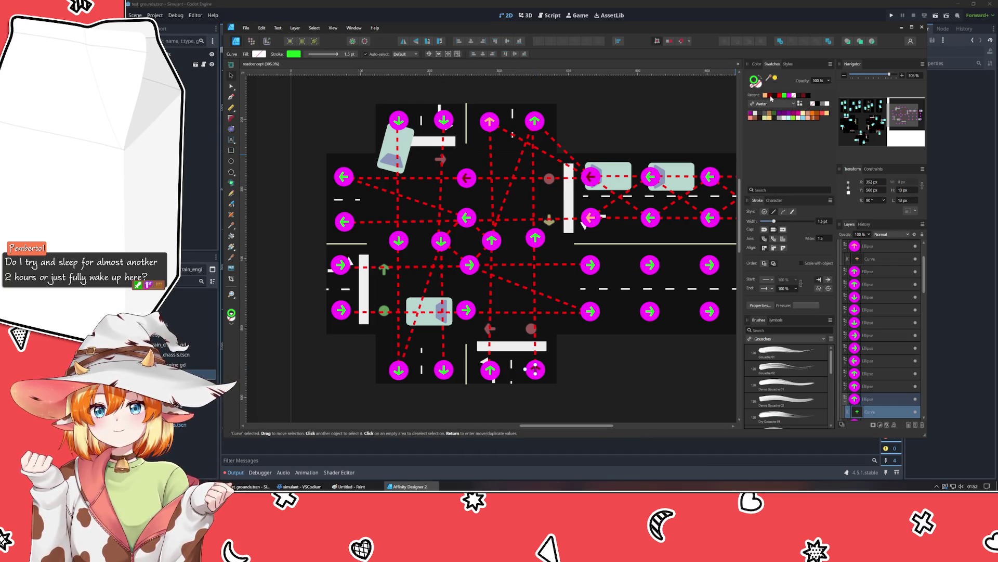
Step: Make the bottom up-arrow and right-centre up-arrow dark red, and the central up-arrow orange
{"action": "left_click", "coordinate": [490, 371]}
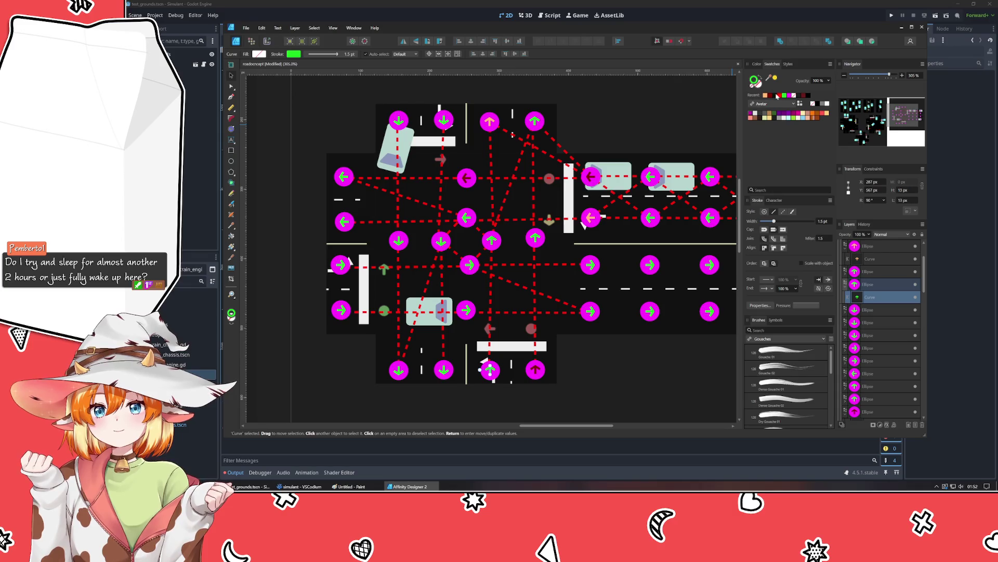
{"action": "left_click", "coordinate": [776, 96]}
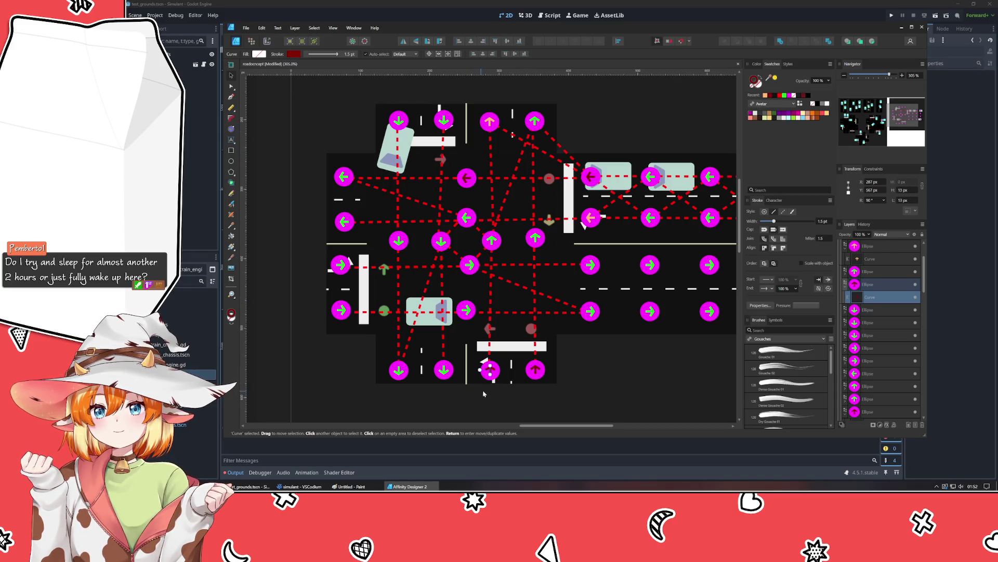
{"action": "left_click", "coordinate": [493, 242]}
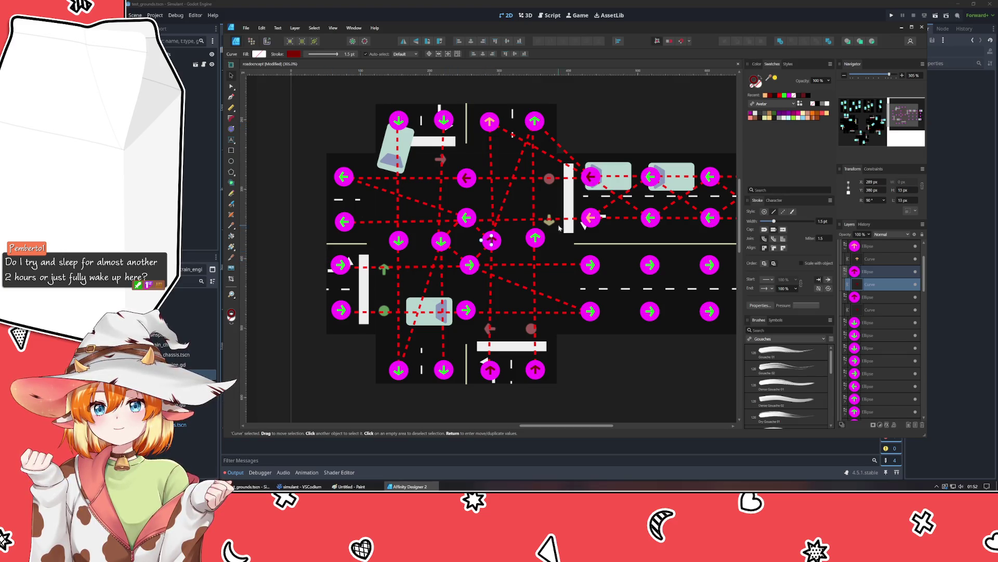
{"action": "left_click", "coordinate": [766, 96]}
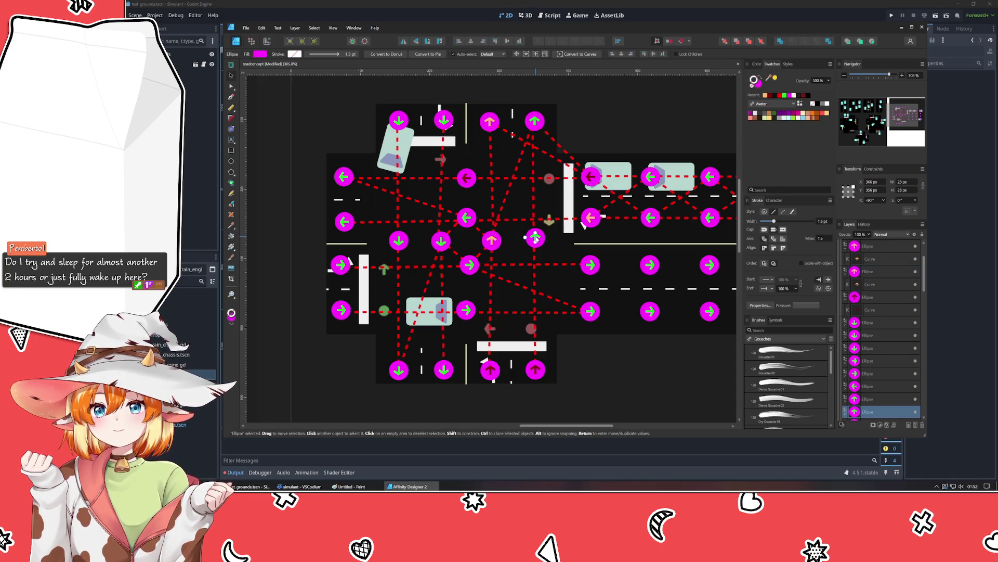
{"action": "left_click", "coordinate": [536, 238]}
{"action": "left_click", "coordinate": [771, 96]}
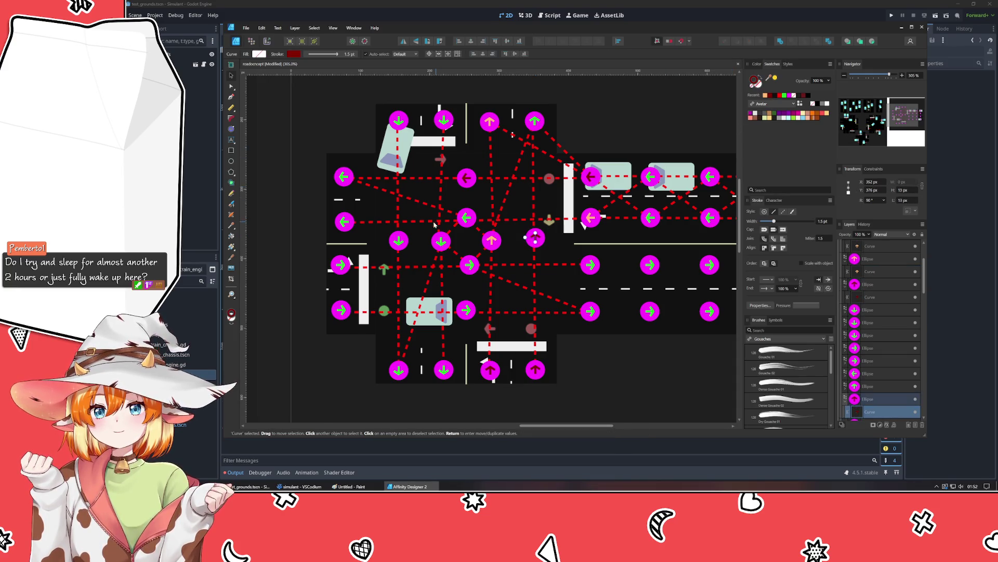
Step: Make the left-intersection down-arrow and both top down-arrows dark red
{"action": "left_click", "coordinate": [398, 241]}
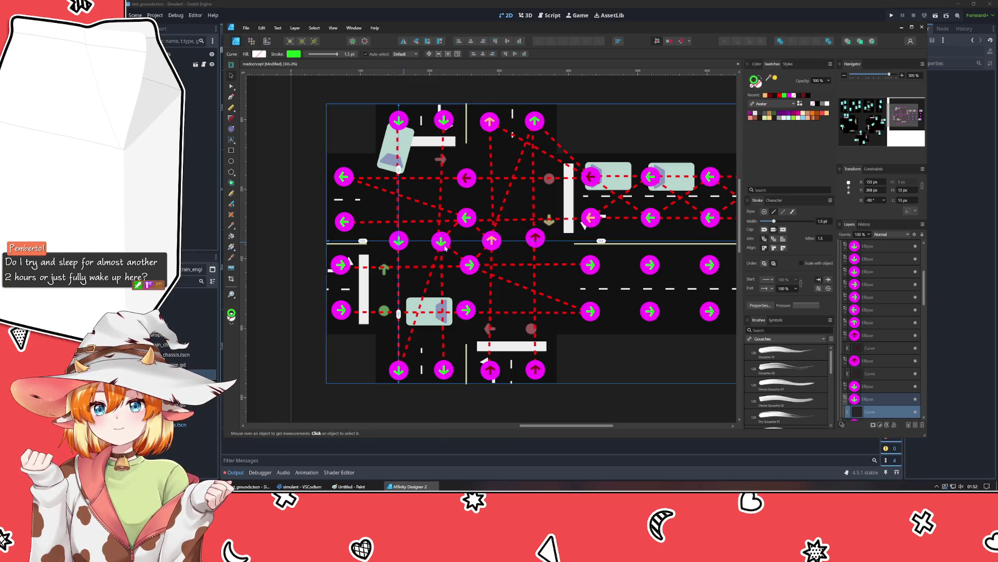
{"action": "left_click", "coordinate": [770, 95]}
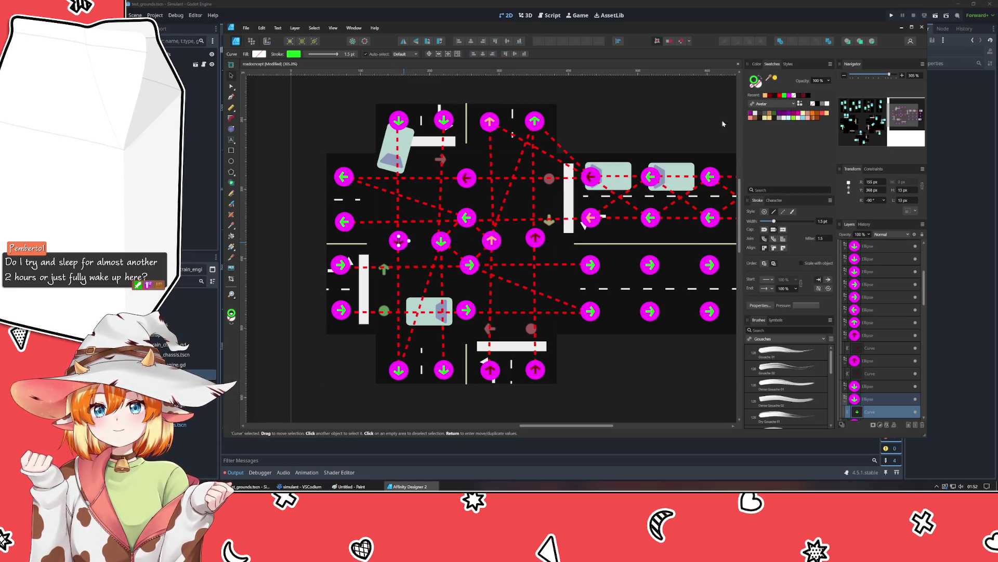
{"action": "left_click", "coordinate": [443, 121]}
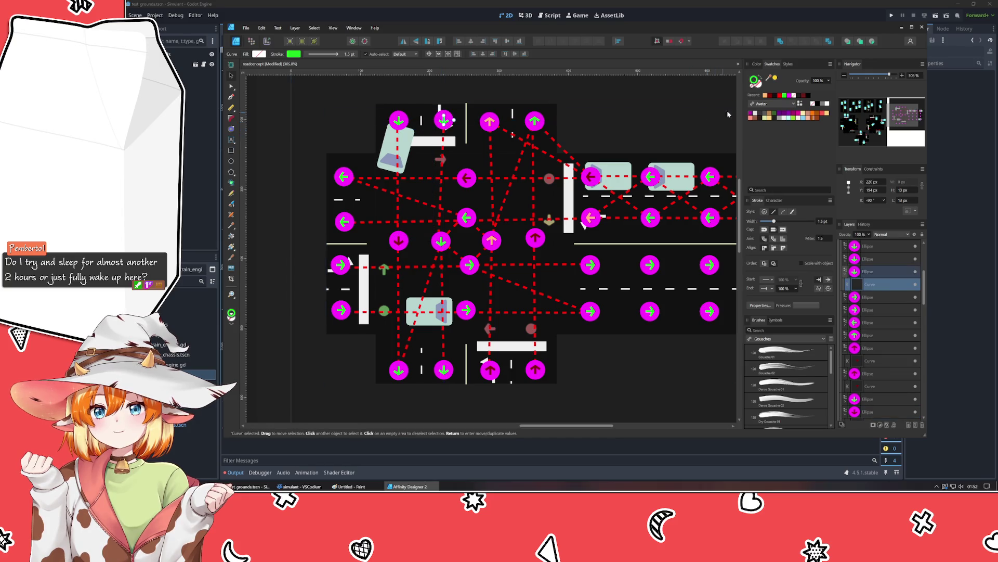
{"action": "left_click", "coordinate": [771, 96]}
{"action": "left_click", "coordinate": [399, 120]}
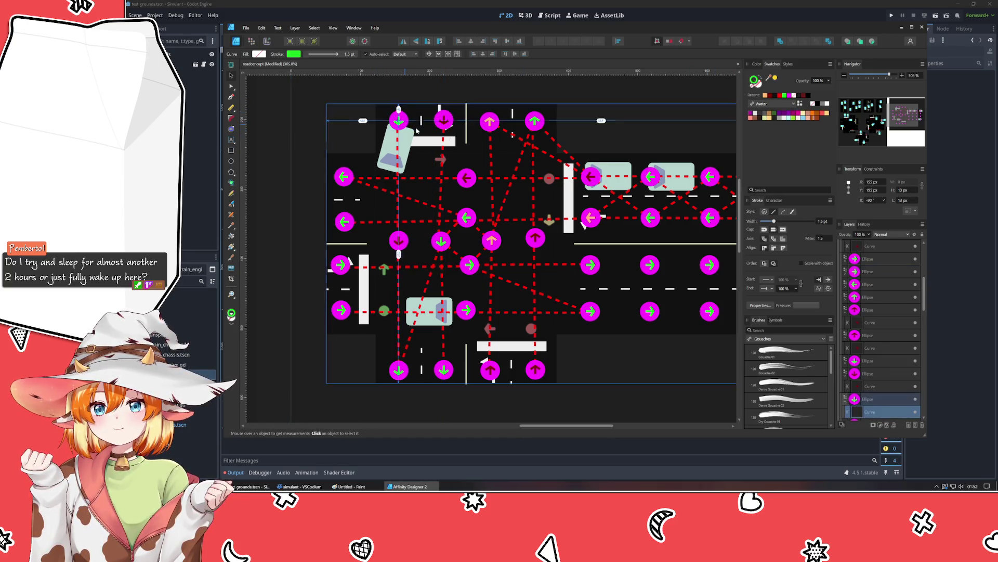
{"action": "left_click", "coordinate": [771, 96]}
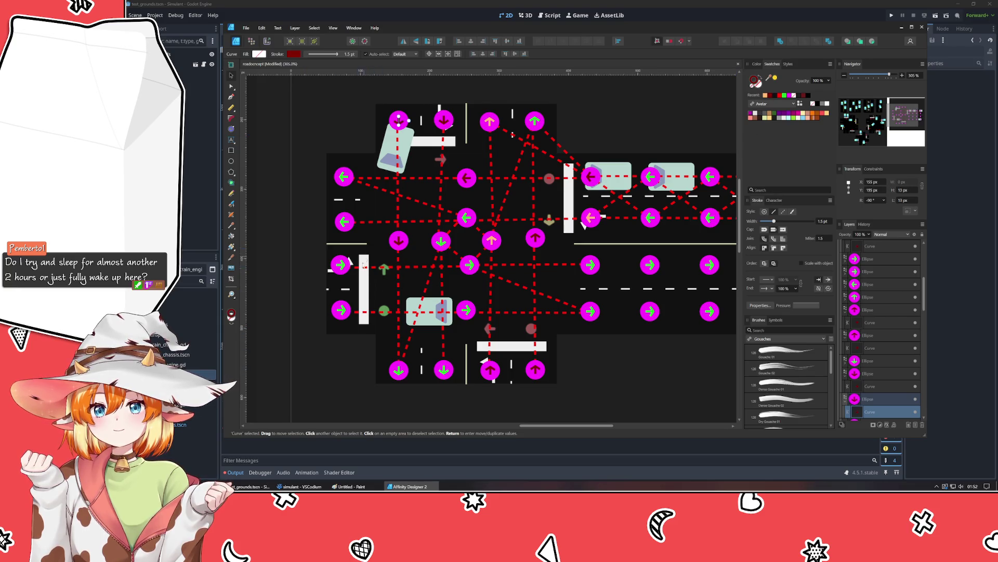
{"action": "left_click", "coordinate": [615, 388]}
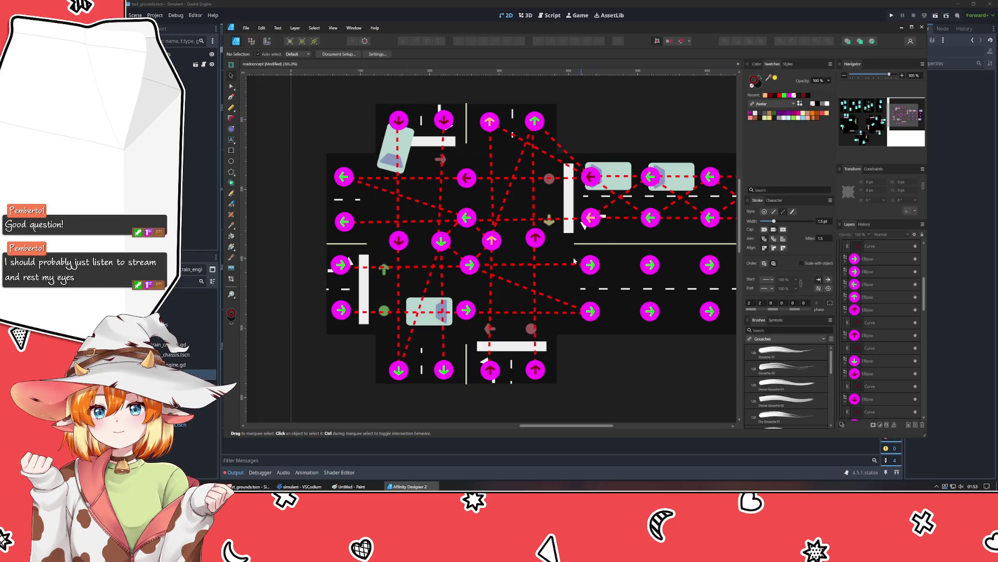
Step: Set up the Pen tool with no fill and a bright red line
{"action": "left_click", "coordinate": [514, 283]}
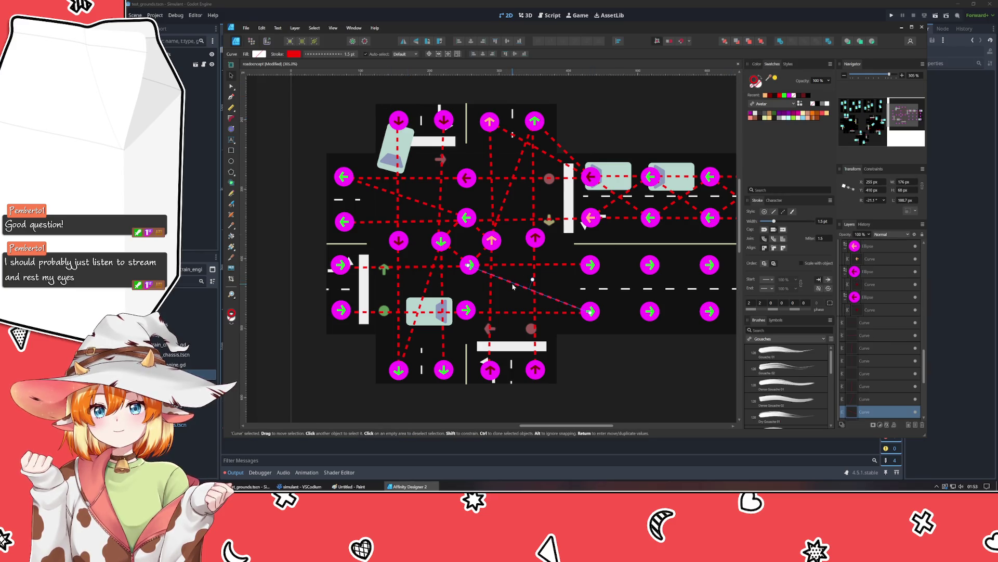
{"action": "left_click", "coordinate": [286, 178]}
{"action": "key", "text": "p"}
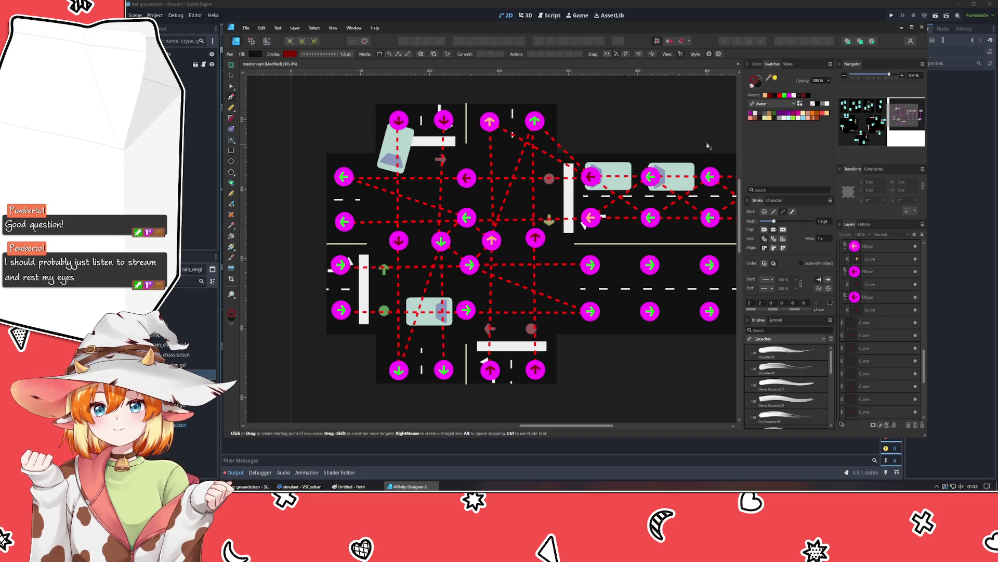
{"action": "left_click", "coordinate": [754, 86]}
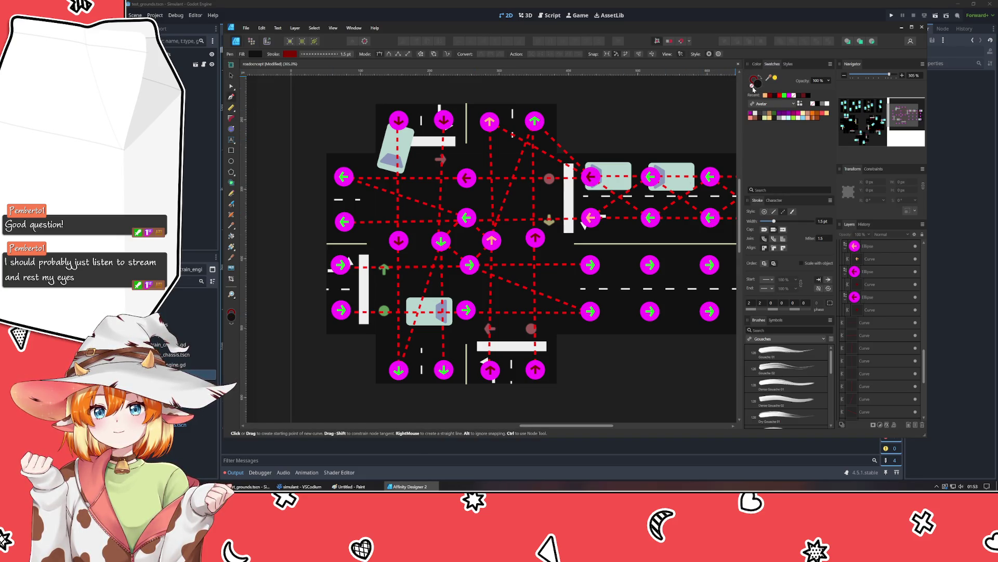
{"action": "left_click", "coordinate": [753, 87]}
{"action": "left_click", "coordinate": [766, 95]}
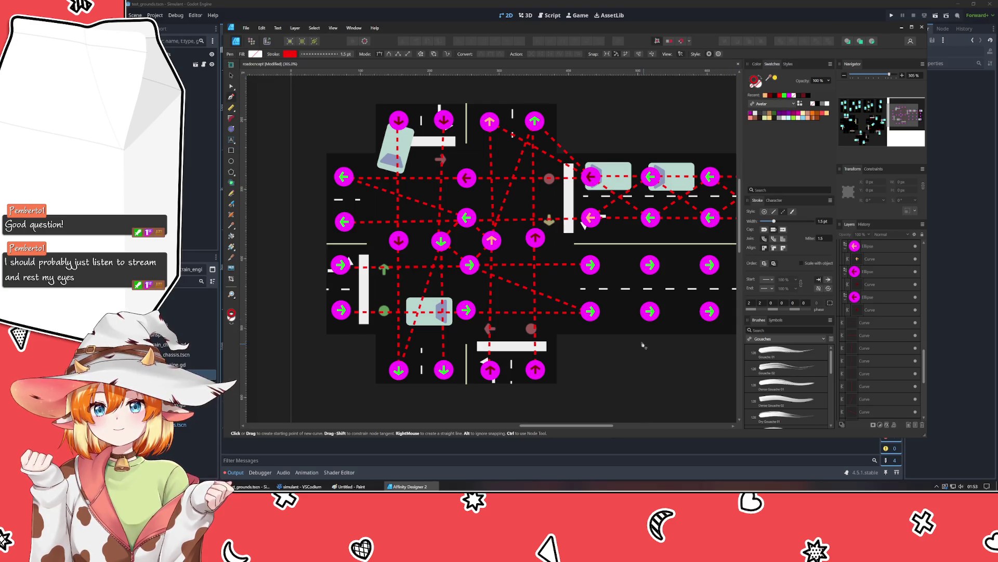
Step: Draw dashed lane paths from bottom-right to right-side marker and top-left to left marker
{"action": "left_click", "coordinate": [592, 313]}
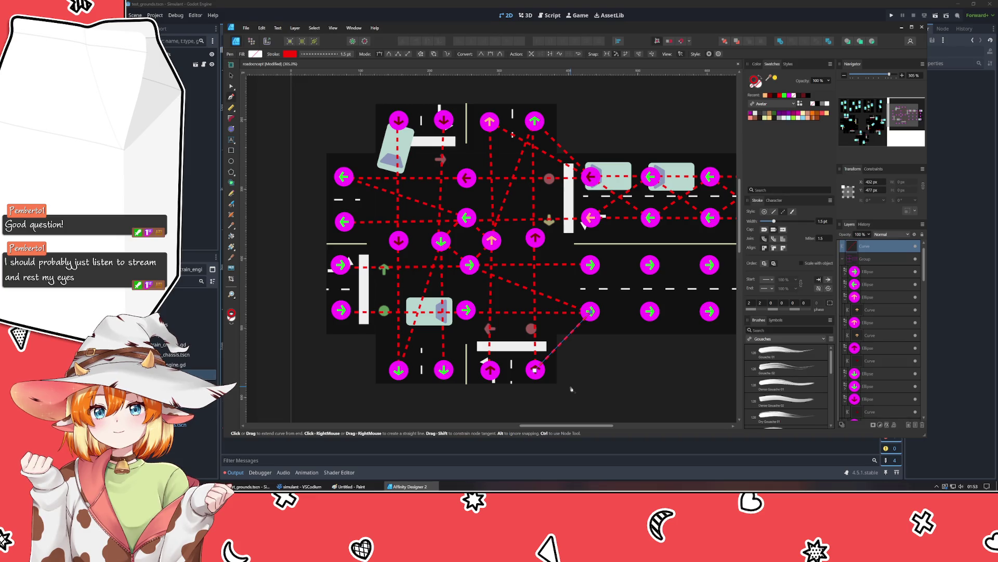
{"action": "key", "text": "Escape"}
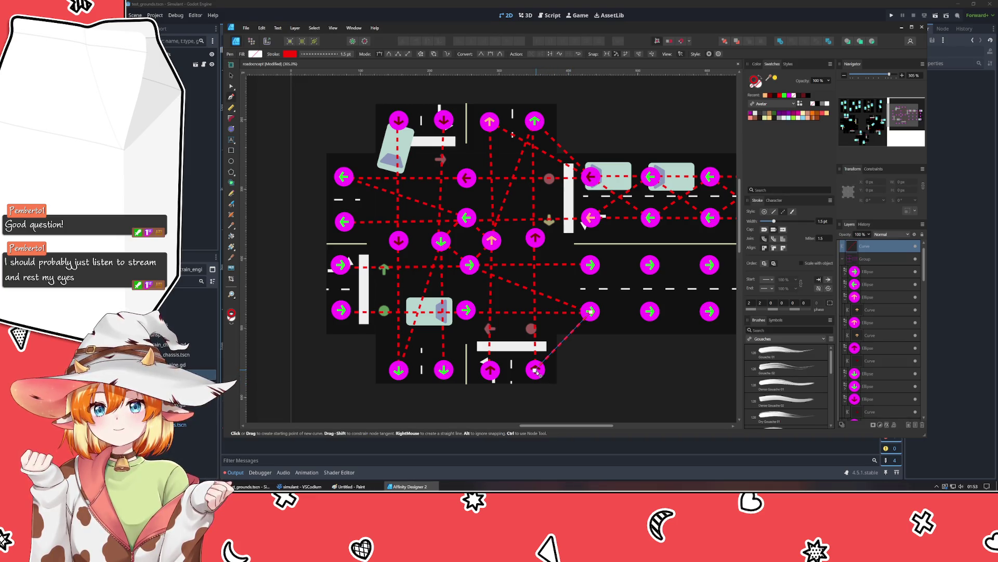
{"action": "key", "text": "Escape"}
{"action": "left_click", "coordinate": [536, 373]}
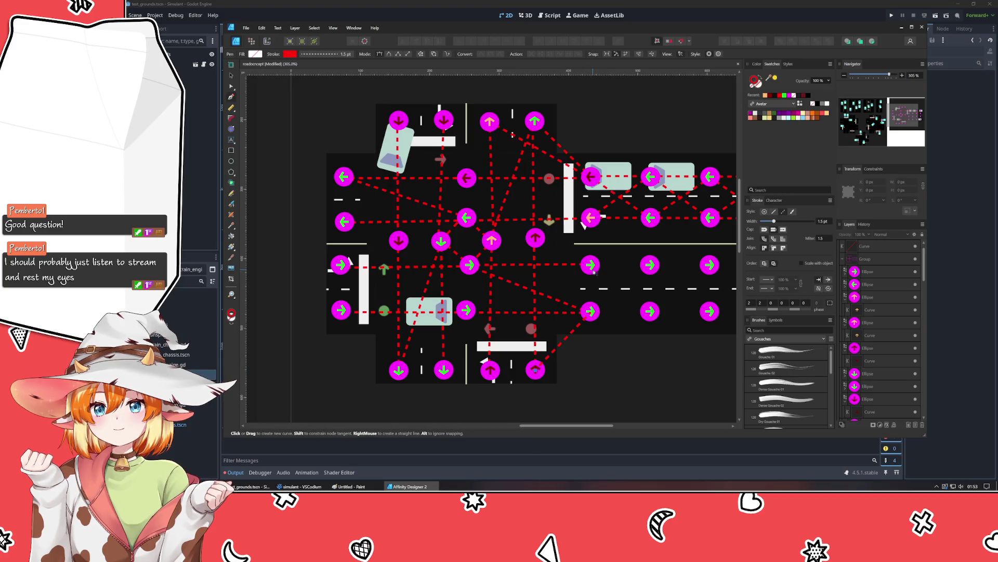
{"action": "left_click", "coordinate": [590, 265]}
{"action": "key", "text": "Escape"}
{"action": "key", "text": "Escape"}
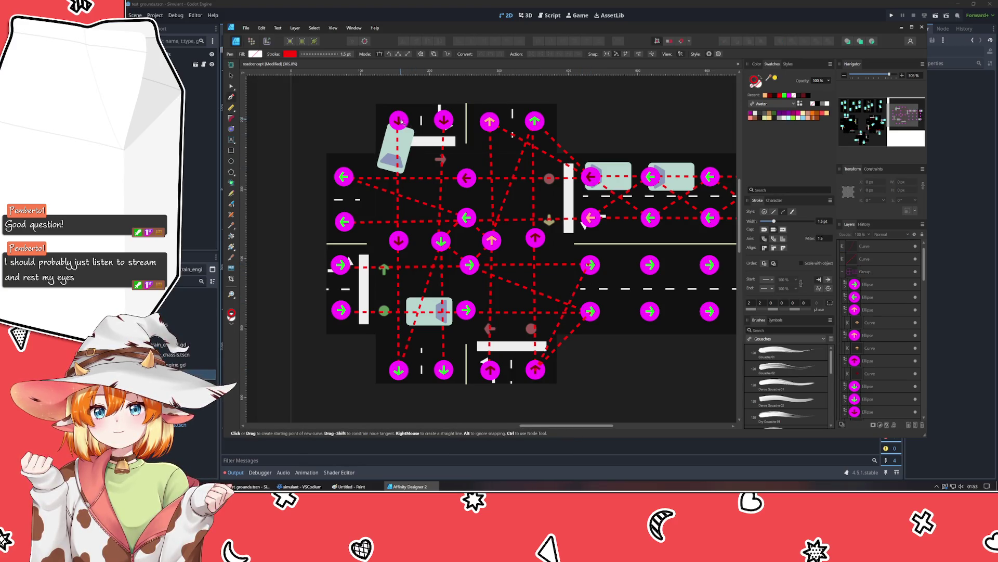
{"action": "left_click", "coordinate": [398, 121]}
{"action": "left_click", "coordinate": [343, 177]}
Step: Draw dashed lane paths linking the left and lower-left markers to bottom markers
{"action": "key", "text": "Escape"}
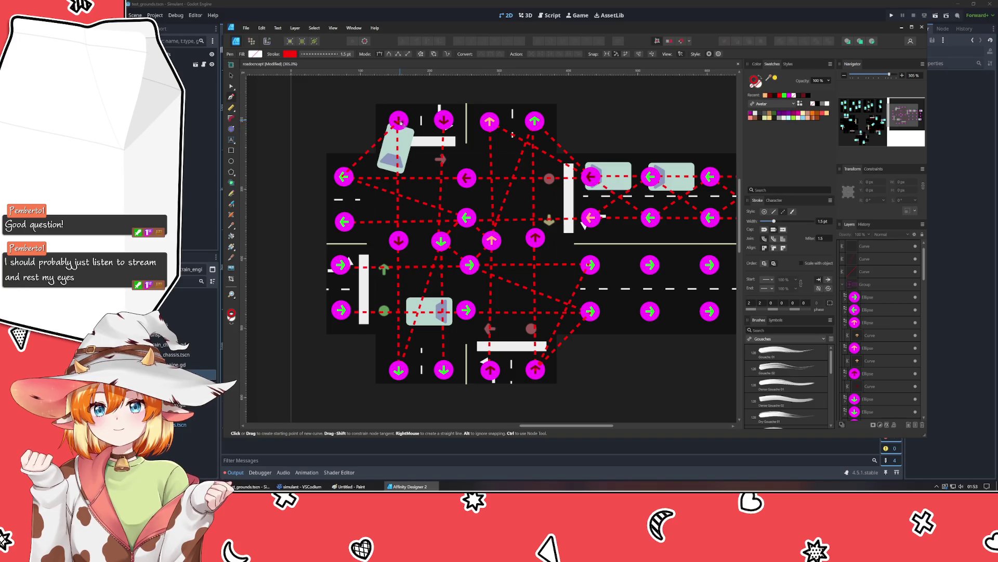
{"action": "left_click", "coordinate": [345, 222]}
{"action": "key", "text": "Escape"}
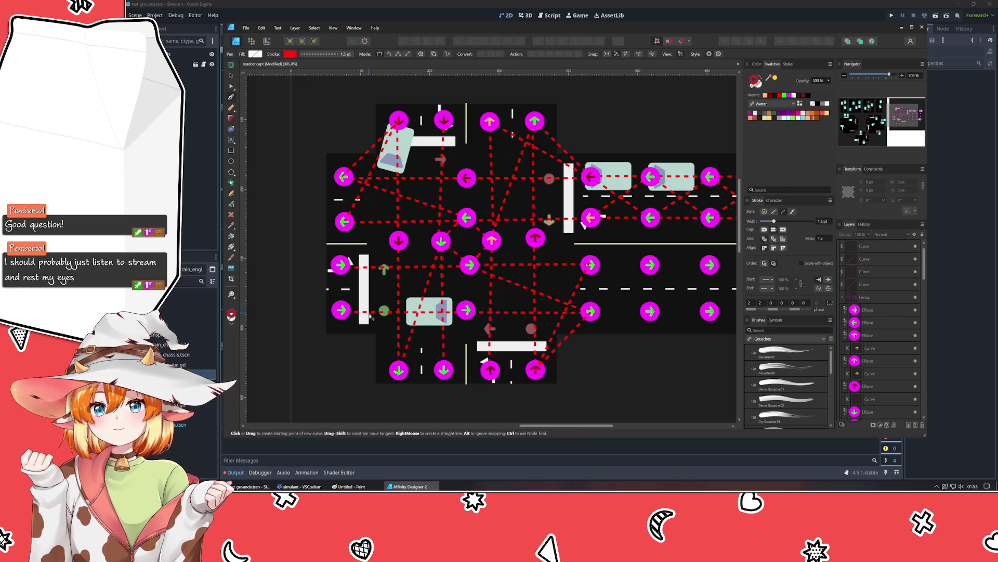
{"action": "left_click", "coordinate": [399, 370]}
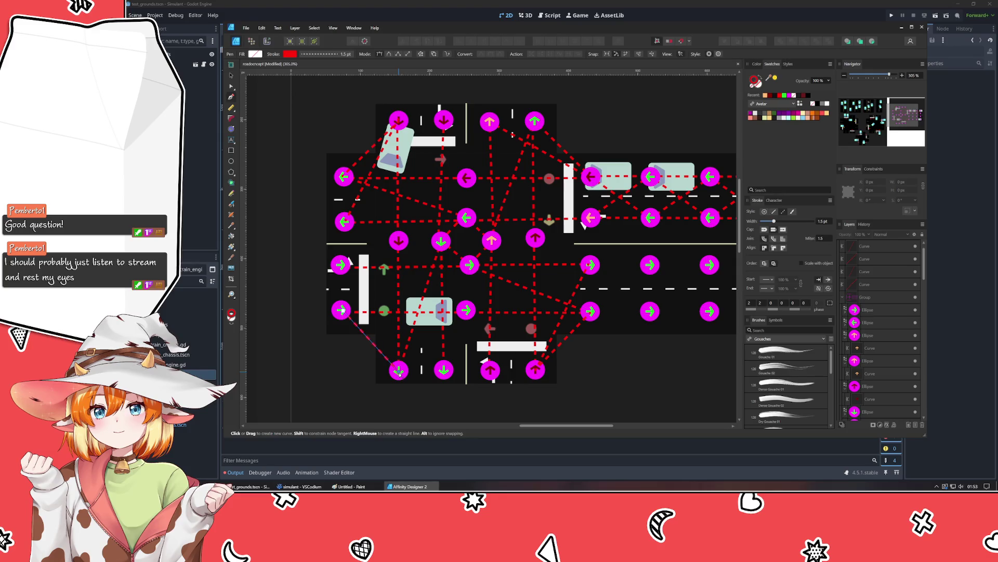
{"action": "key", "text": "Escape"}
{"action": "left_click", "coordinate": [342, 311]}
{"action": "left_click", "coordinate": [444, 369]}
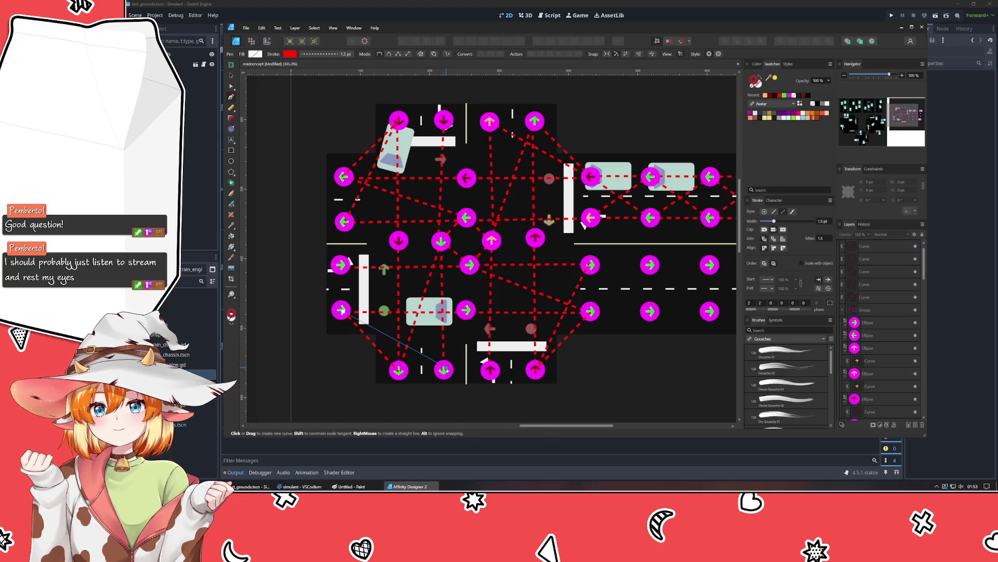
{"action": "key", "text": "Escape"}
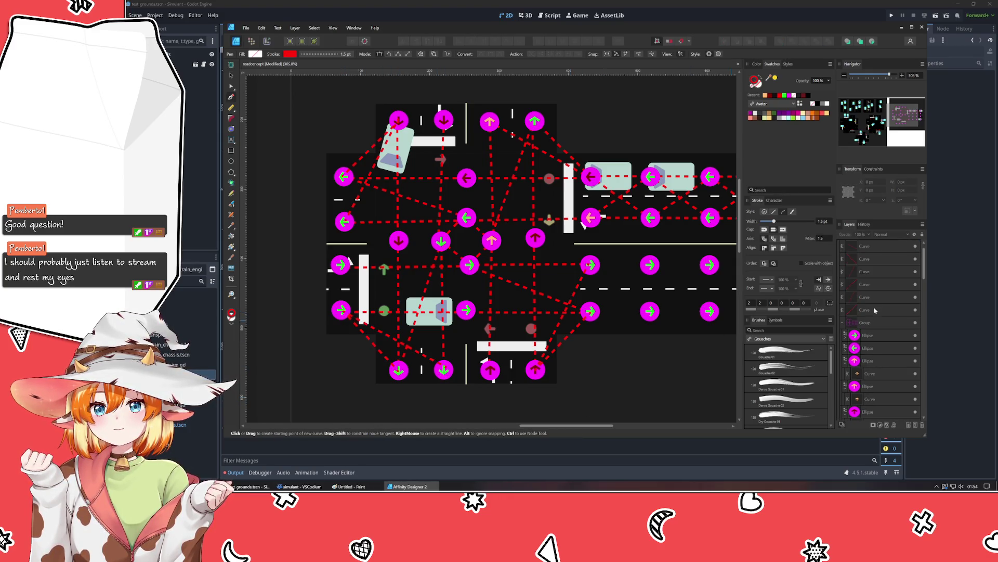
{"action": "left_click", "coordinate": [867, 334]}
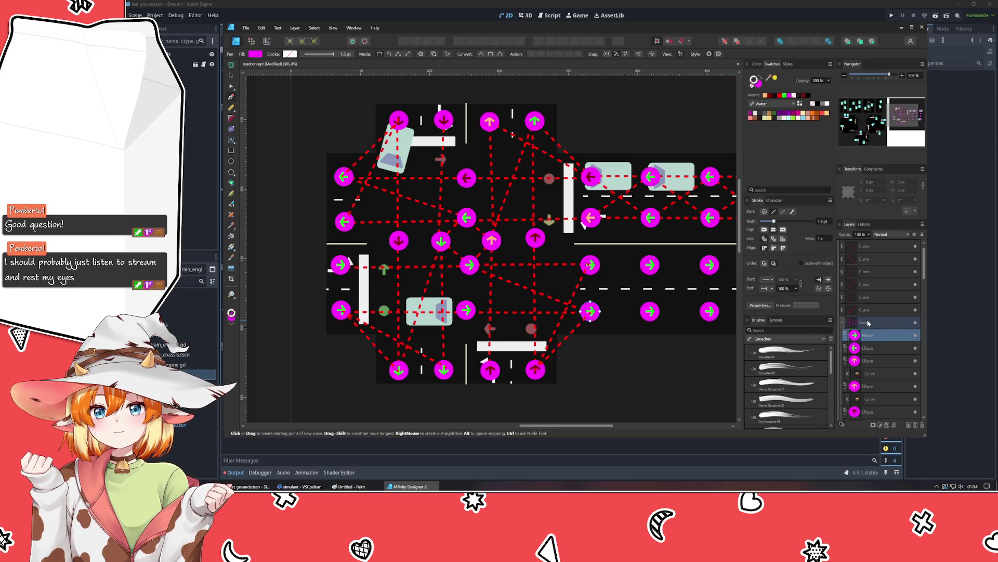
Step: Turn the right-middle lane marker's arrow from green to orange
{"action": "left_click", "coordinate": [868, 323]}
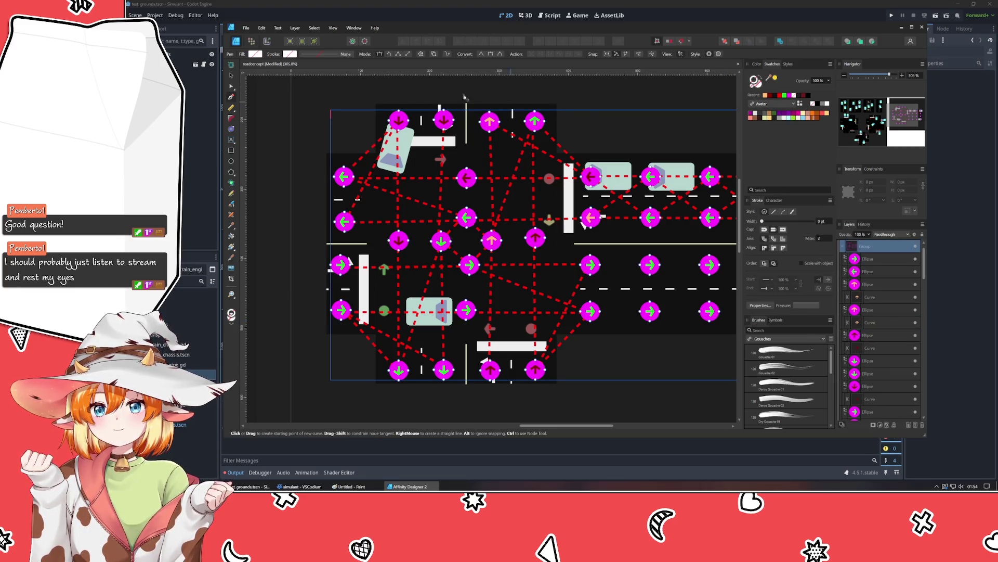
{"action": "key", "text": "v"}
{"action": "left_click", "coordinate": [312, 183]}
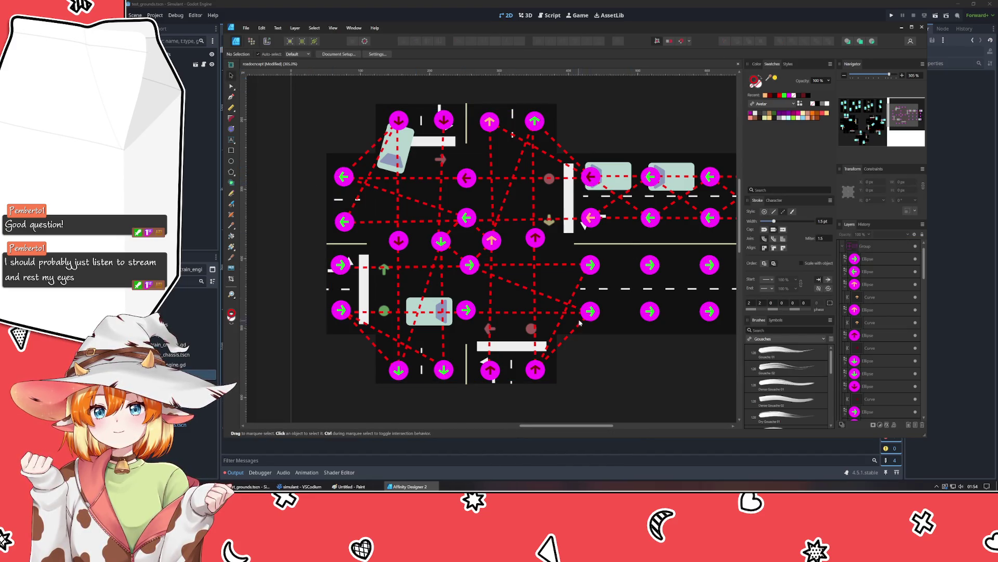
{"action": "left_click", "coordinate": [593, 269]}
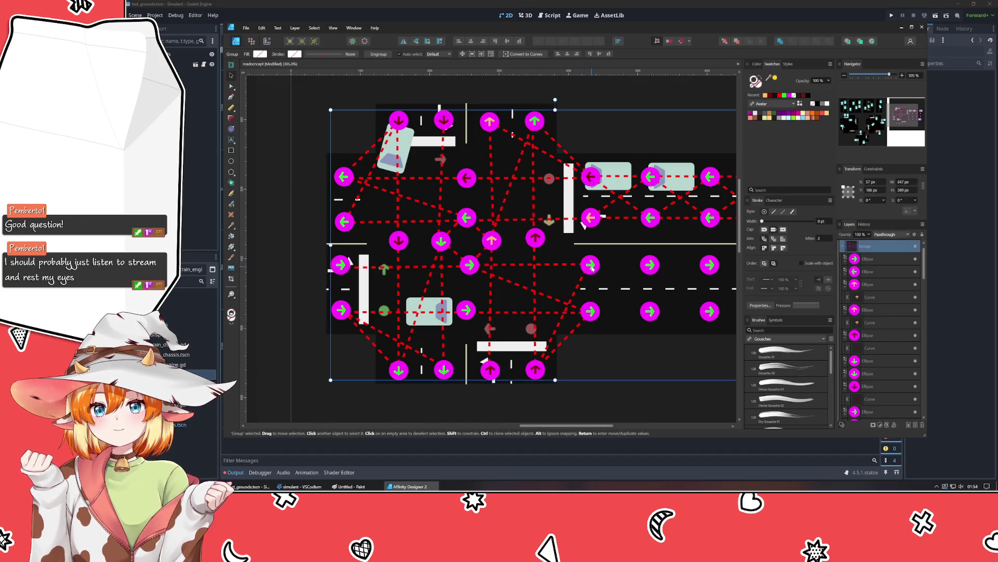
{"action": "left_click", "coordinate": [591, 266]}
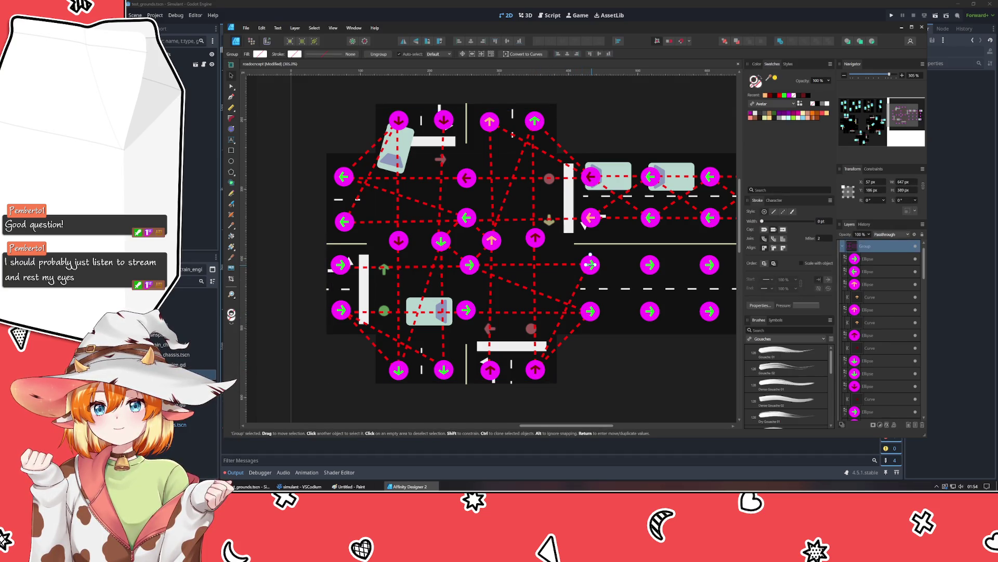
{"action": "left_click", "coordinate": [766, 95]}
{"action": "left_click", "coordinate": [590, 369]}
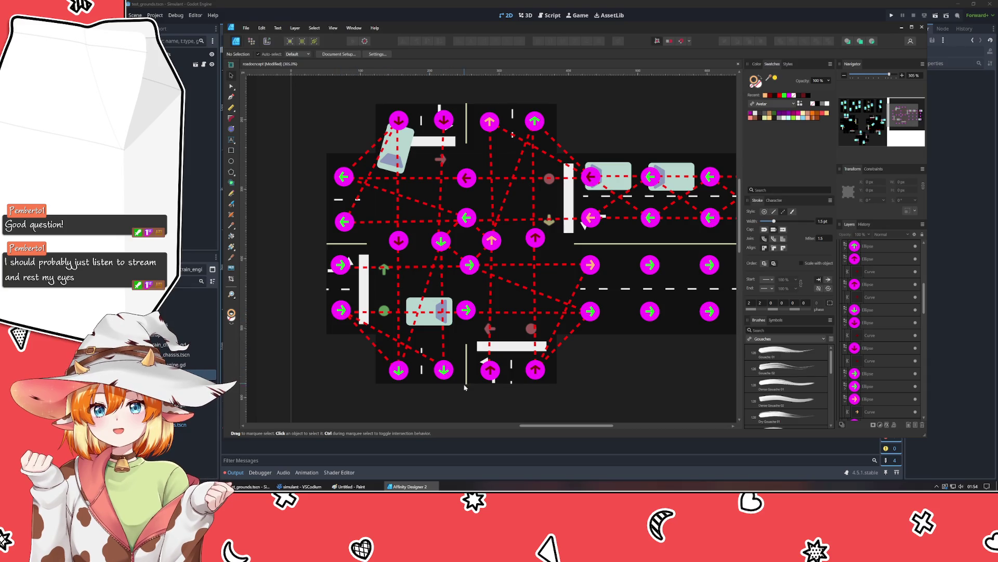
{"action": "left_click", "coordinate": [344, 224]}
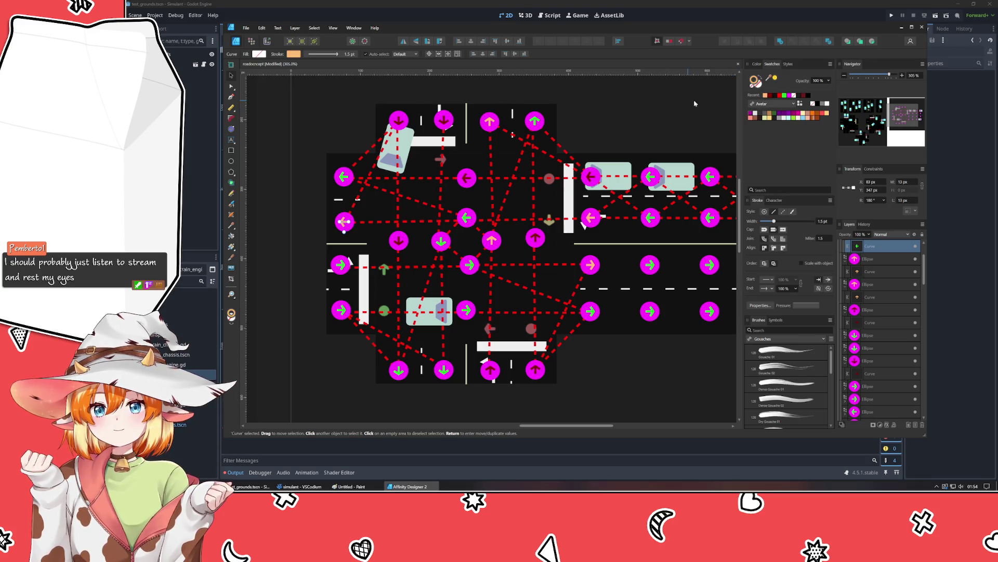
{"action": "left_click", "coordinate": [661, 103]}
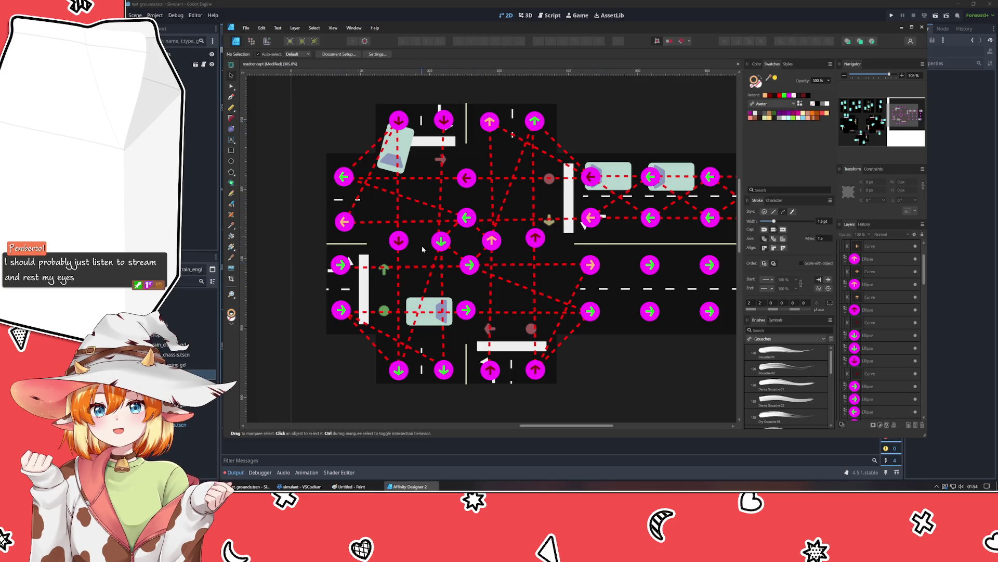
{"action": "scroll", "coordinate": [603, 401], "scroll_direction": "right", "scroll_amount": 3}
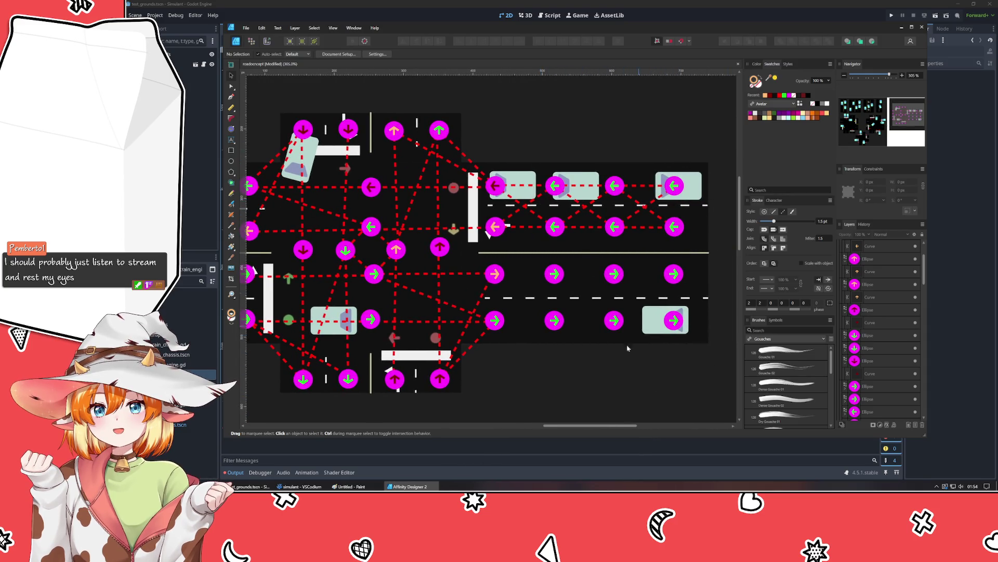
{"action": "scroll", "coordinate": [477, 382], "scroll_direction": "left", "scroll_amount": 4}
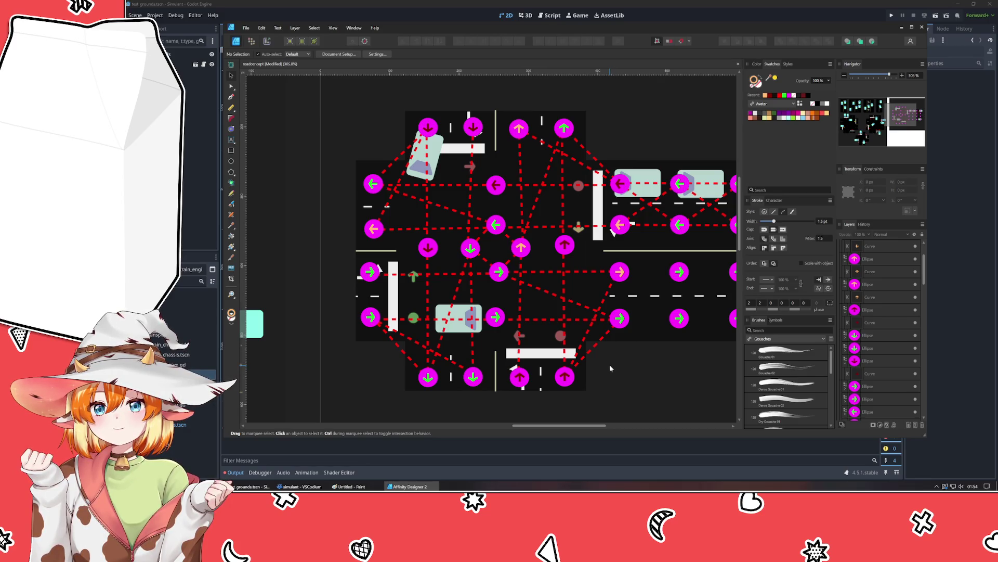
{"action": "left_click_drag", "start_coordinate": [658, 374], "coordinate": [635, 365]}
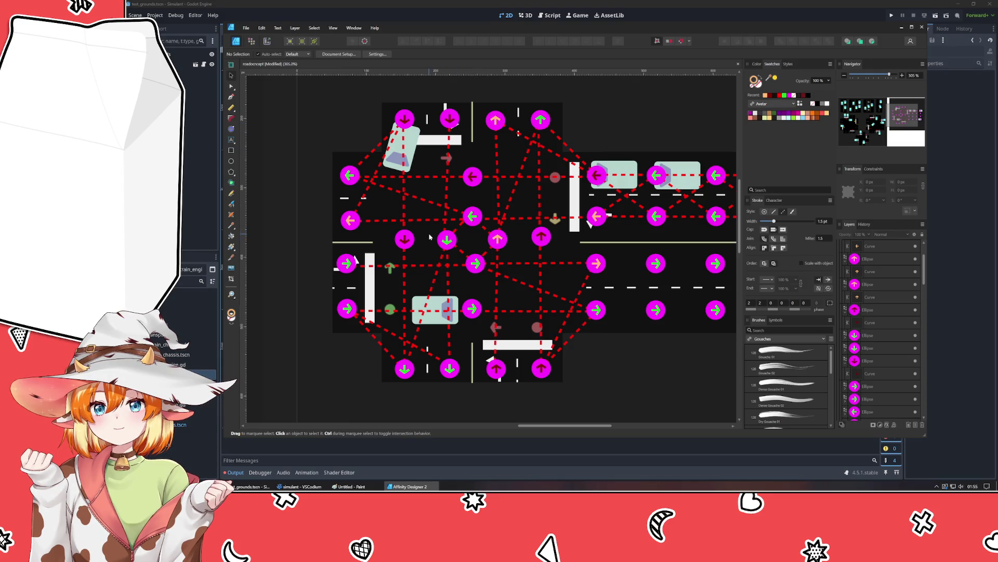
Step: Make the arrows in two markers near the junction centre orange and light orange
{"action": "left_click", "coordinate": [447, 241]}
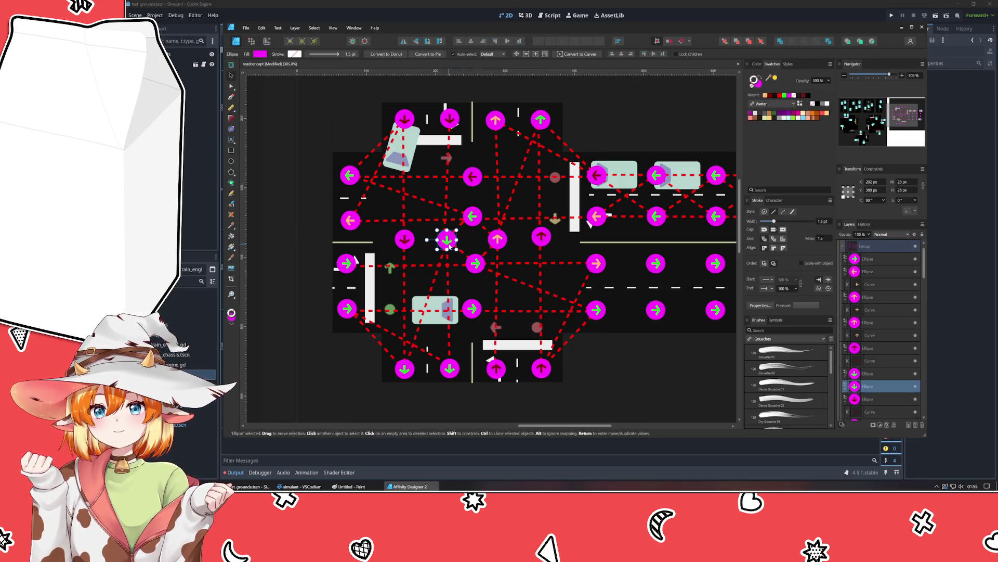
{"action": "double_click", "coordinate": [447, 240]}
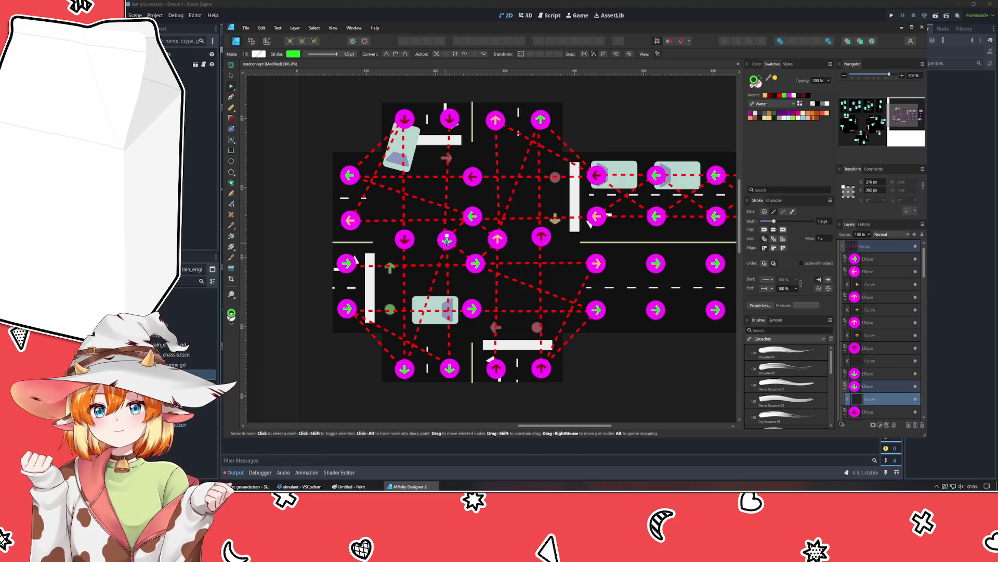
{"action": "key", "text": "Escape"}
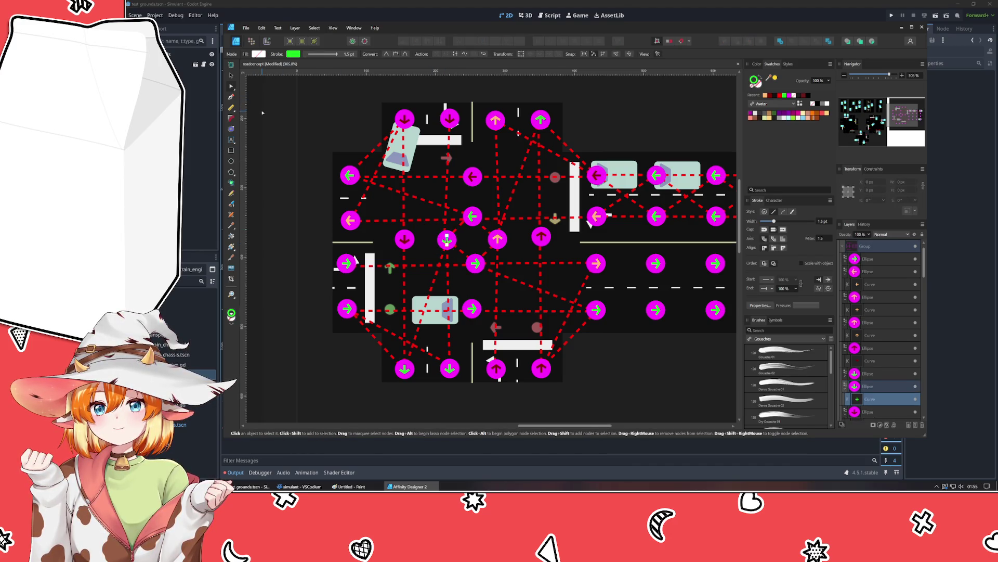
{"action": "left_click", "coordinate": [765, 120]}
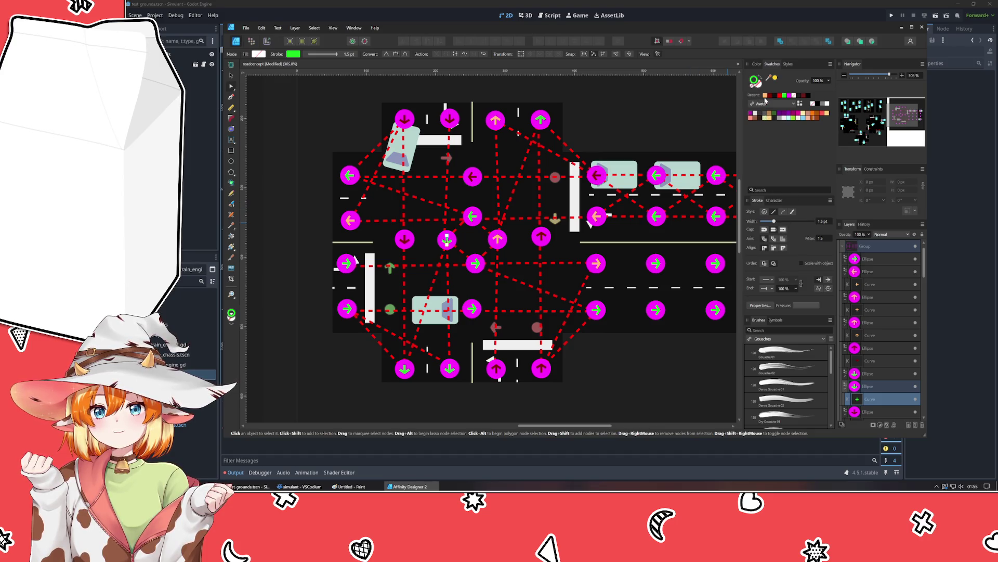
{"action": "left_click", "coordinate": [232, 76]}
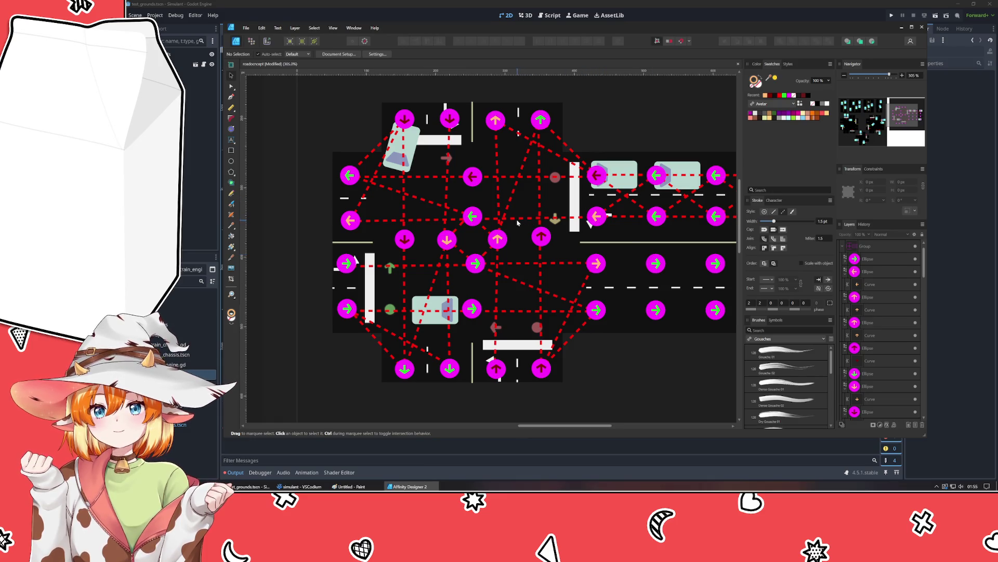
{"action": "double_click", "coordinate": [472, 217]}
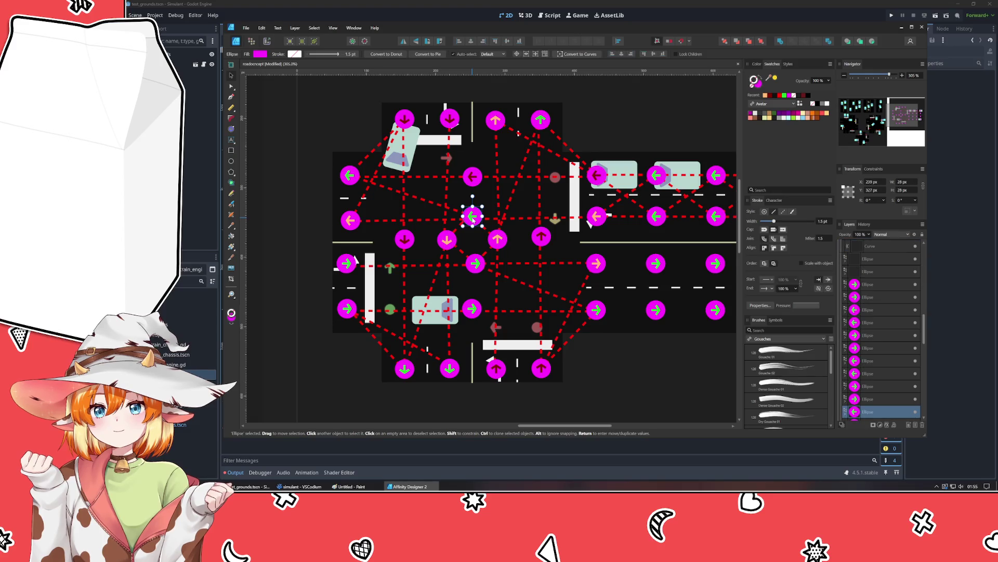
{"action": "left_click", "coordinate": [769, 120]}
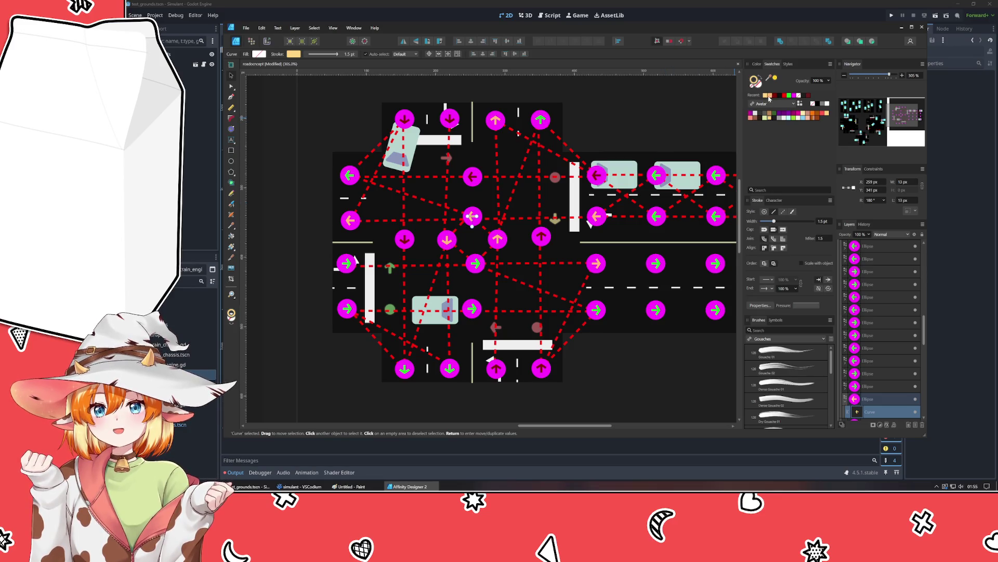
{"action": "left_click", "coordinate": [615, 114]}
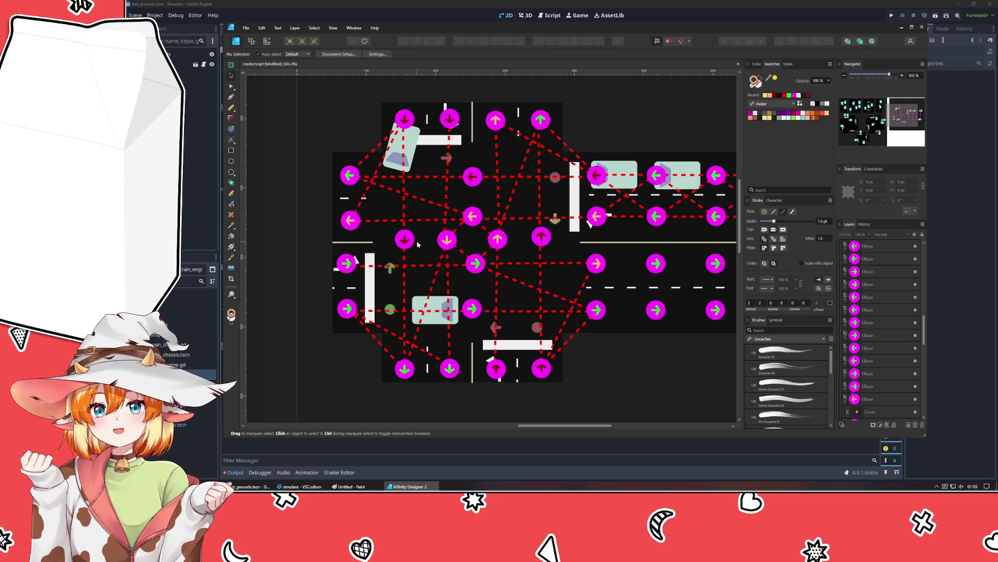
Step: Save the document with Ctrl+S
{"action": "key", "text": "ctrl+s"}
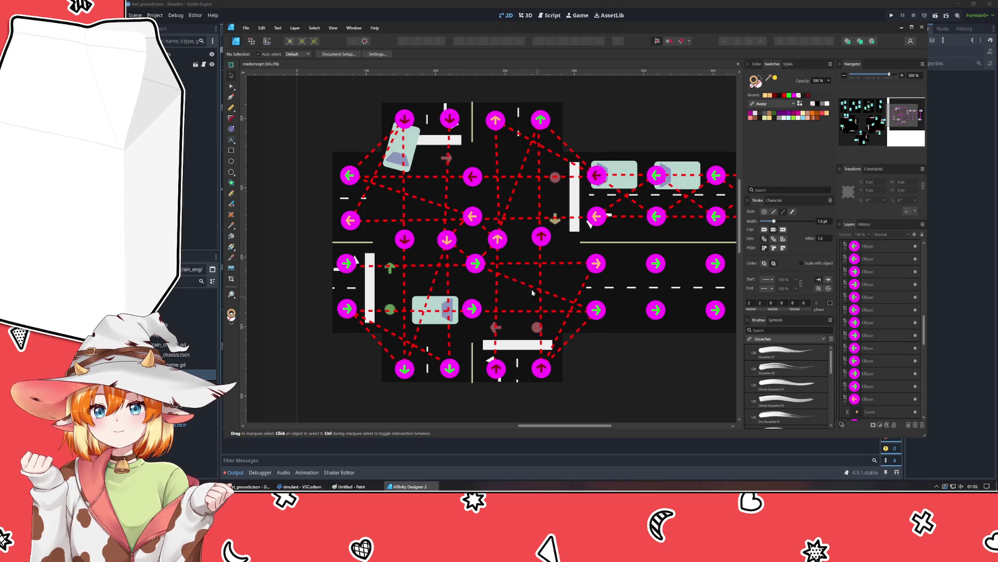
{"action": "left_click", "coordinate": [522, 220]}
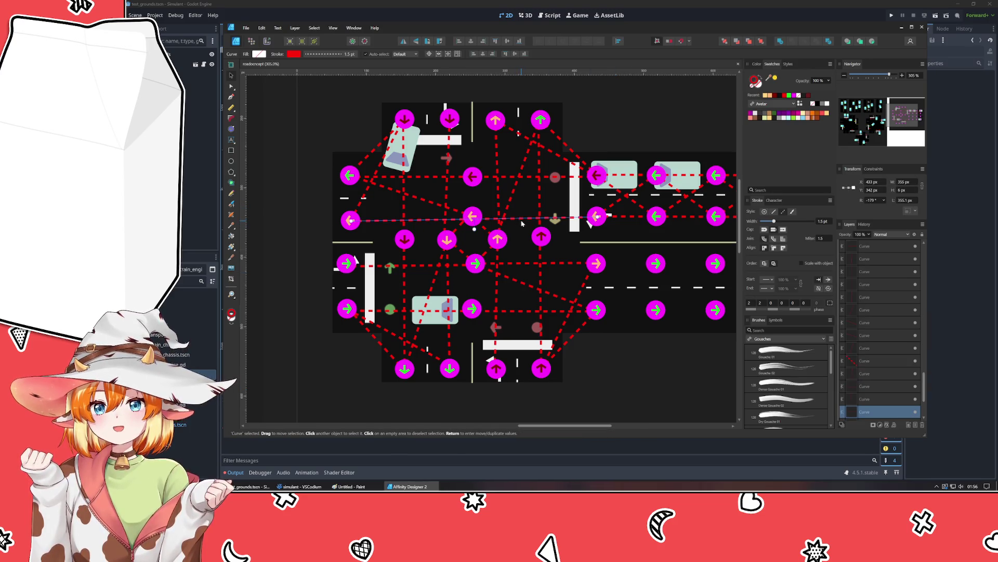
{"action": "left_click", "coordinate": [631, 180]}
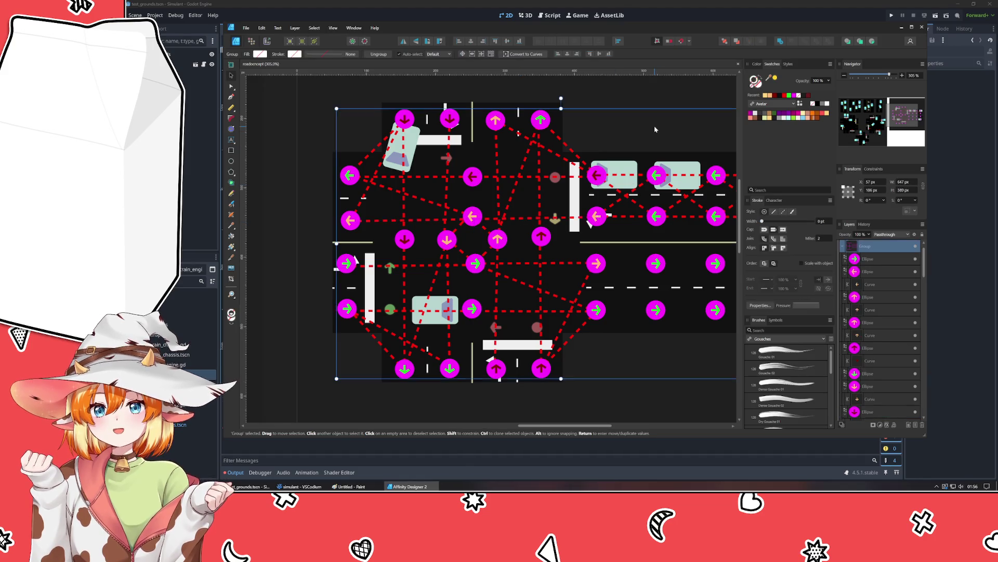
Step: Colour the diagonal dashed lane path from the top-right marker to the parked car yellow
{"action": "left_click", "coordinate": [318, 130]}
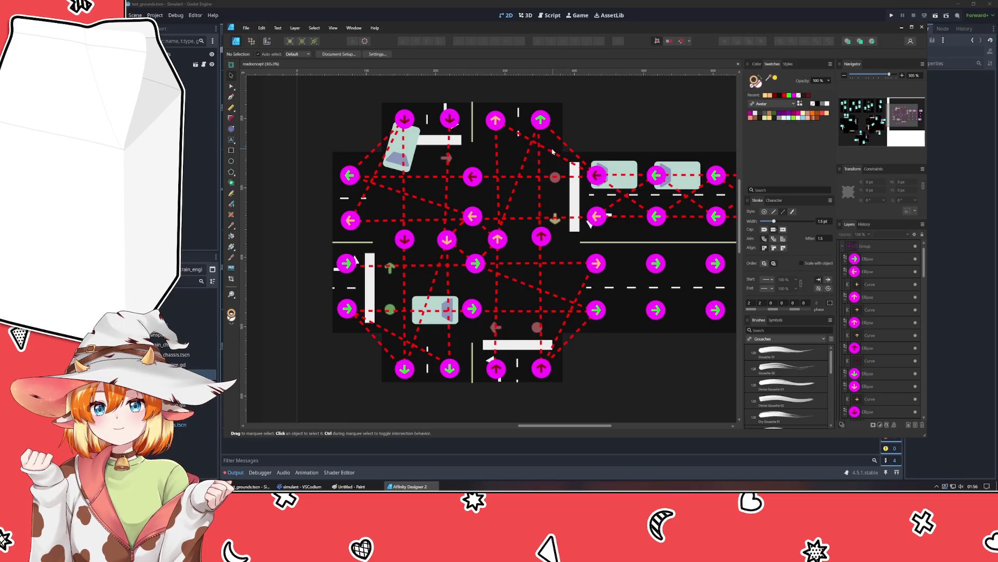
{"action": "left_click", "coordinate": [594, 177]}
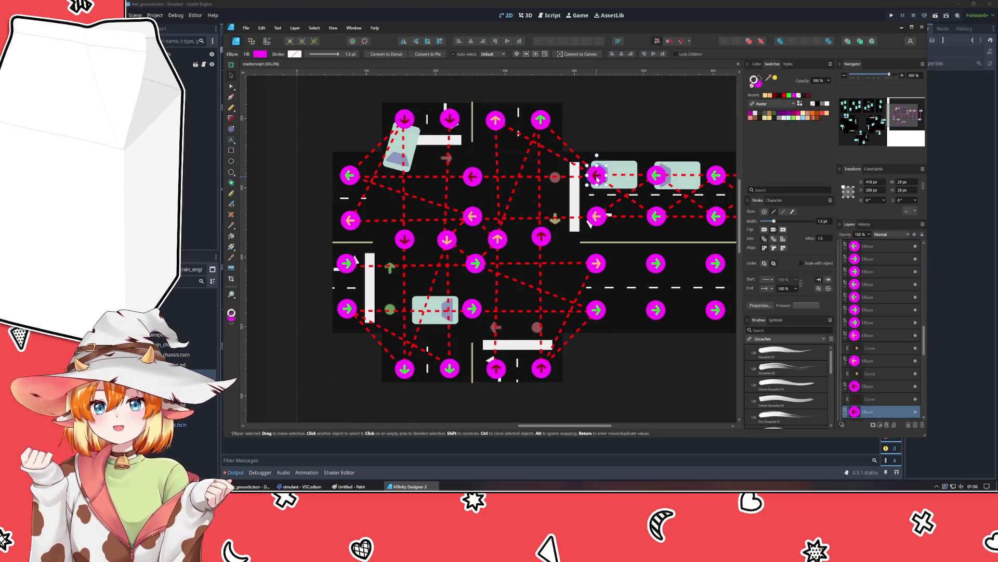
{"action": "left_click", "coordinate": [545, 151]}
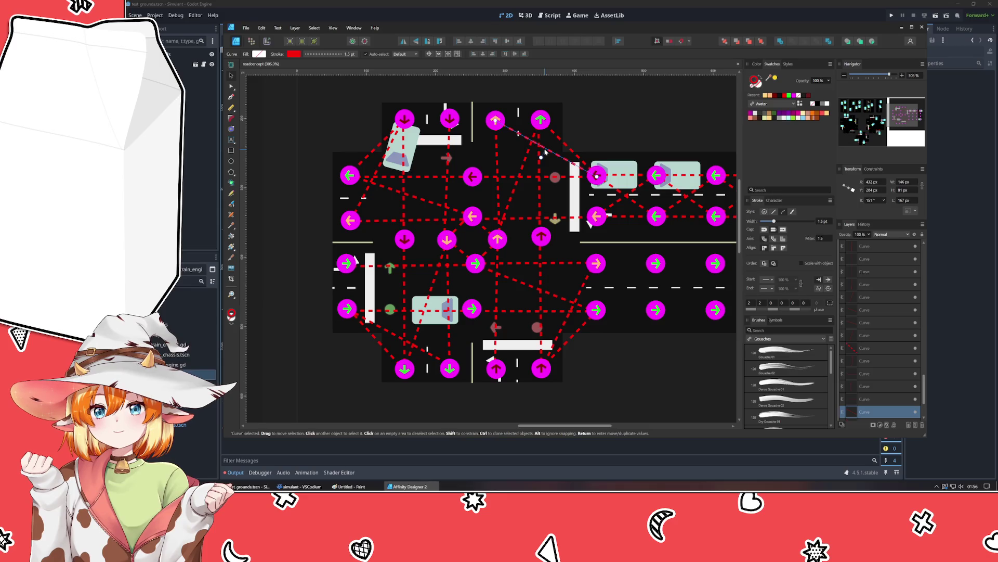
{"action": "left_click", "coordinate": [564, 144]}
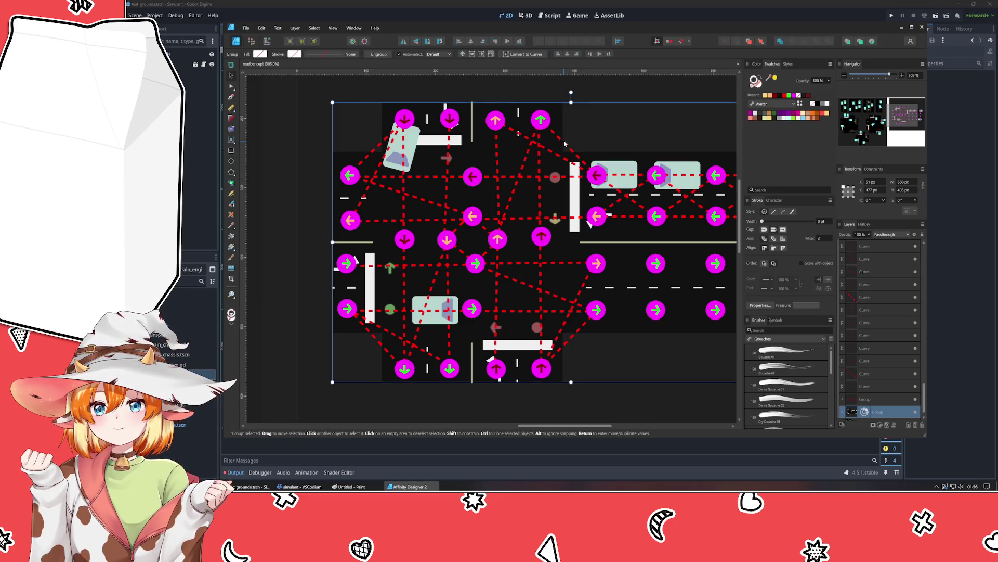
{"action": "left_click", "coordinate": [564, 144]}
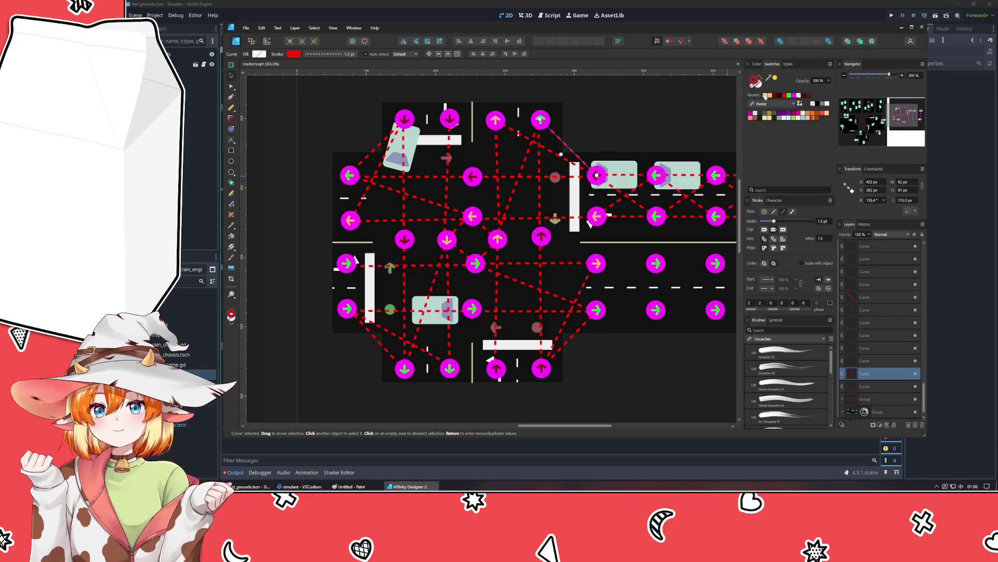
{"action": "left_click", "coordinate": [774, 79]}
{"action": "left_click", "coordinate": [631, 126]}
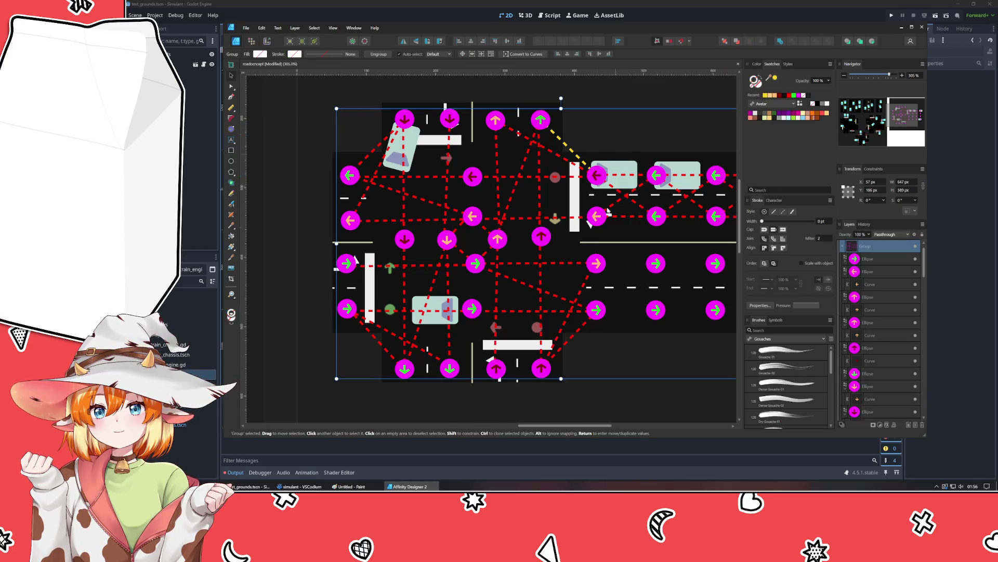
{"action": "left_click", "coordinate": [618, 419]}
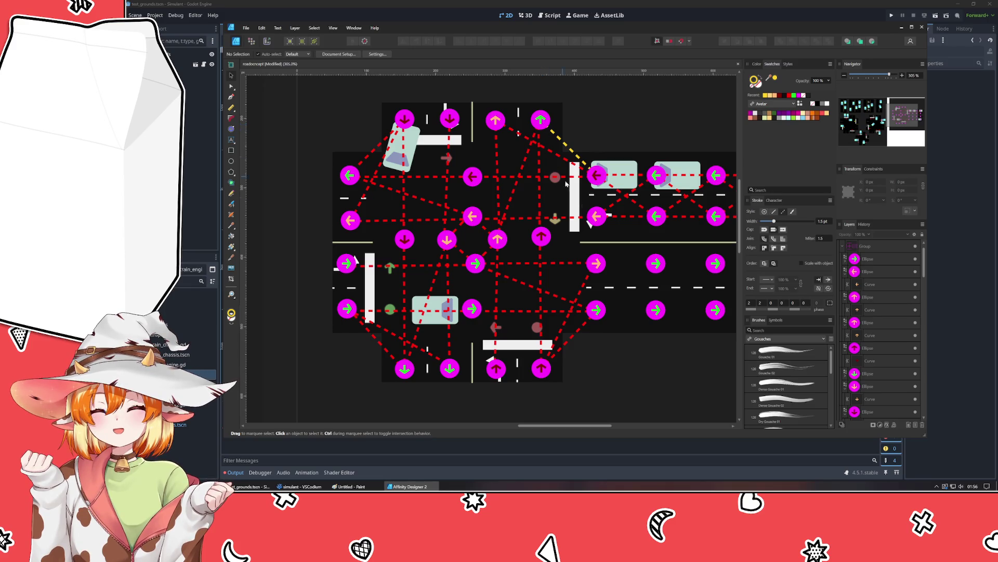
{"action": "left_click", "coordinate": [561, 218]}
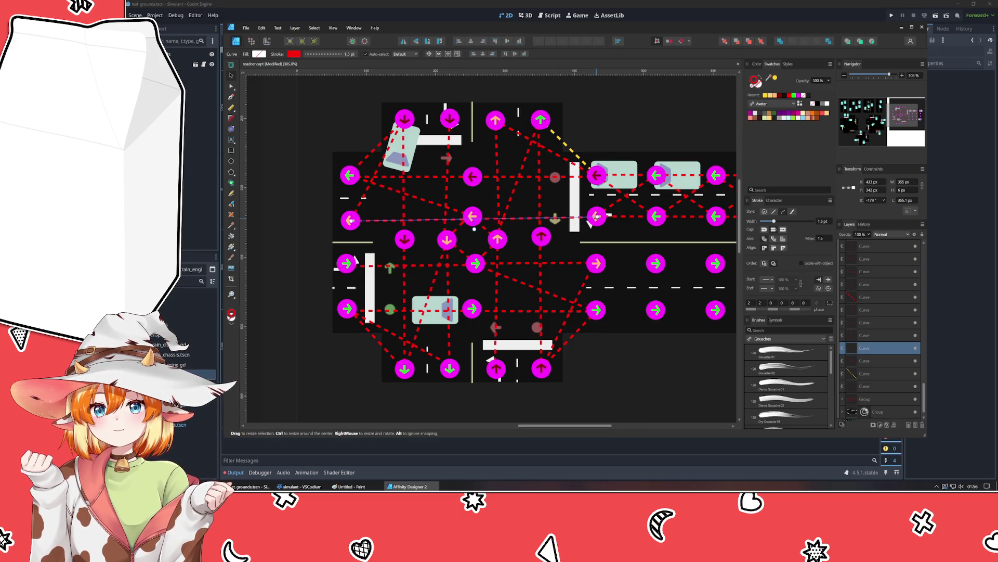
Step: Shorten the central horizontal lane line and redraw its right part as a straight Pen line
{"action": "left_click_drag", "start_coordinate": [596, 219], "coordinate": [467, 219]}
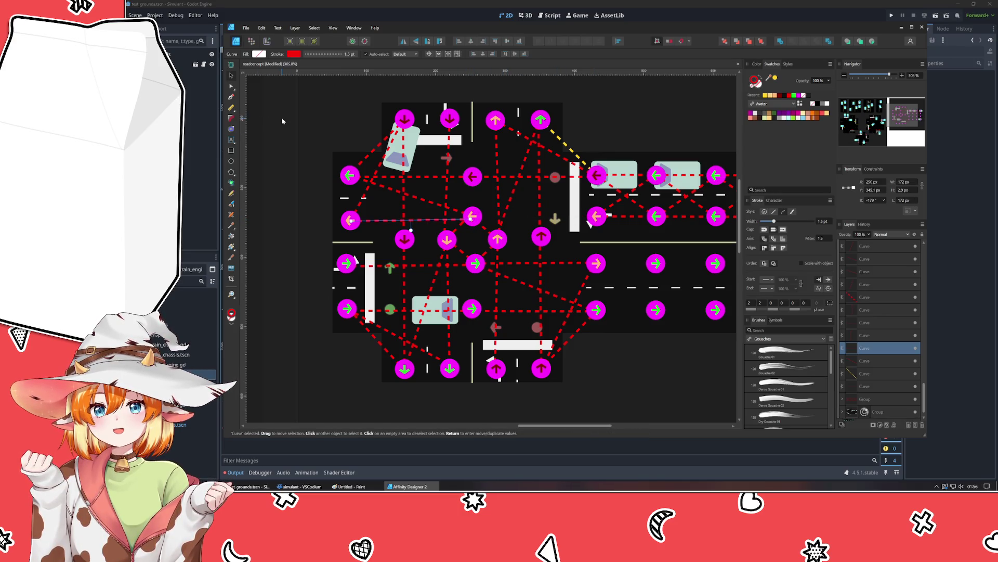
{"action": "left_click", "coordinate": [282, 121]}
{"action": "key", "text": "p"}
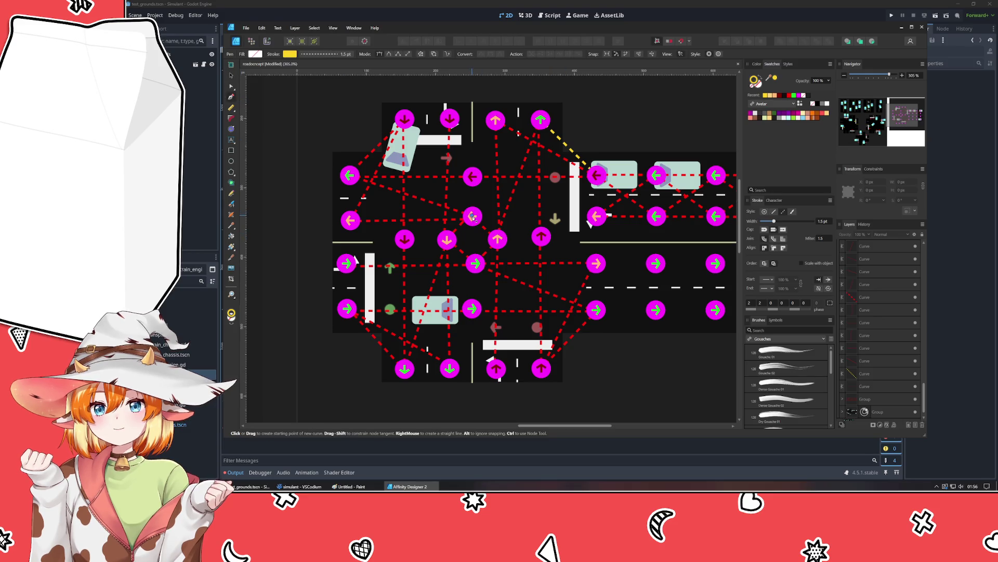
{"action": "left_click", "coordinate": [472, 216]}
{"action": "left_click", "coordinate": [597, 216]}
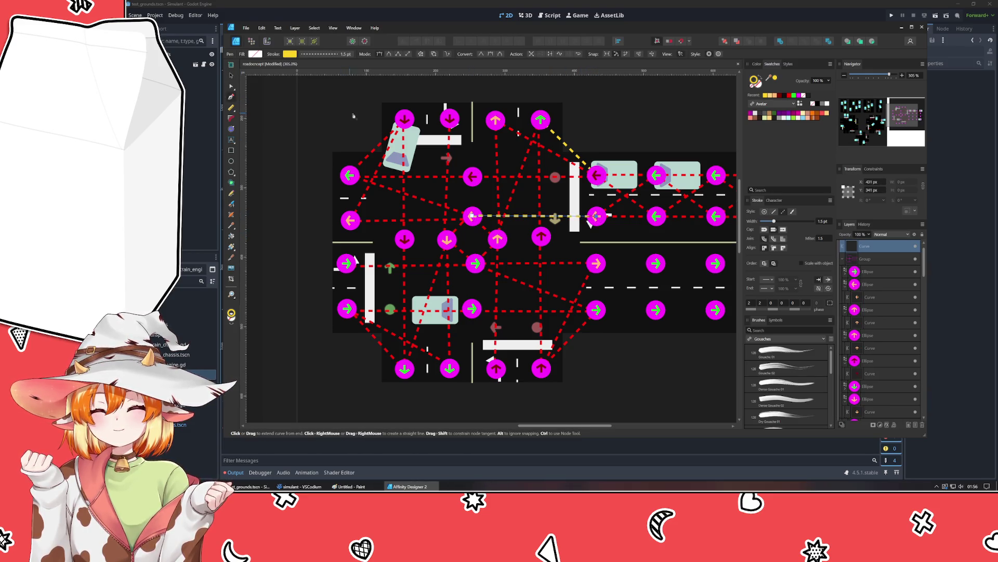
{"action": "left_click", "coordinate": [790, 97]}
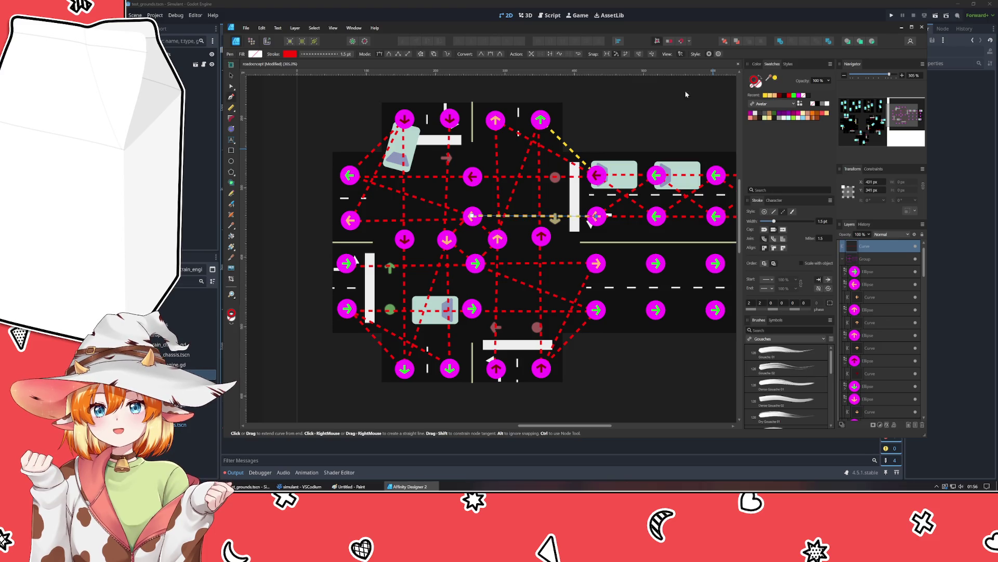
Step: Colour the vertical lane path below the centre yellow
{"action": "left_click", "coordinate": [231, 76]}
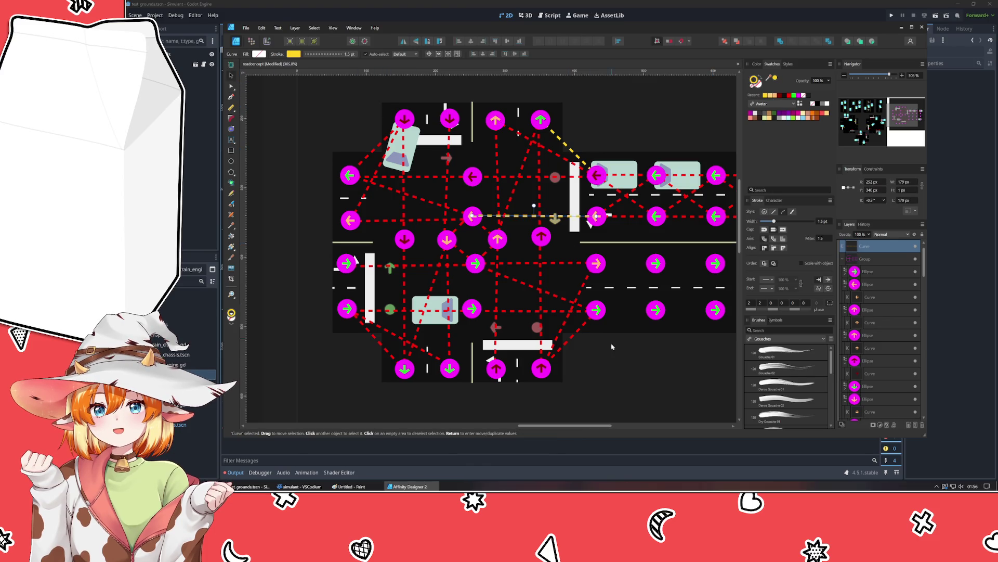
{"action": "left_click", "coordinate": [631, 361]}
{"action": "left_click", "coordinate": [622, 414]}
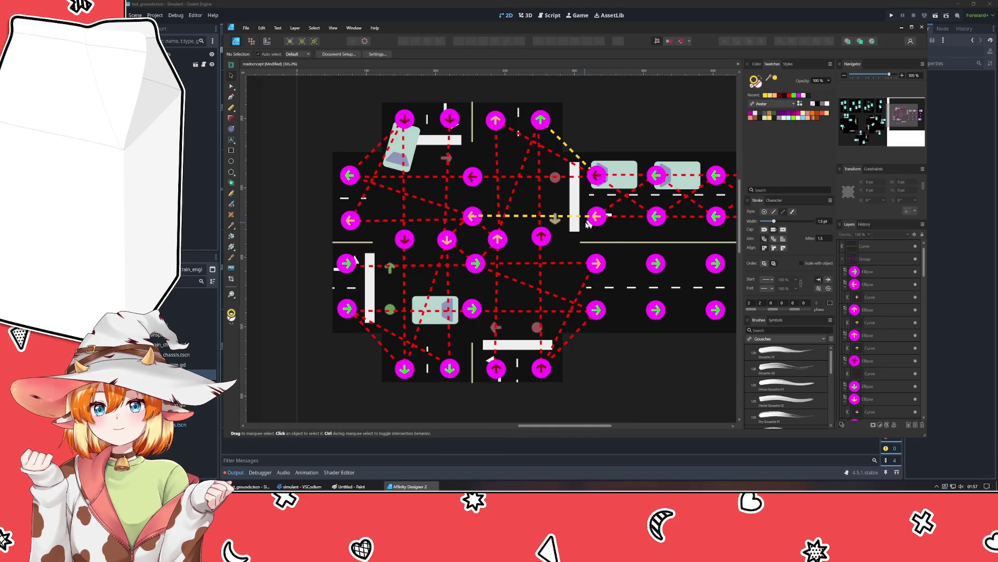
{"action": "left_click", "coordinate": [462, 228]}
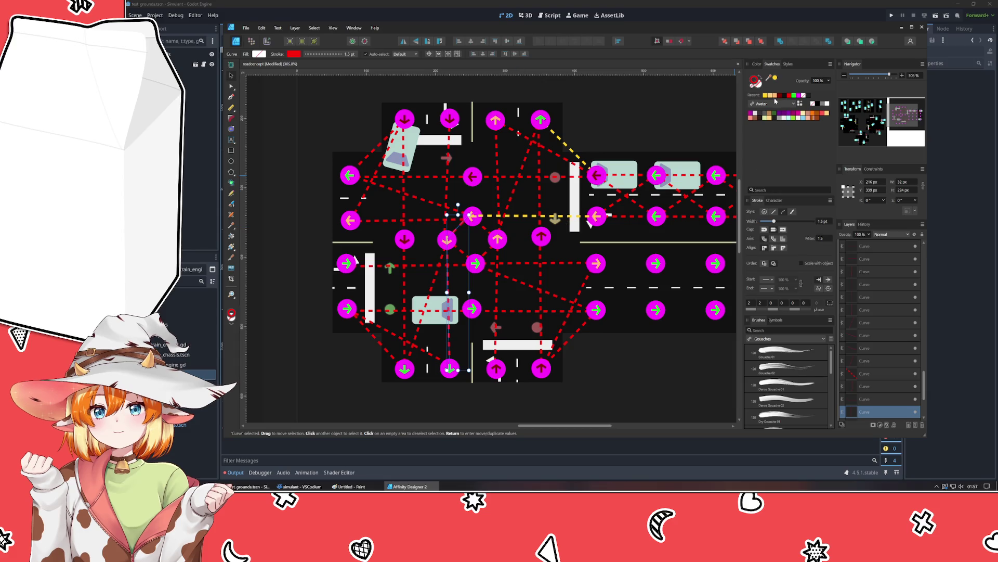
{"action": "left_click", "coordinate": [775, 77]}
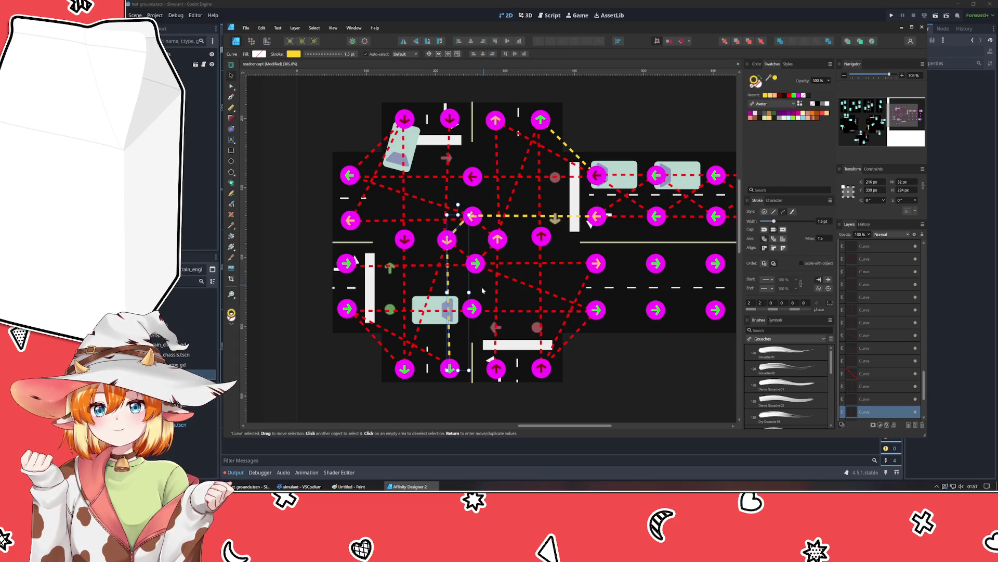
Step: Colour the left-road horizontal lane path and the upper vertical lane path green
{"action": "left_click", "coordinate": [633, 391]}
{"action": "left_click", "coordinate": [433, 287]}
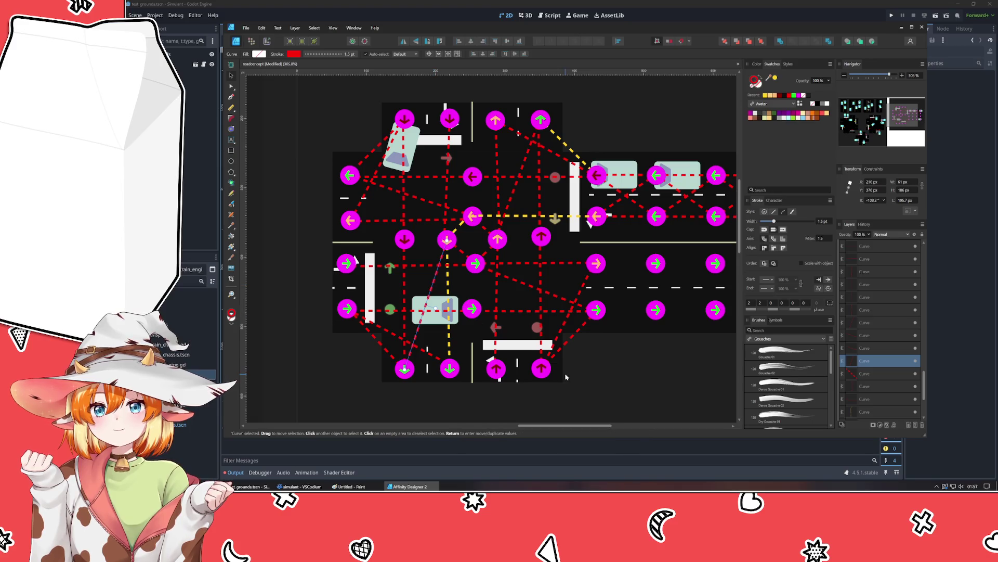
{"action": "left_click", "coordinate": [625, 396]}
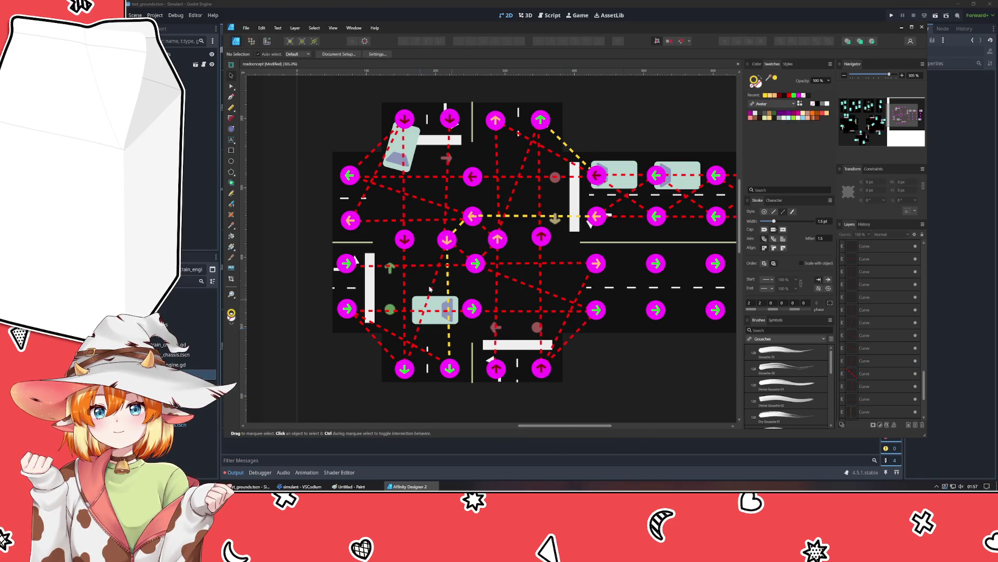
{"action": "left_click", "coordinate": [371, 267]}
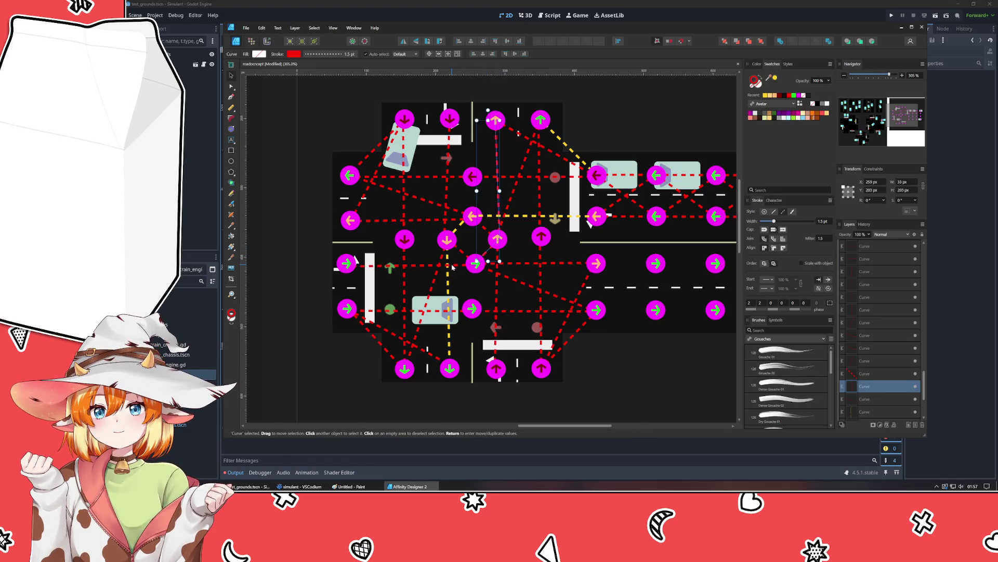
{"action": "left_click", "coordinate": [793, 95]}
{"action": "left_click", "coordinate": [484, 255]}
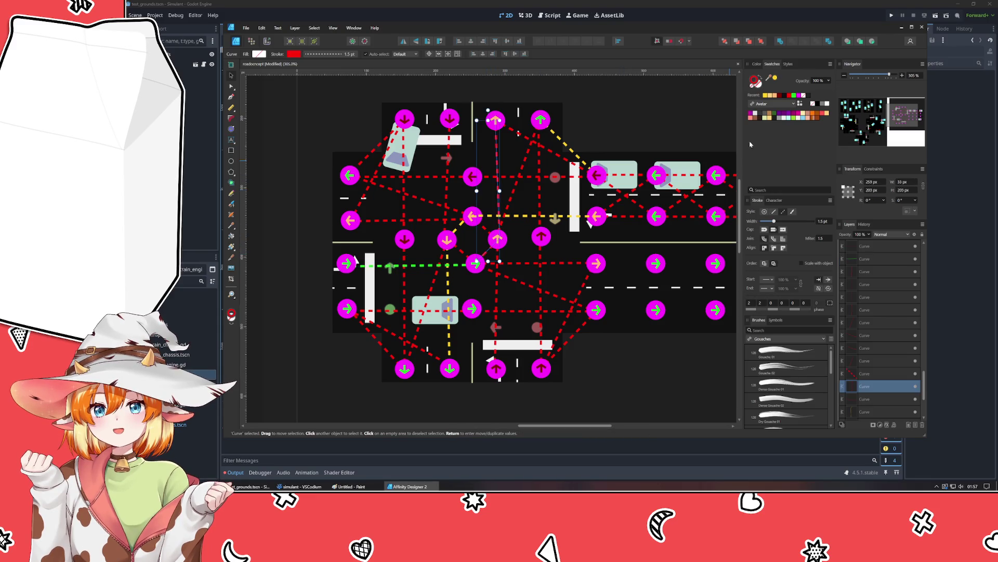
{"action": "left_click", "coordinate": [794, 95]}
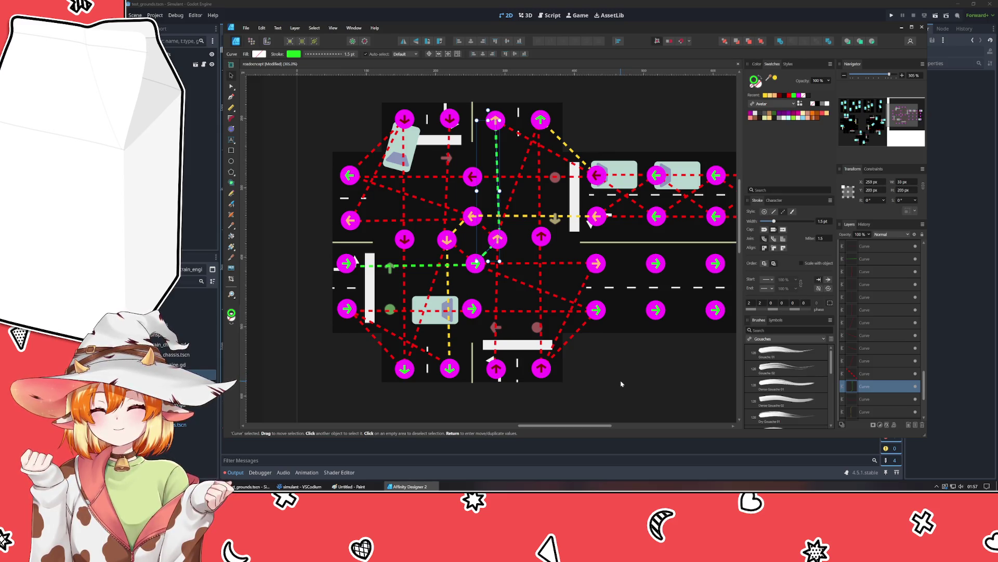
{"action": "left_click", "coordinate": [483, 217]}
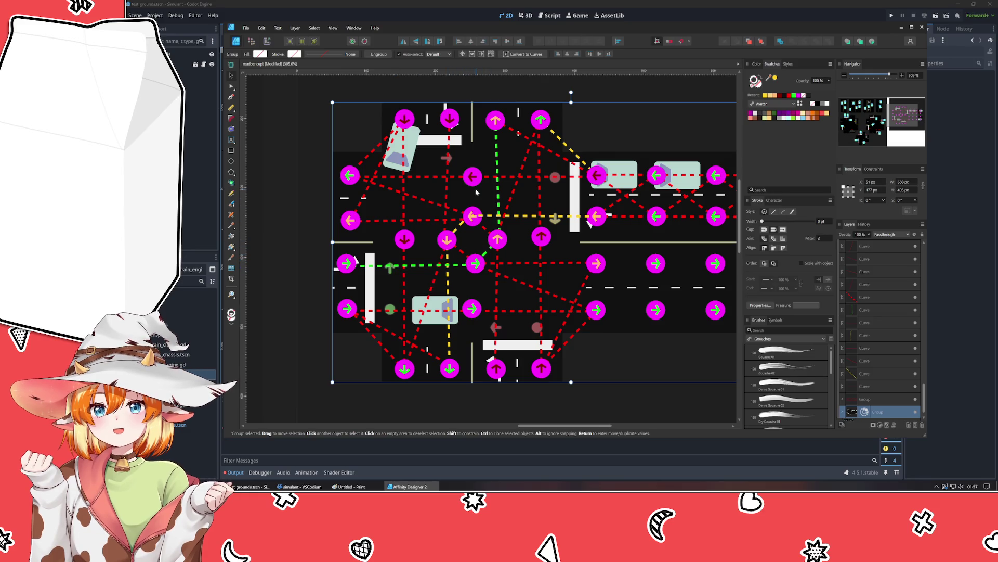
{"action": "left_click", "coordinate": [583, 409]}
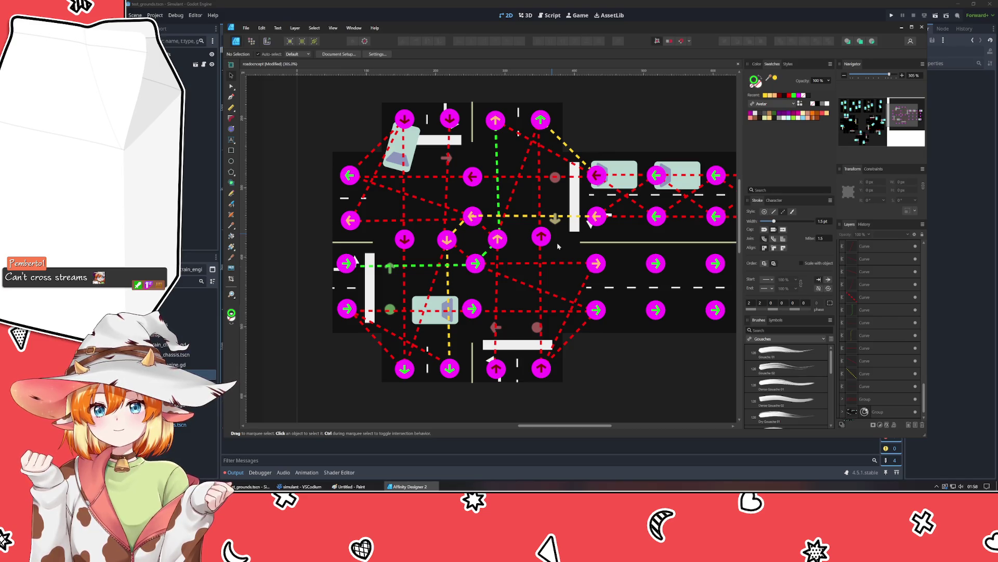
{"action": "scroll", "coordinate": [865, 276], "scroll_direction": "up", "scroll_amount": 10}
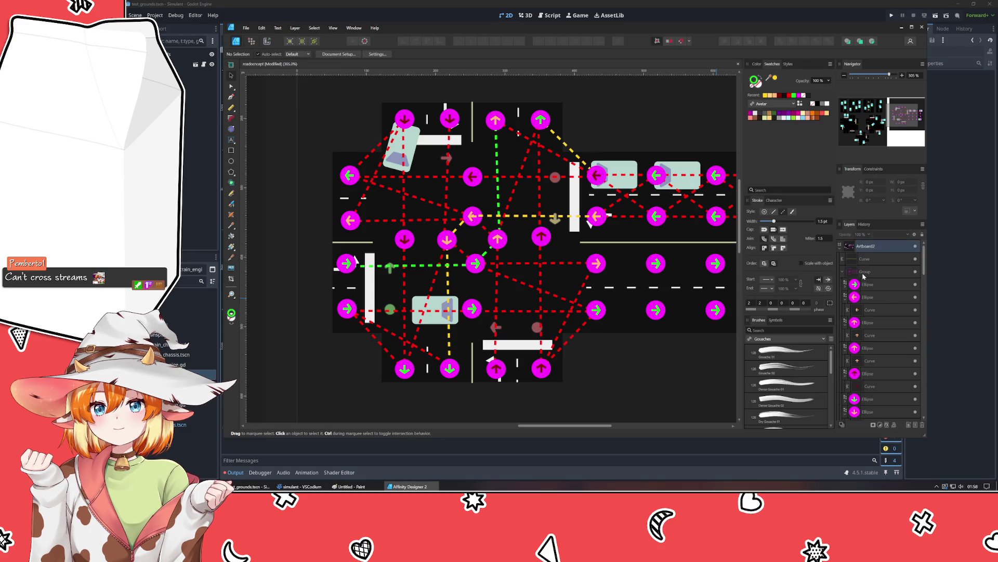
Step: Delete the group of magenta arrow markers
{"action": "left_click", "coordinate": [842, 272]}
{"action": "left_click", "coordinate": [883, 273]}
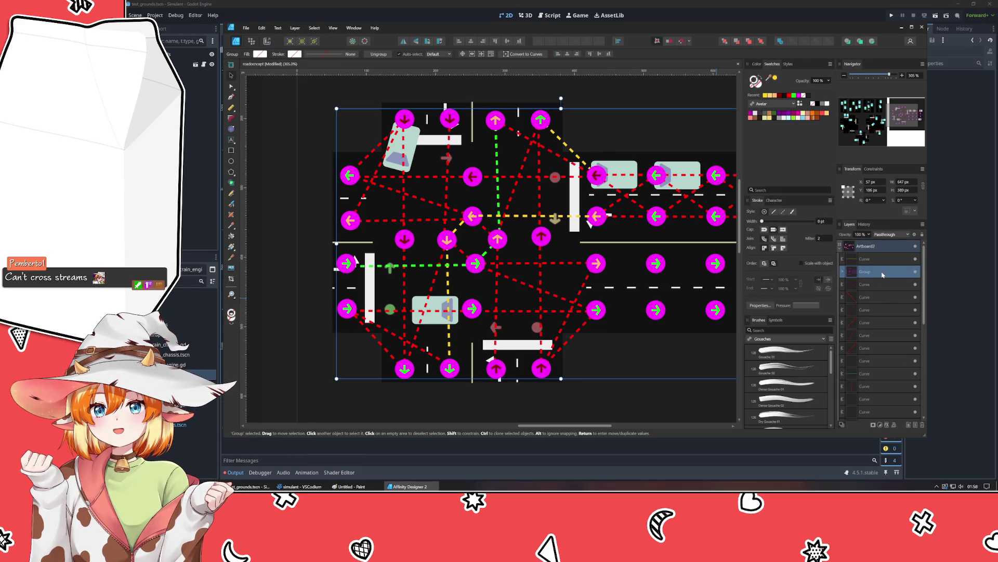
{"action": "key", "text": "Delete"}
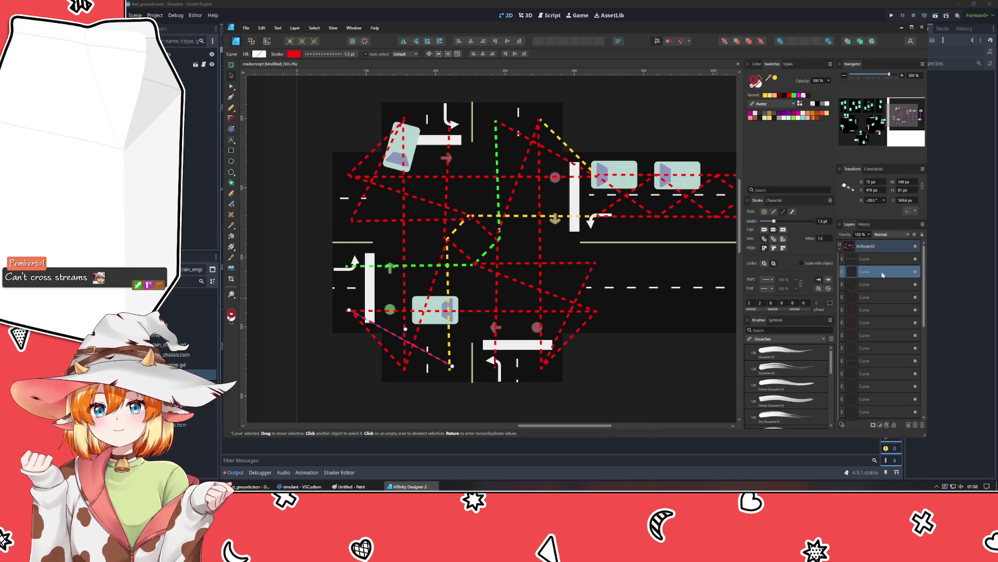
Step: Delete the dashed lane path curves, keeping the group out of the selection
{"action": "left_click", "coordinate": [873, 259]}
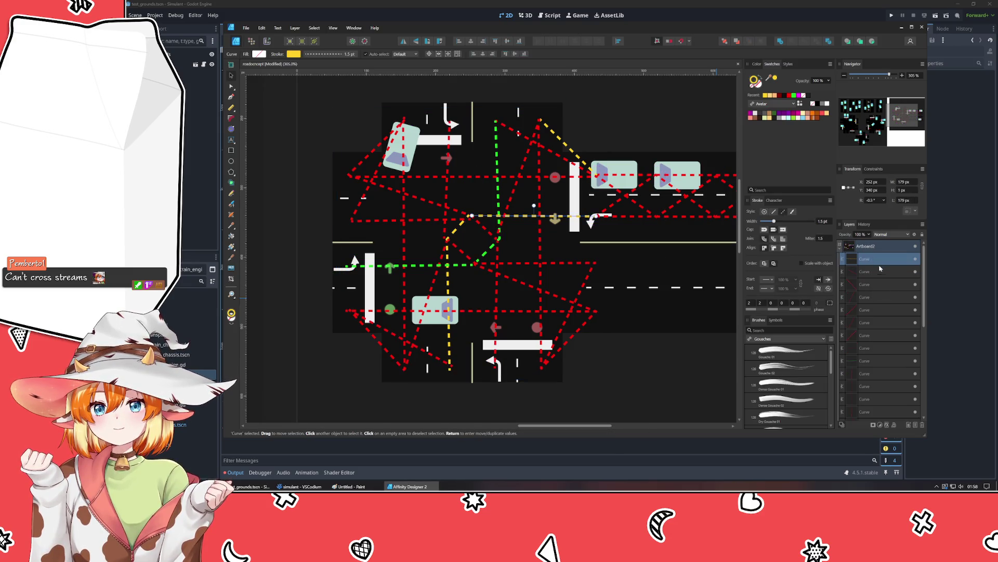
{"action": "scroll", "coordinate": [869, 343], "scroll_direction": "down", "scroll_amount": 5}
{"action": "left_click", "coordinate": [870, 387], "text": "shift"}
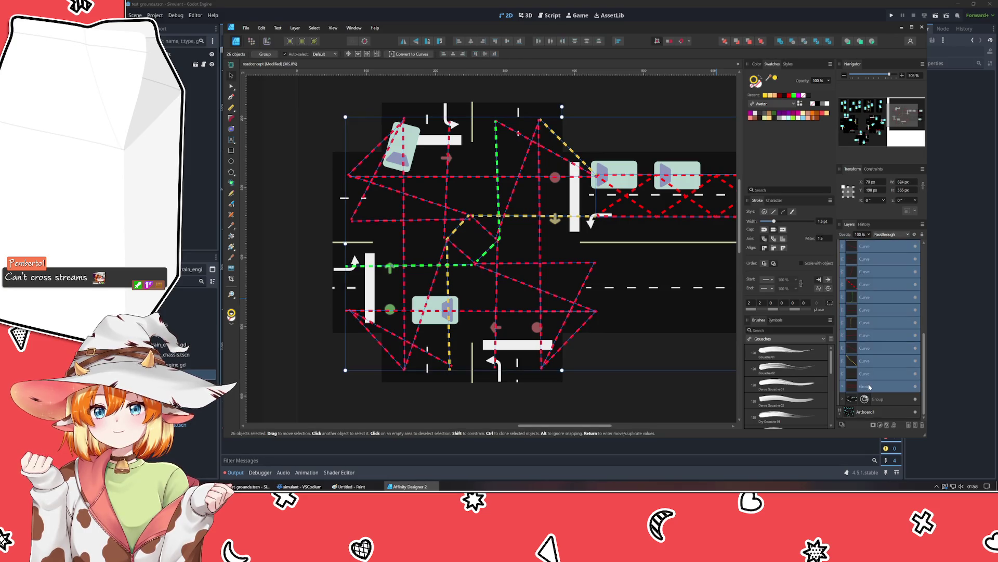
{"action": "key", "text": "shift+Up"}
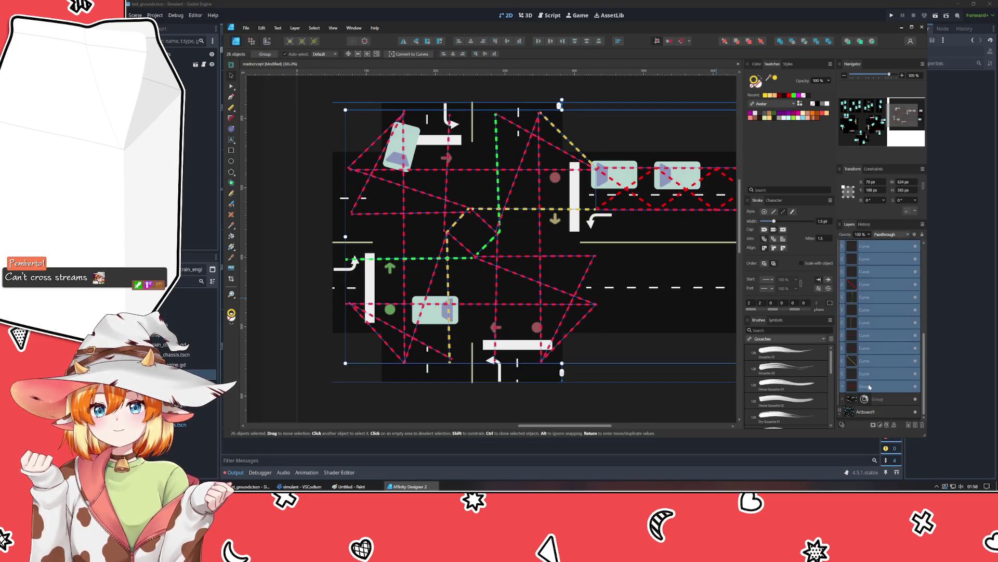
{"action": "key", "text": "ctrl+z"}
{"action": "left_click", "coordinate": [866, 387], "text": "ctrl"}
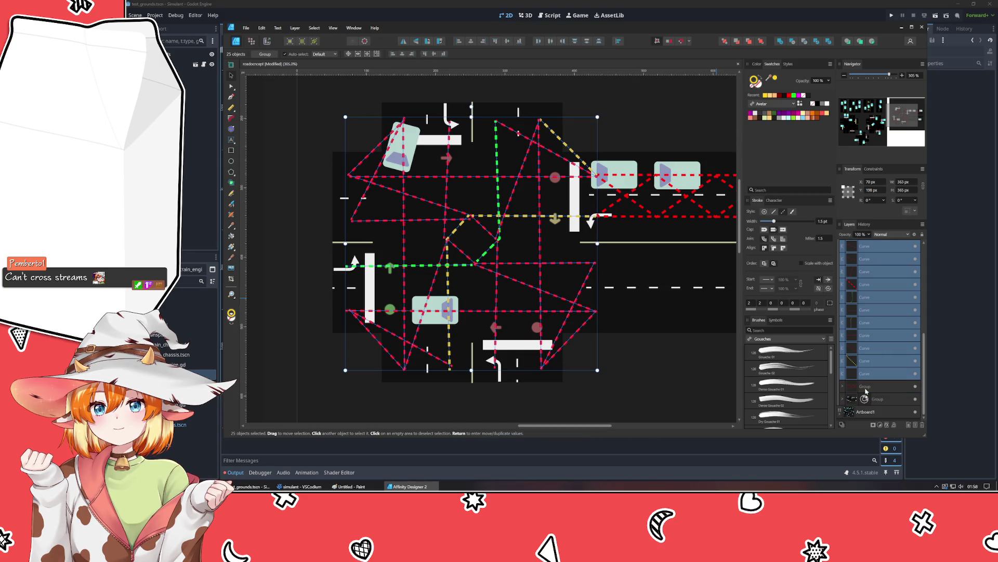
{"action": "key", "text": "Delete"}
{"action": "left_click", "coordinate": [593, 385]}
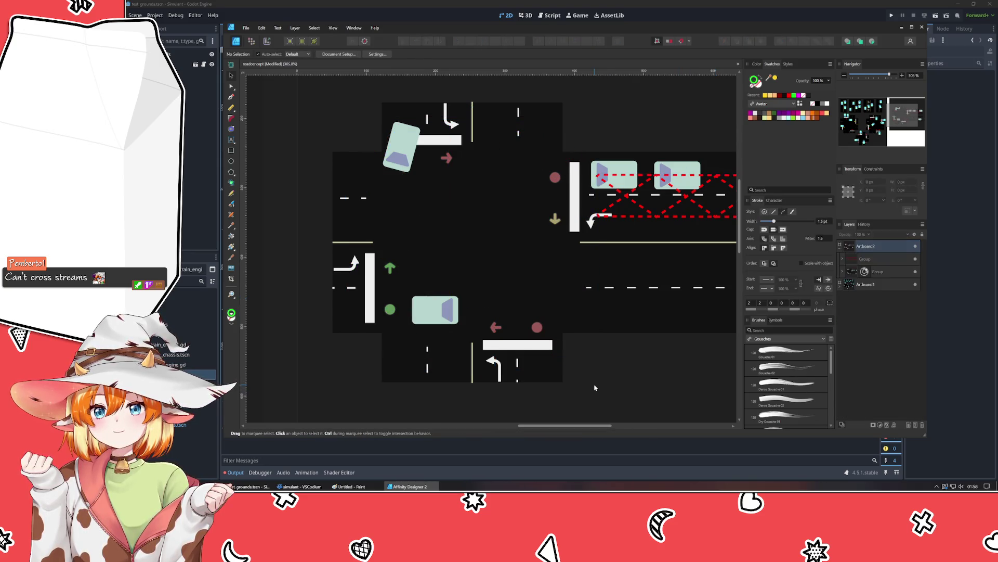
{"action": "left_click_drag", "start_coordinate": [635, 359], "coordinate": [542, 367]}
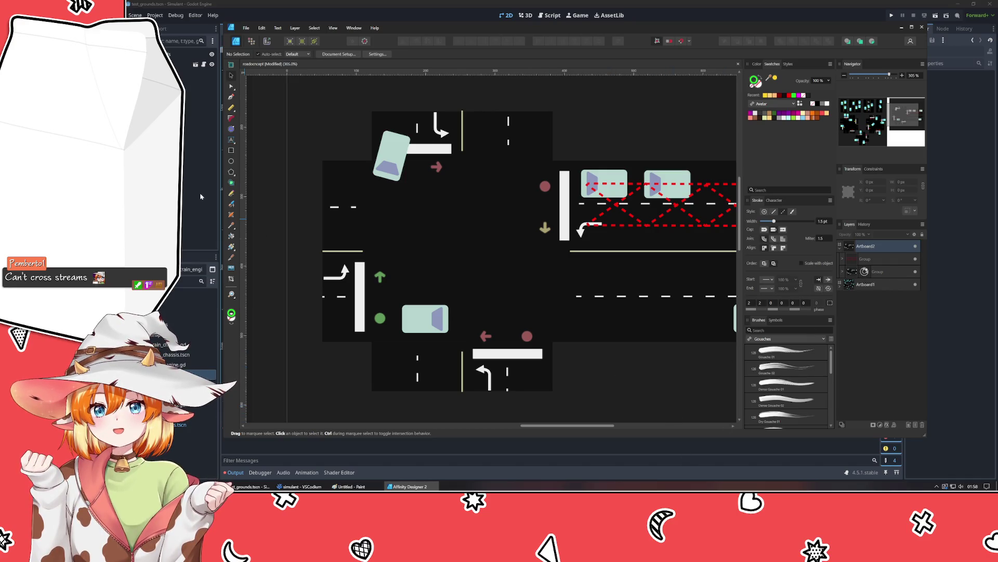
Step: Draw a 32 px magenta circle with no outline near the junction centre
{"action": "left_click", "coordinate": [234, 163]}
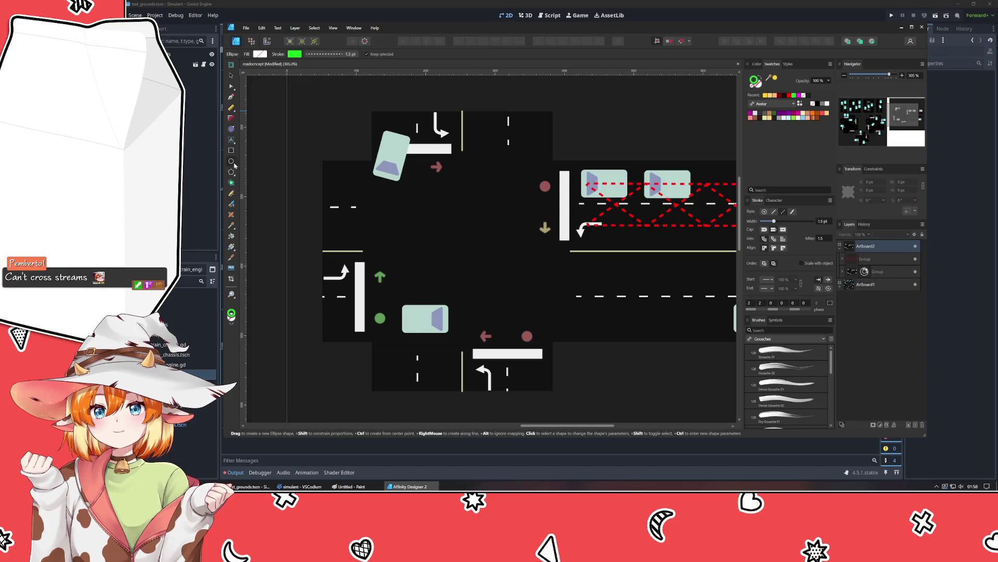
{"action": "left_click_drag", "start_coordinate": [453, 205], "coordinate": [473, 224]}
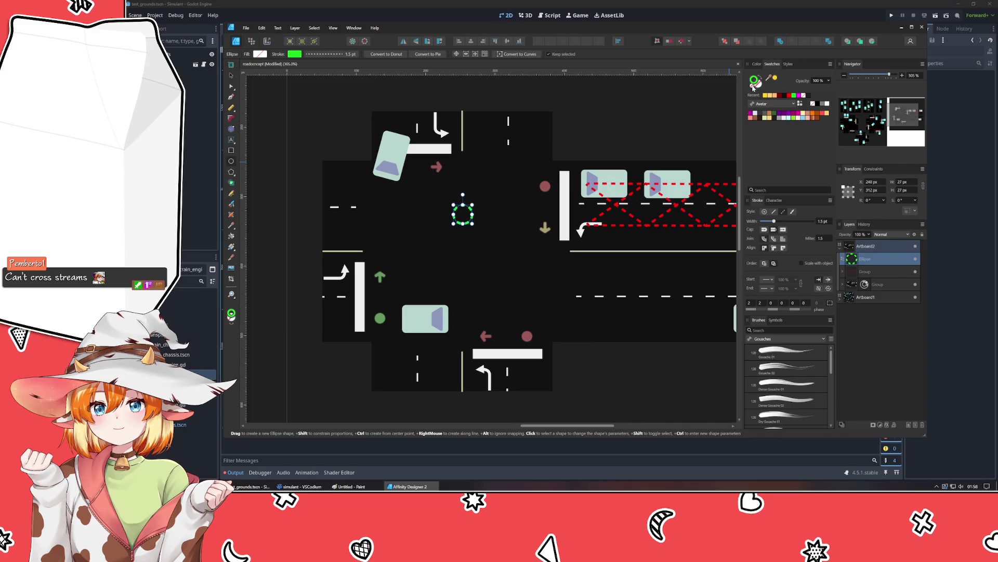
{"action": "left_click", "coordinate": [764, 87]}
{"action": "left_click", "coordinate": [799, 96]}
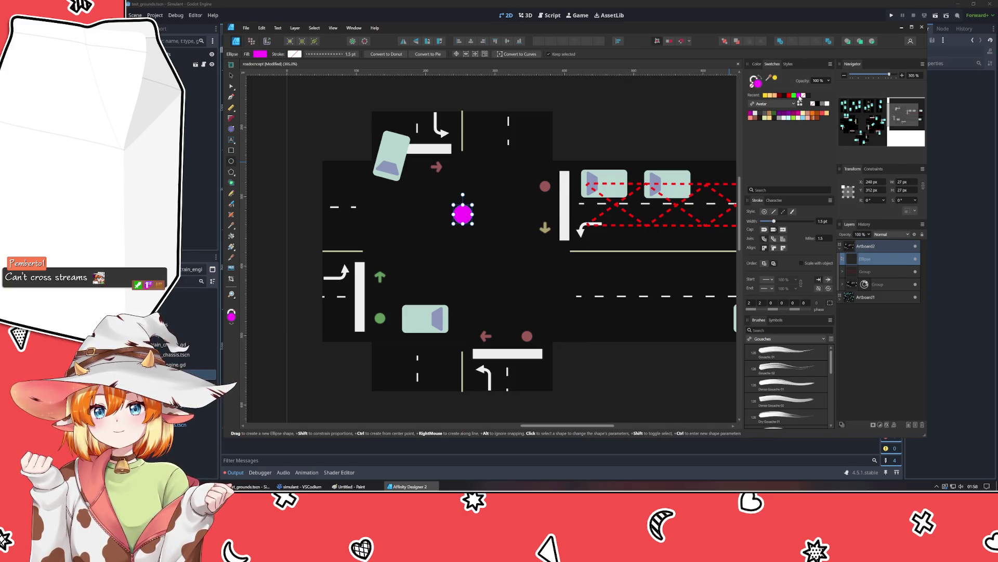
{"action": "left_click", "coordinate": [232, 76]}
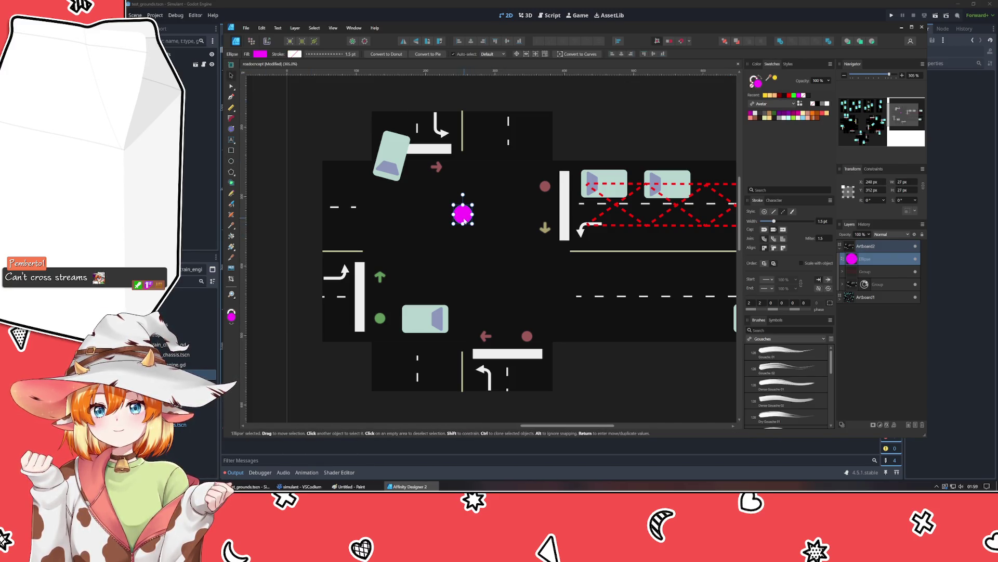
{"action": "left_click_drag", "start_coordinate": [470, 220], "coordinate": [493, 191]}
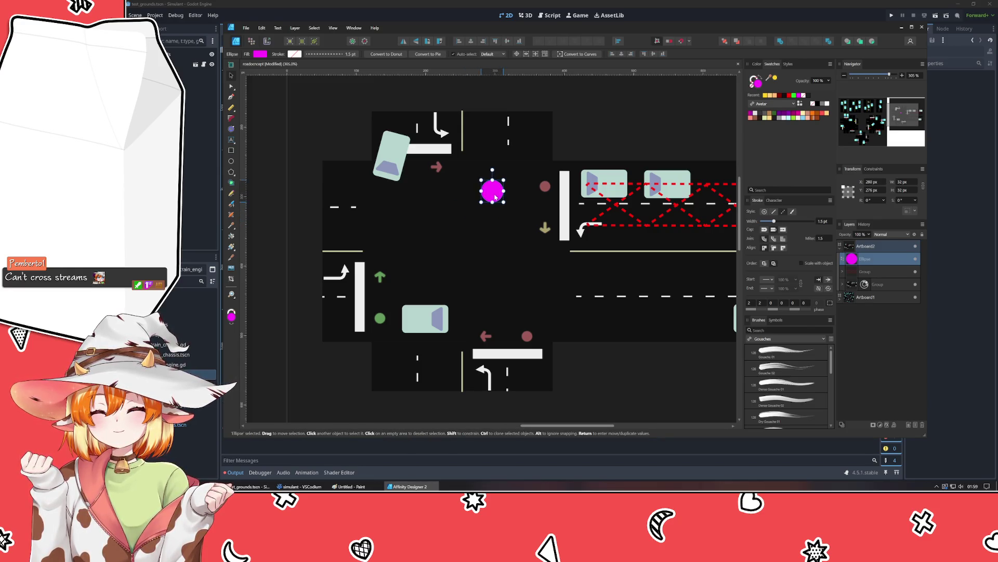
{"action": "left_click", "coordinate": [295, 146]}
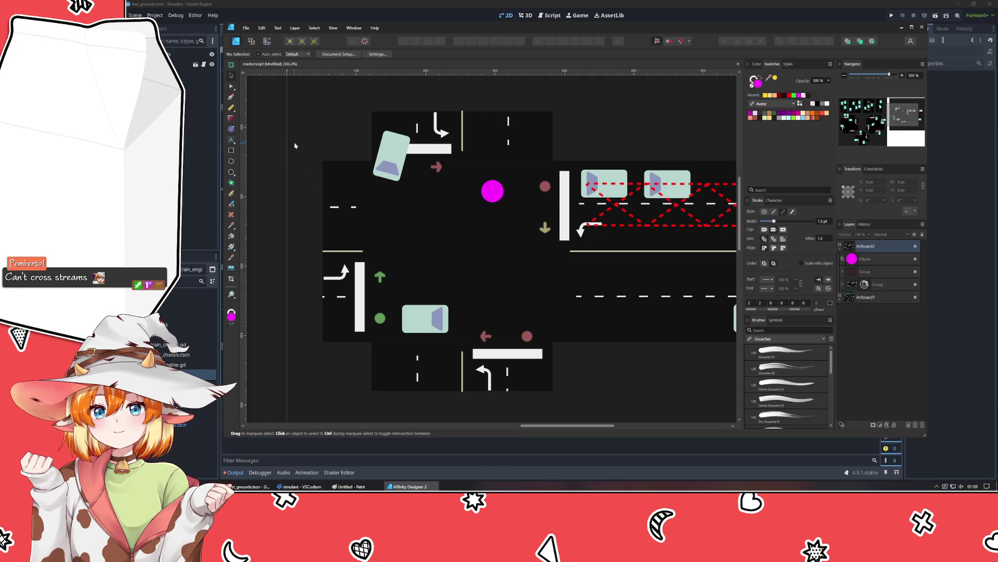
Step: Draw a short solid white line inside the circle with an arrowhead on its end
{"action": "left_click", "coordinate": [231, 96]}
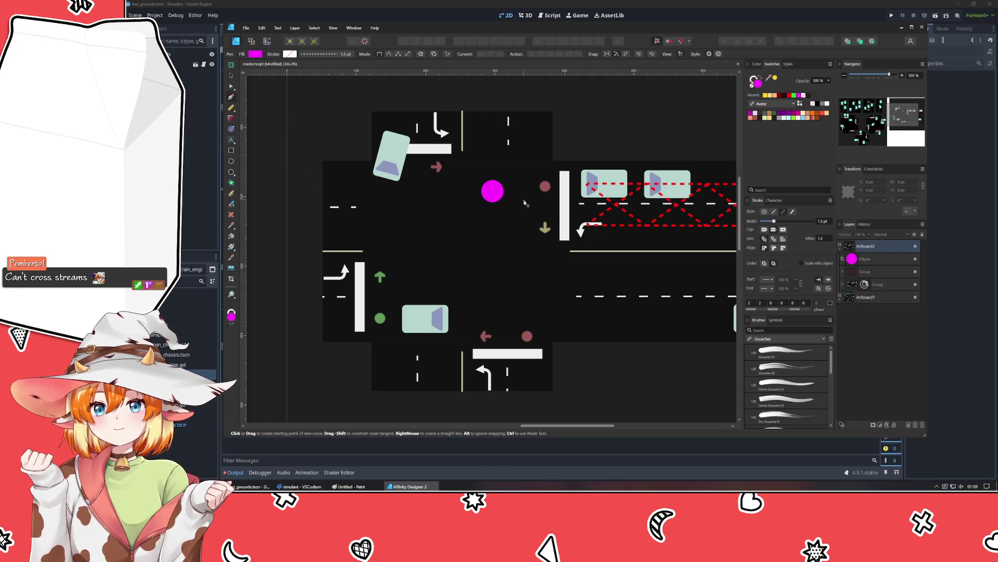
{"action": "left_click", "coordinate": [496, 191]}
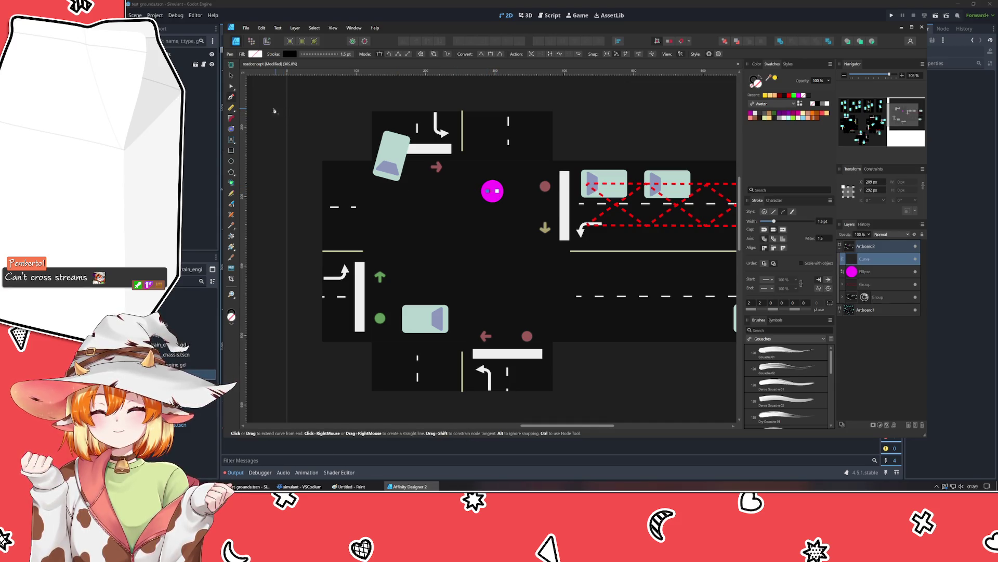
{"action": "left_click", "coordinate": [232, 77]}
{"action": "left_click", "coordinate": [752, 80]}
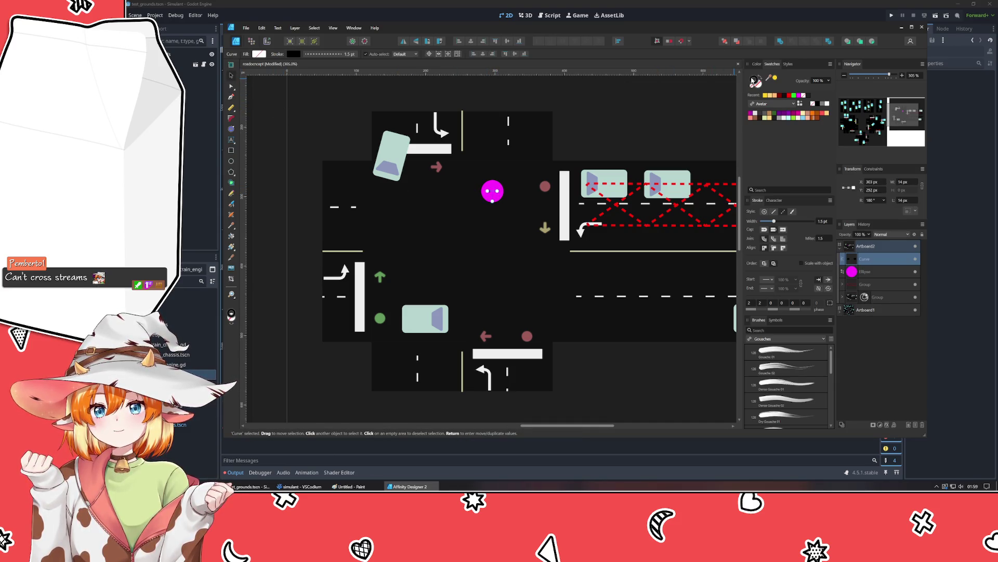
{"action": "left_click", "coordinate": [827, 105]}
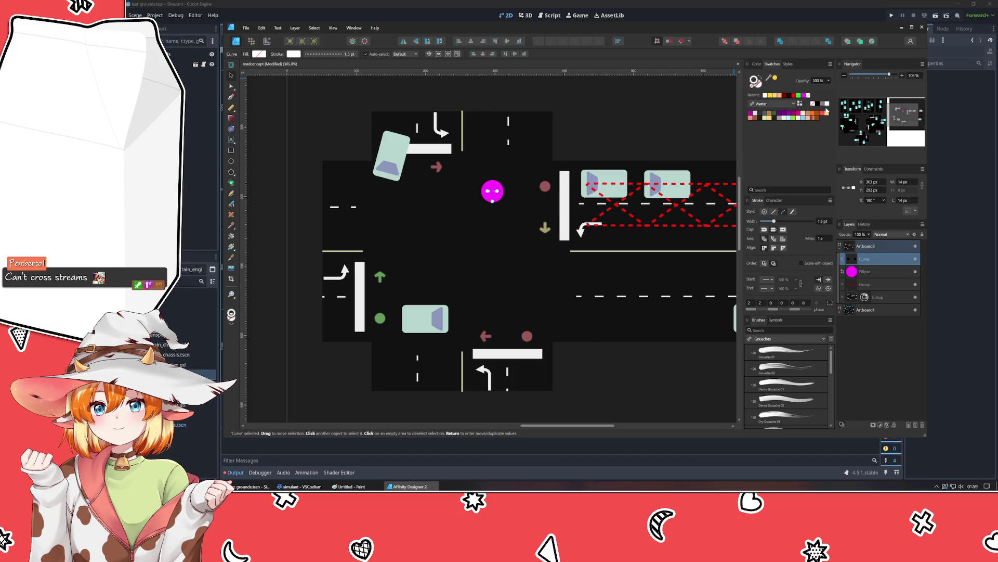
{"action": "left_click", "coordinate": [774, 212]}
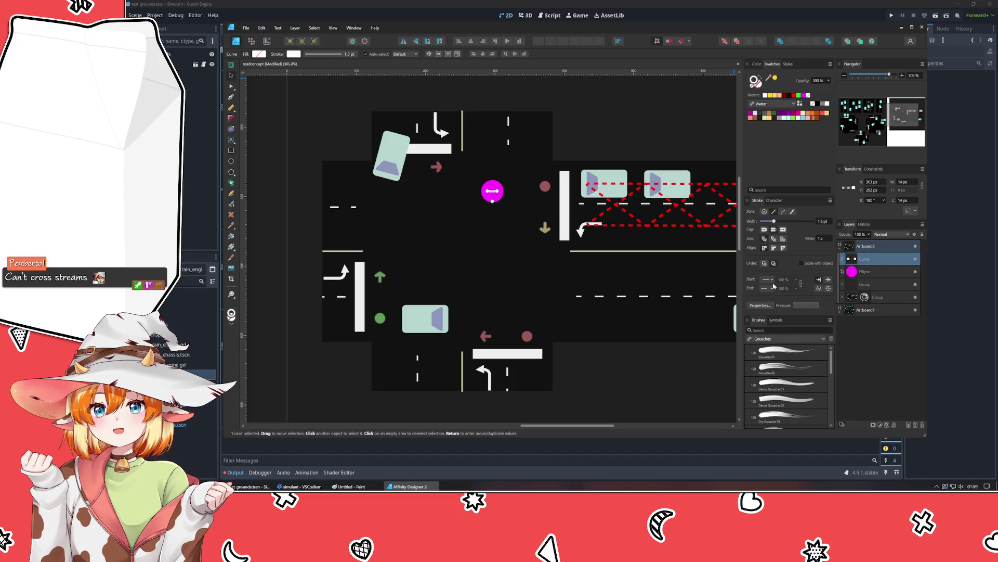
{"action": "left_click", "coordinate": [771, 288]}
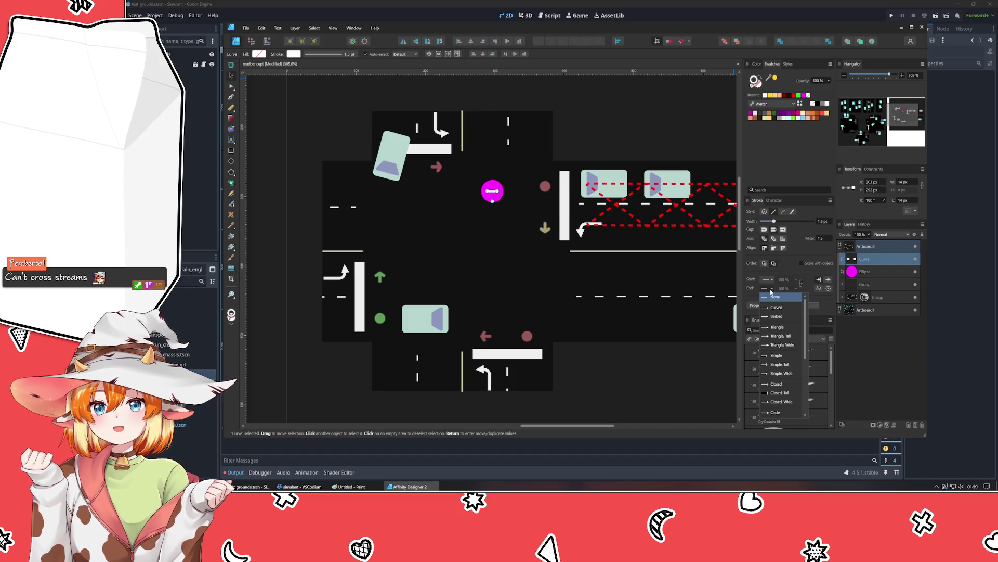
{"action": "left_click", "coordinate": [782, 365]}
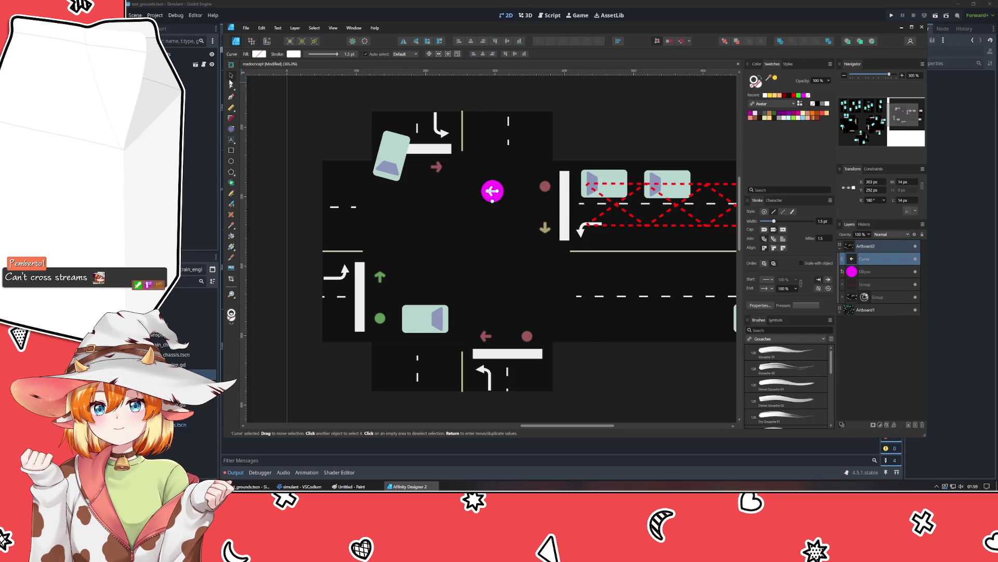
{"action": "left_click", "coordinate": [878, 296]}
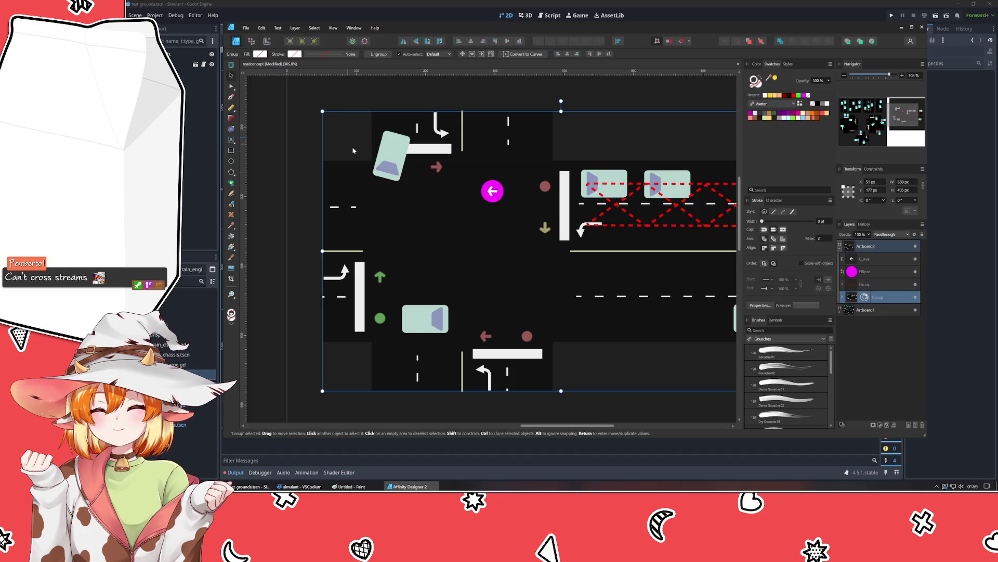
Step: Nest the arrow in the circle's layer, lengthen it to 18 px, and move the marker onto the upper right lane
{"action": "left_click", "coordinate": [866, 258]}
{"action": "left_click_drag", "start_coordinate": [867, 259], "coordinate": [868, 275]}
{"action": "left_click_drag", "start_coordinate": [498, 192], "coordinate": [502, 190]}
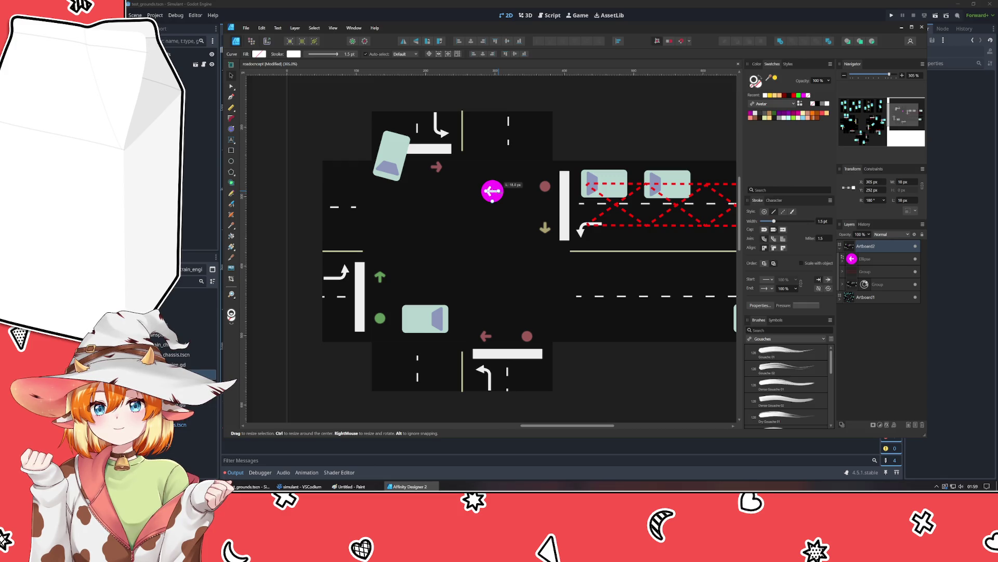
{"action": "left_click", "coordinate": [526, 251]}
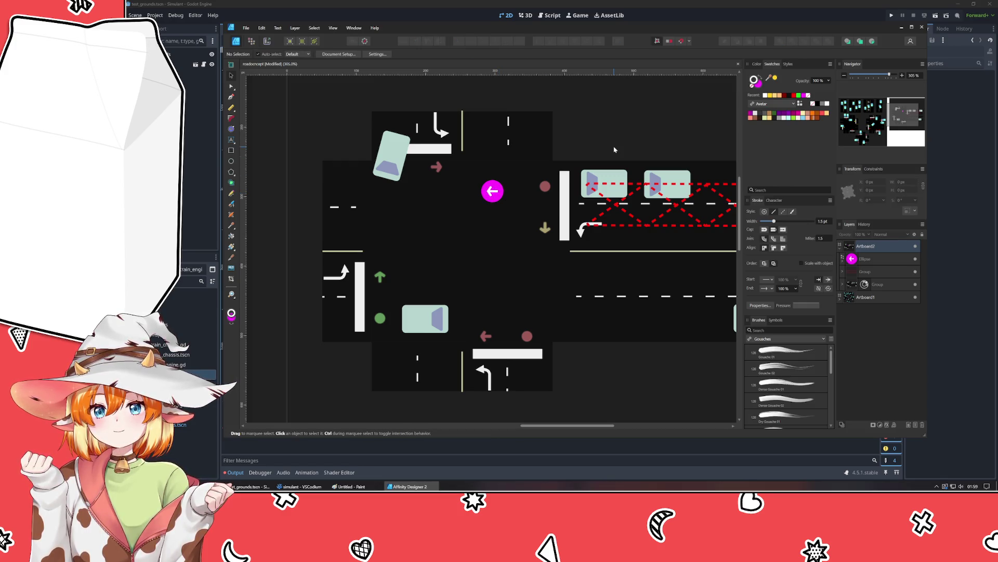
{"action": "left_click_drag", "start_coordinate": [526, 251], "coordinate": [520, 292]}
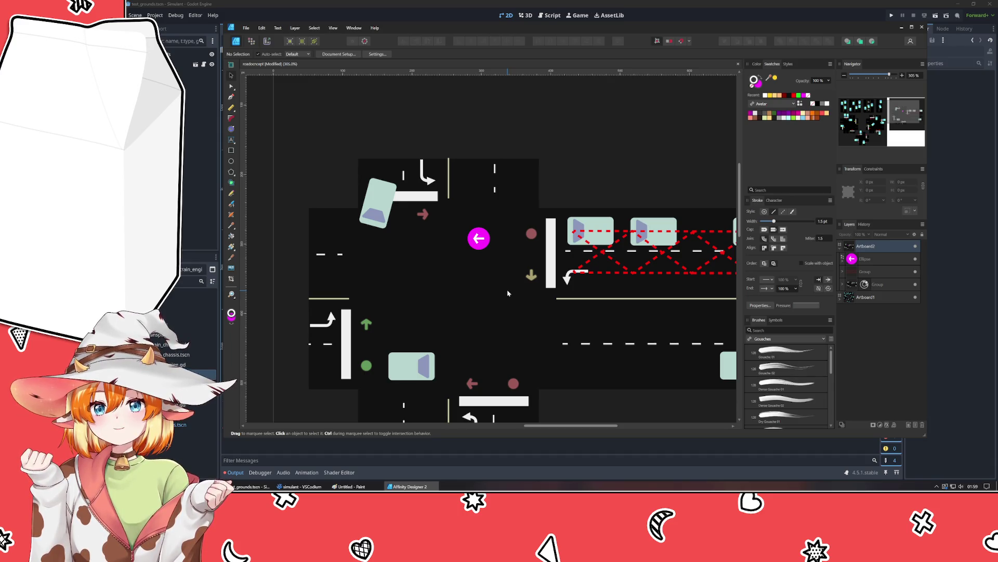
{"action": "left_click_drag", "start_coordinate": [476, 241], "coordinate": [632, 234]}
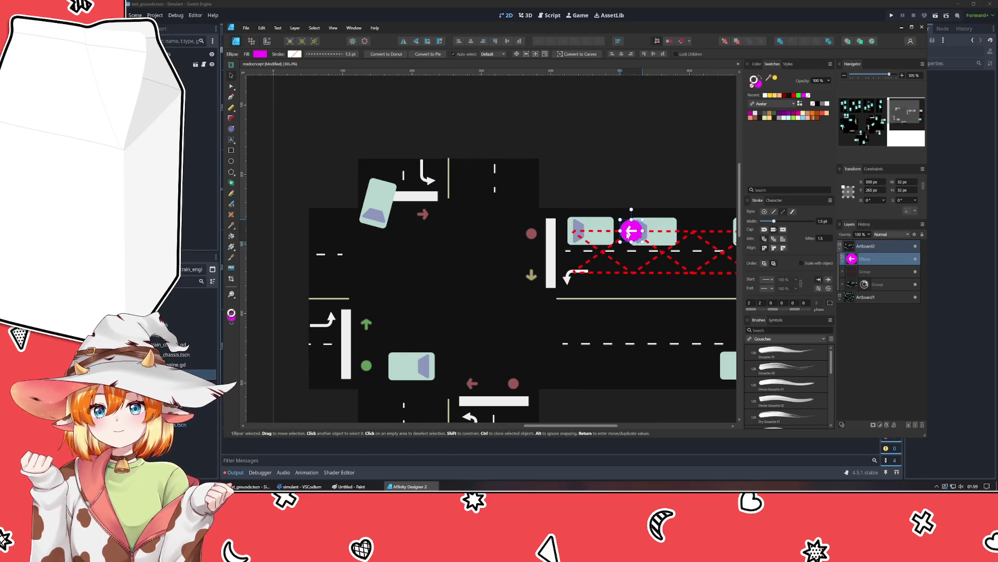
{"action": "left_click_drag", "start_coordinate": [630, 272], "coordinate": [536, 282]}
Step: Duplicate the marker to three per lane on both right lanes and delete the red dashed crossings
{"action": "key", "text": "ctrl+j"}
{"action": "left_click_drag", "start_coordinate": [538, 241], "coordinate": [662, 242]}
{"action": "key", "text": "ctrl+j"}
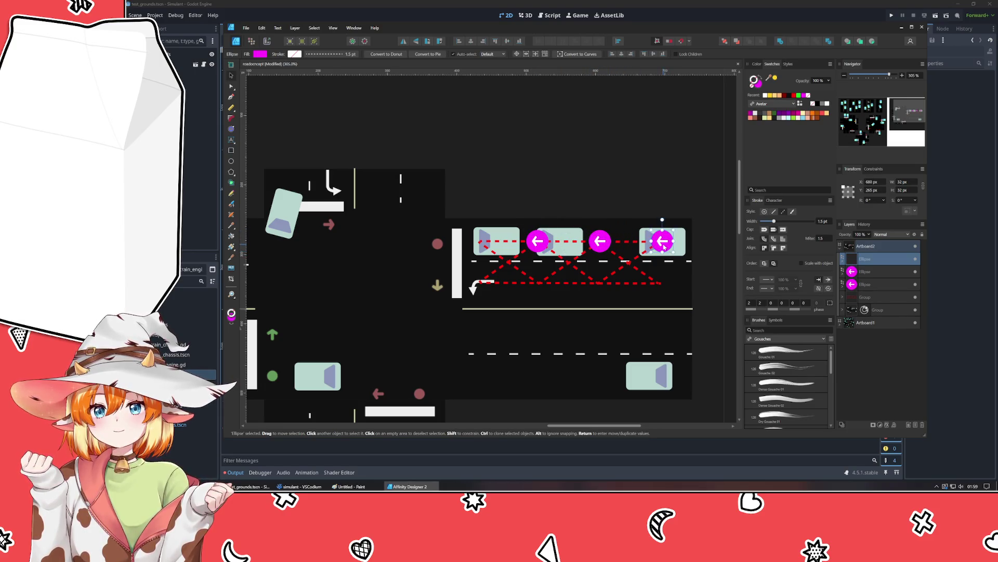
{"action": "left_click", "coordinate": [601, 240], "text": "shift"}
{"action": "left_click", "coordinate": [536, 241], "text": "shift"}
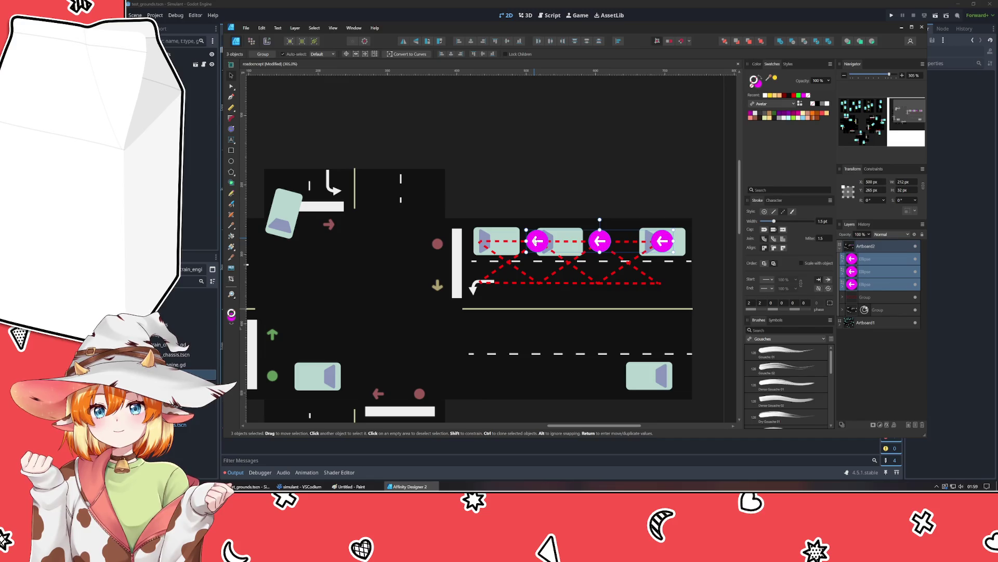
{"action": "key", "text": "ctrl+j"}
{"action": "left_click_drag", "start_coordinate": [536, 241], "coordinate": [537, 282]}
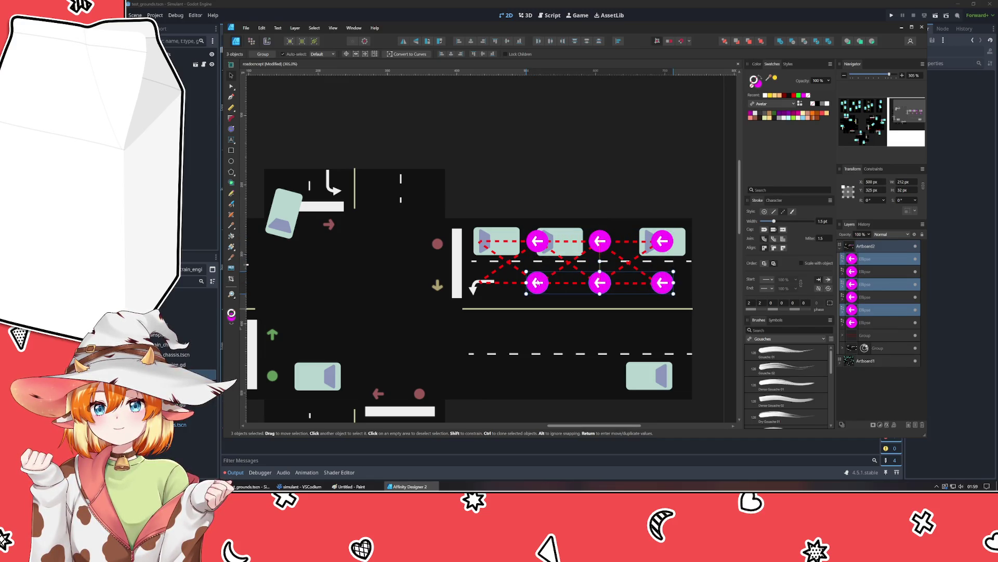
{"action": "left_click", "coordinate": [700, 307]}
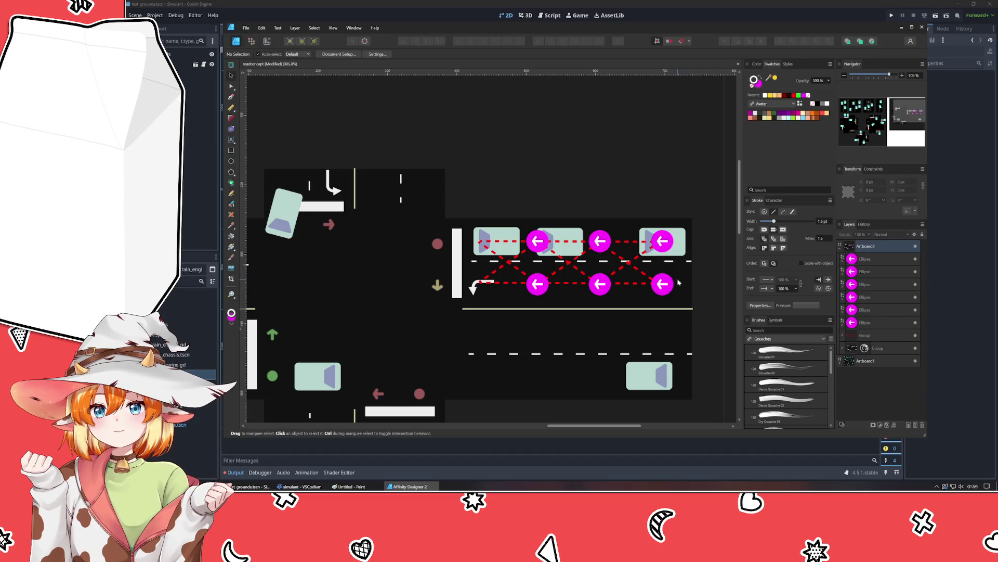
{"action": "left_click", "coordinate": [632, 284]}
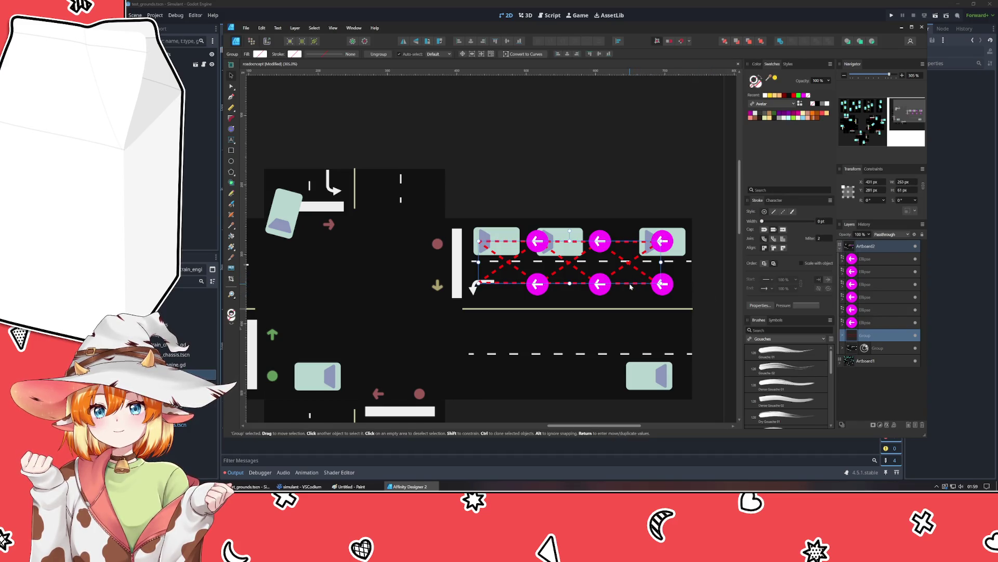
{"action": "key", "text": "Delete"}
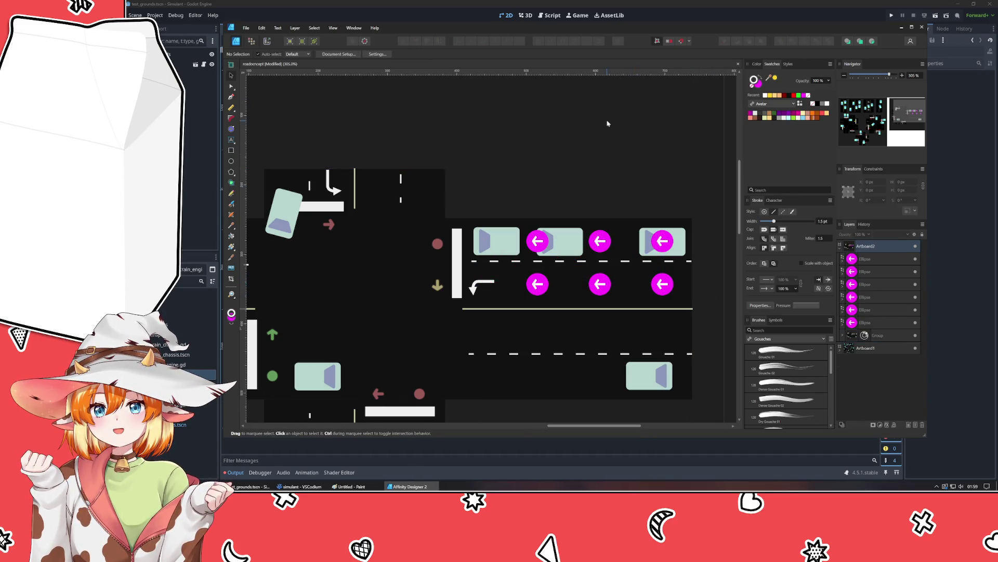
Step: Draw a no-fill yellow path from the upper-middle marker through the lower markers, with no end arrowhead
{"action": "left_click", "coordinate": [230, 97]}
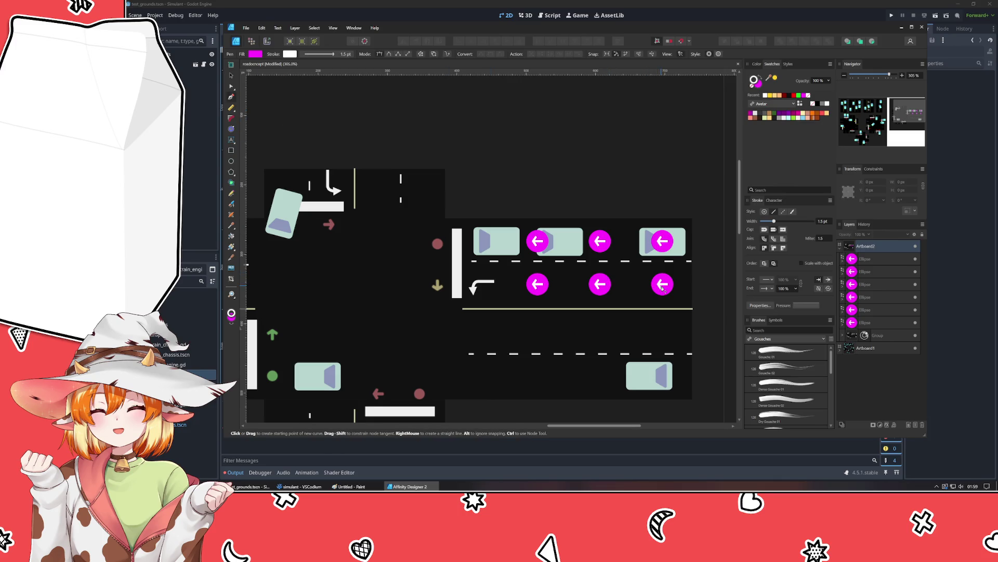
{"action": "left_click", "coordinate": [600, 242]}
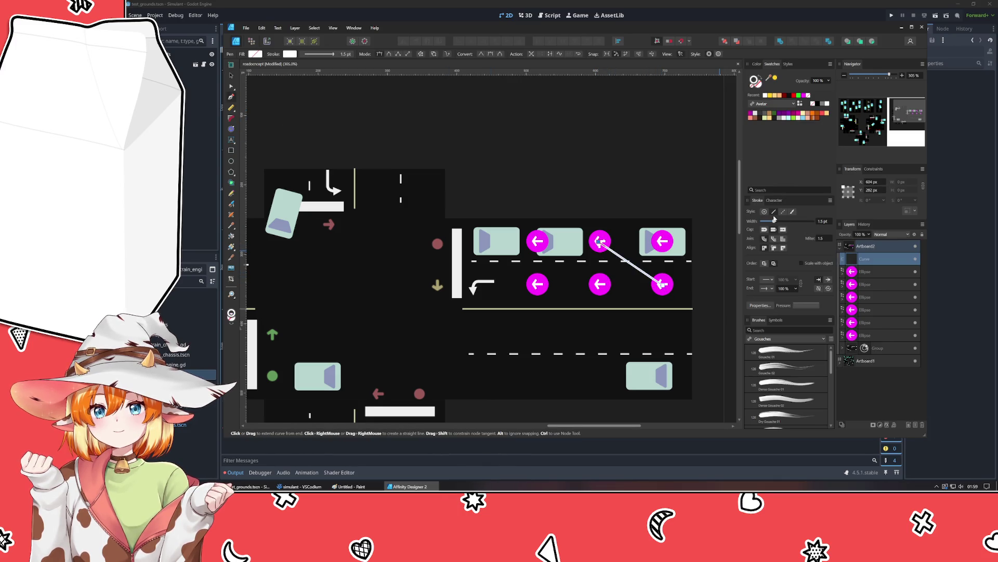
{"action": "key", "text": "ctrl+z"}
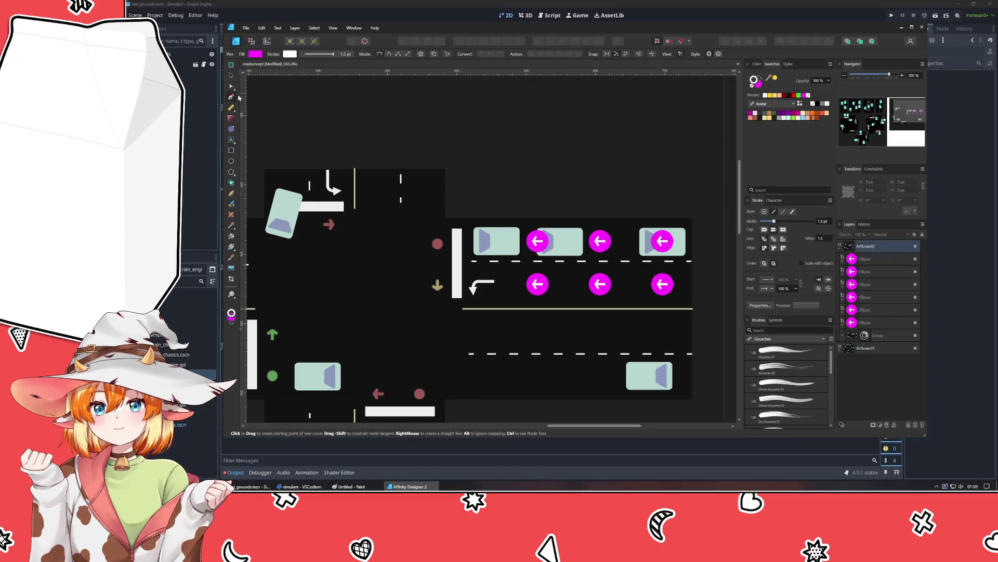
{"action": "left_click", "coordinate": [758, 83]}
{"action": "left_click", "coordinate": [752, 88]}
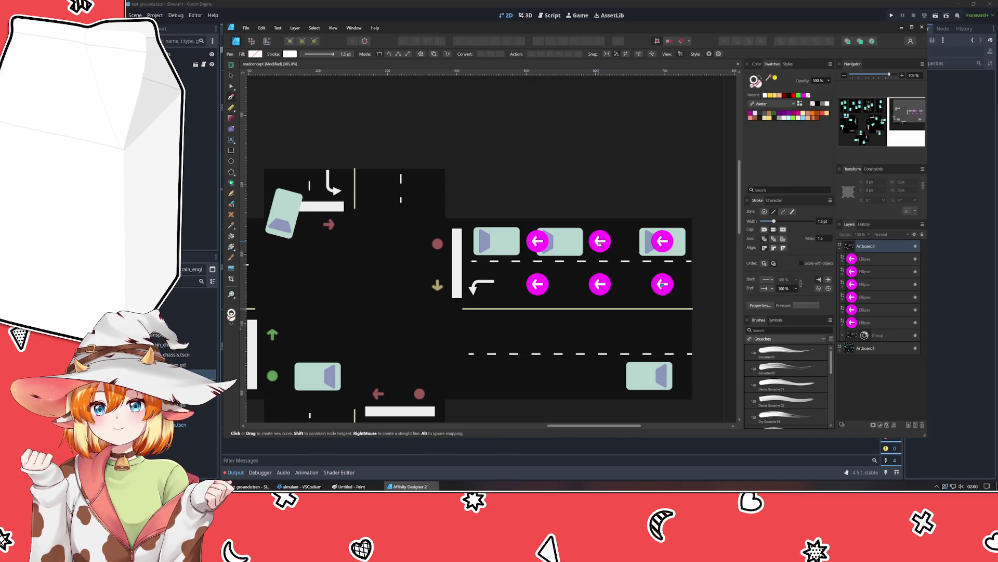
{"action": "left_click", "coordinate": [601, 241]}
{"action": "left_click", "coordinate": [662, 283]}
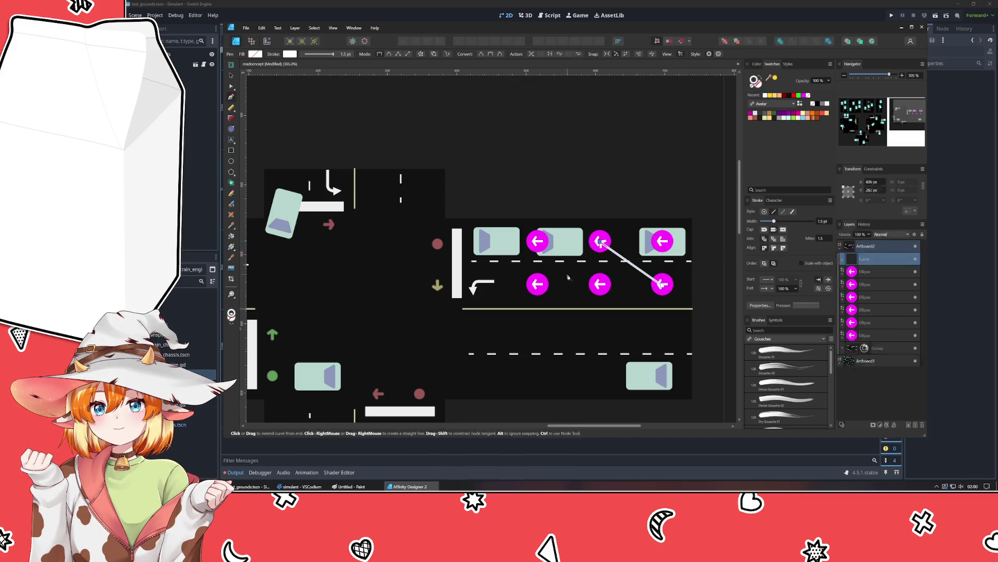
{"action": "left_click", "coordinate": [537, 284]}
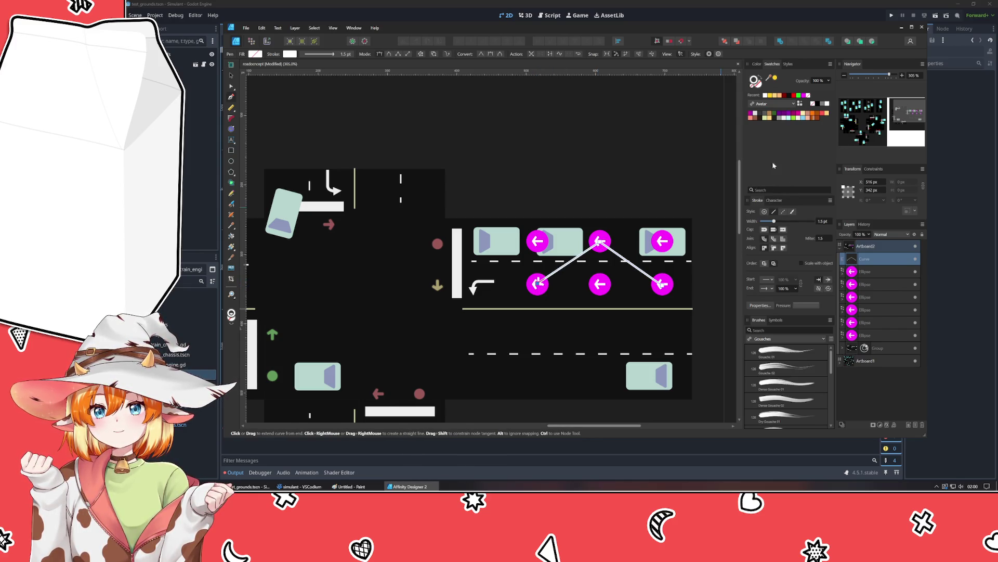
{"action": "left_click", "coordinate": [767, 289]}
{"action": "left_click", "coordinate": [764, 296]}
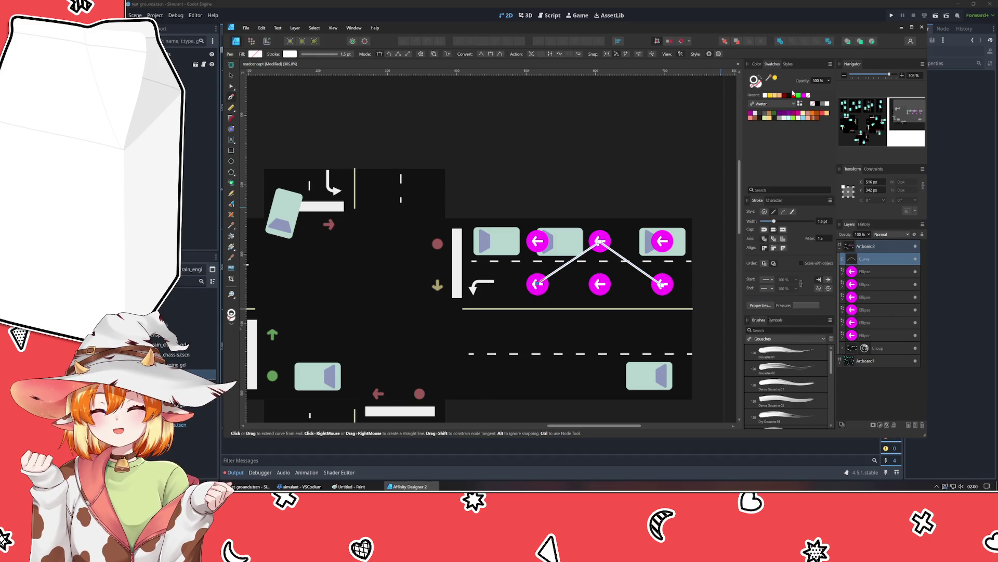
{"action": "left_click", "coordinate": [774, 77]}
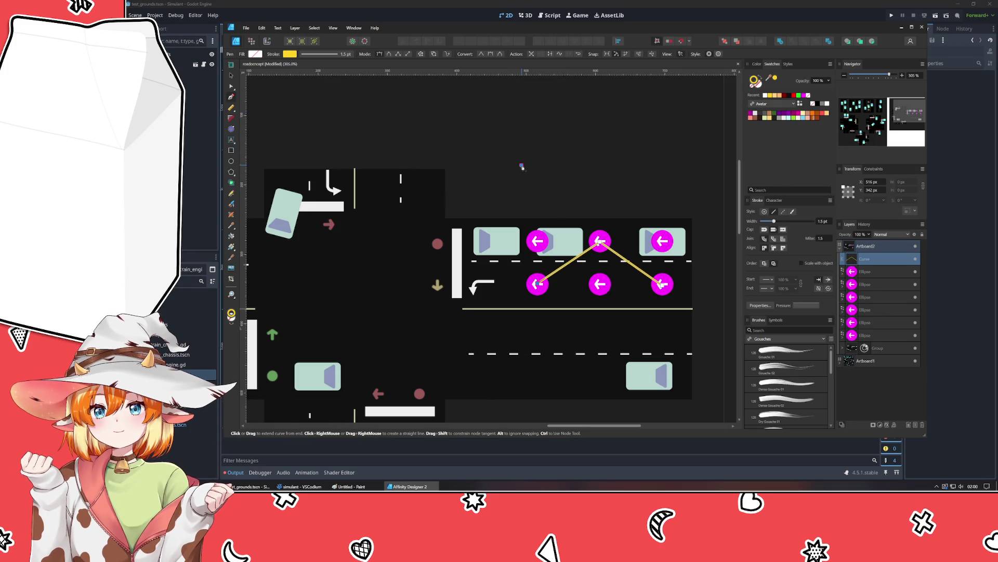
Step: Add a second crossing path from lower-middle to upper-right marker and make both crossings dashed
{"action": "key", "text": "Escape"}
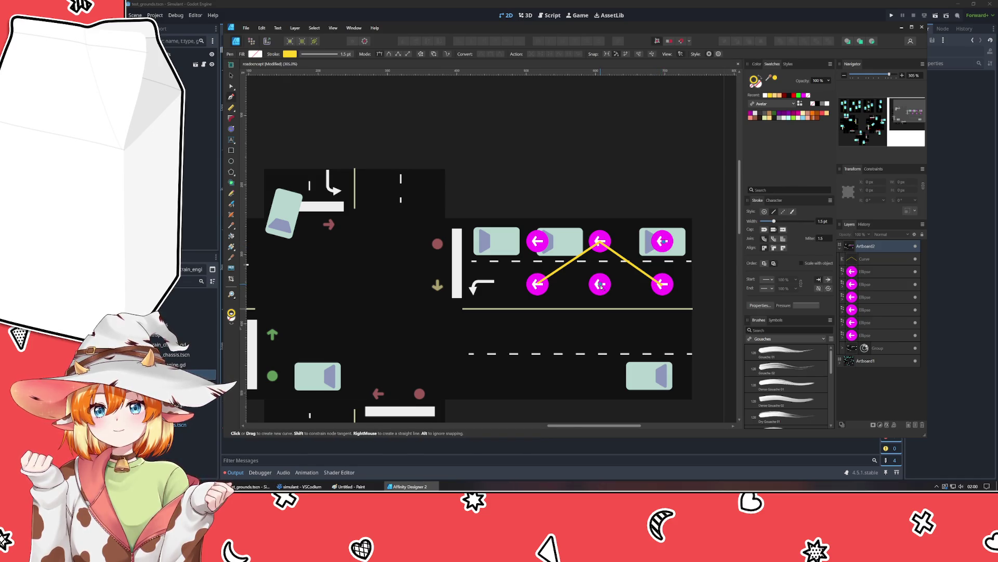
{"action": "left_click", "coordinate": [600, 285]}
{"action": "left_click", "coordinate": [662, 241]}
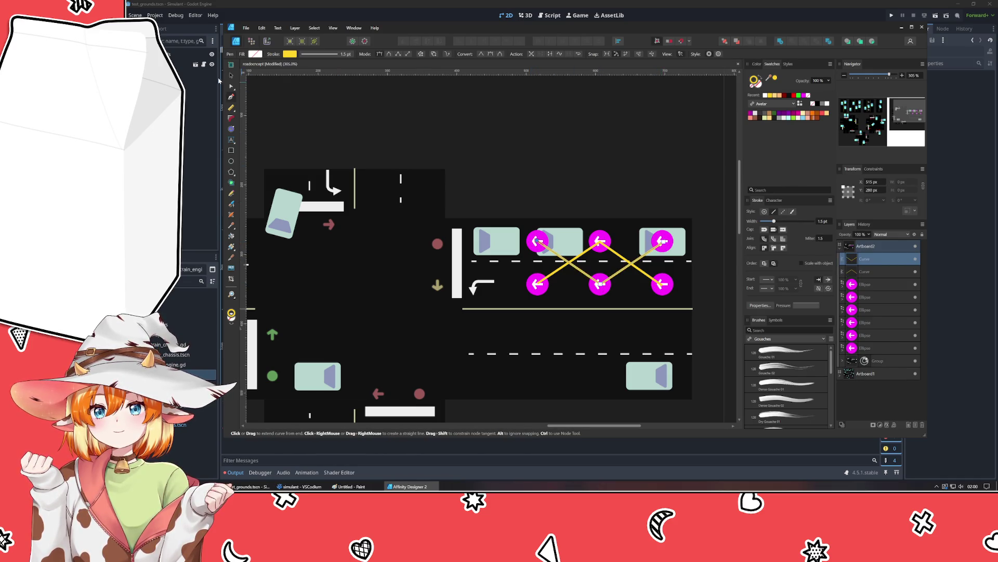
{"action": "key", "text": "v"}
{"action": "left_click", "coordinate": [866, 272], "text": "shift"}
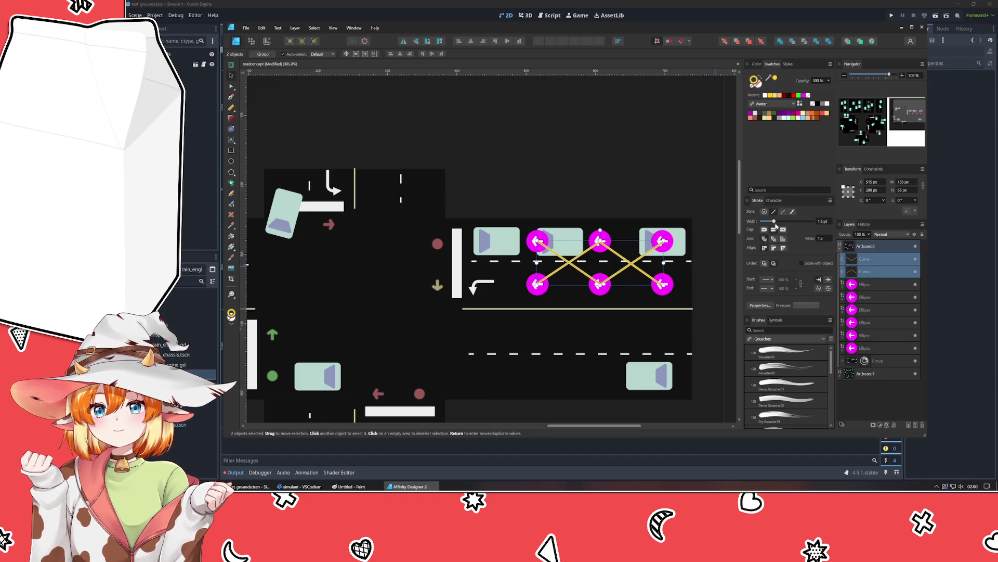
{"action": "left_click", "coordinate": [783, 212]}
{"action": "left_click", "coordinate": [591, 140]}
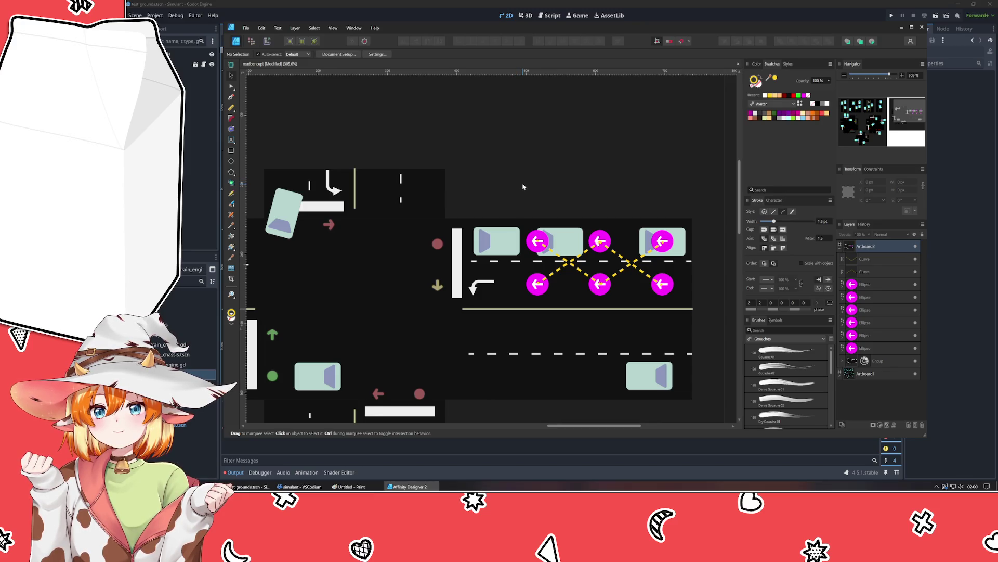
Step: Draw green straight paths along the top and bottom marker rows
{"action": "left_click", "coordinate": [232, 98]}
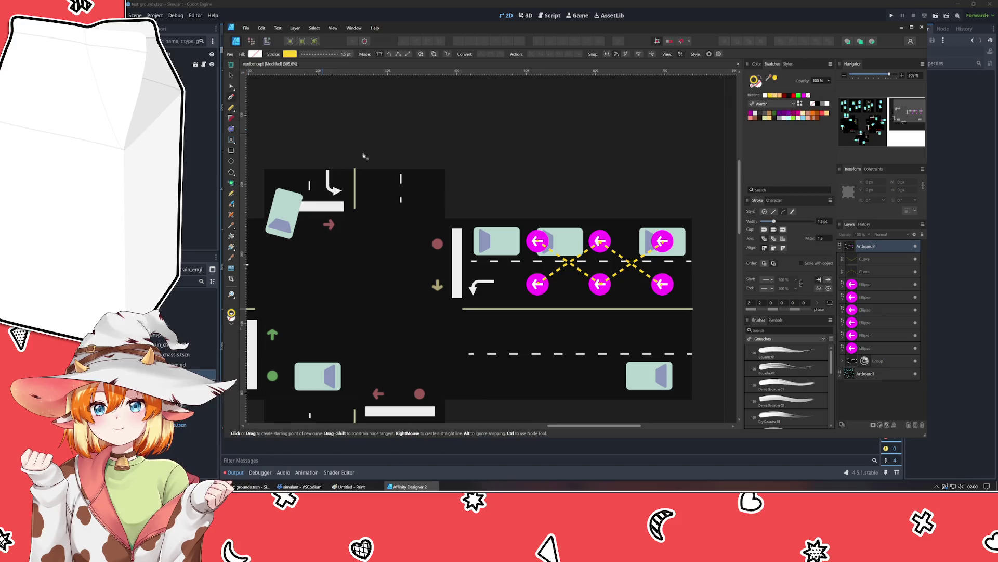
{"action": "left_click", "coordinate": [663, 241]}
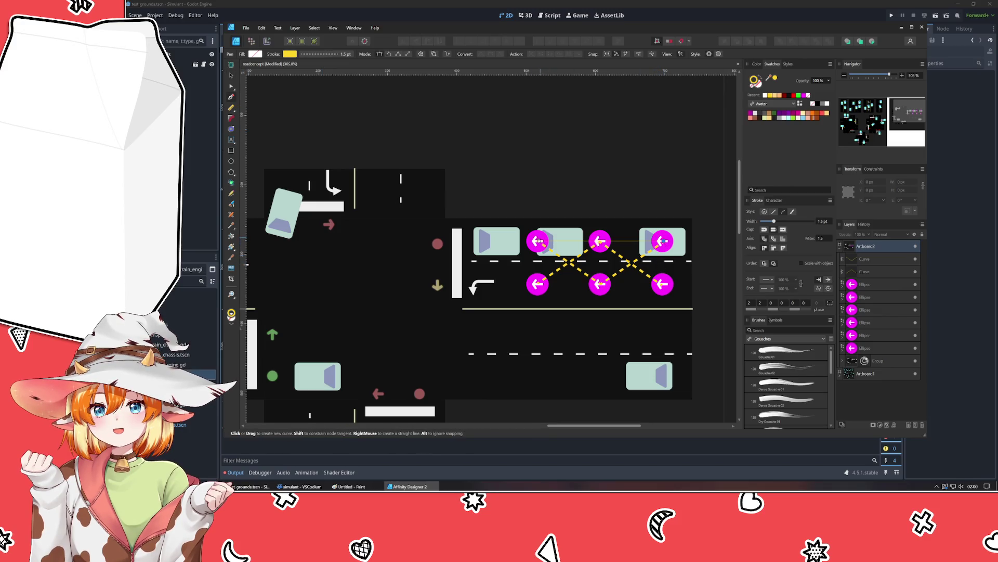
{"action": "left_click", "coordinate": [537, 241]}
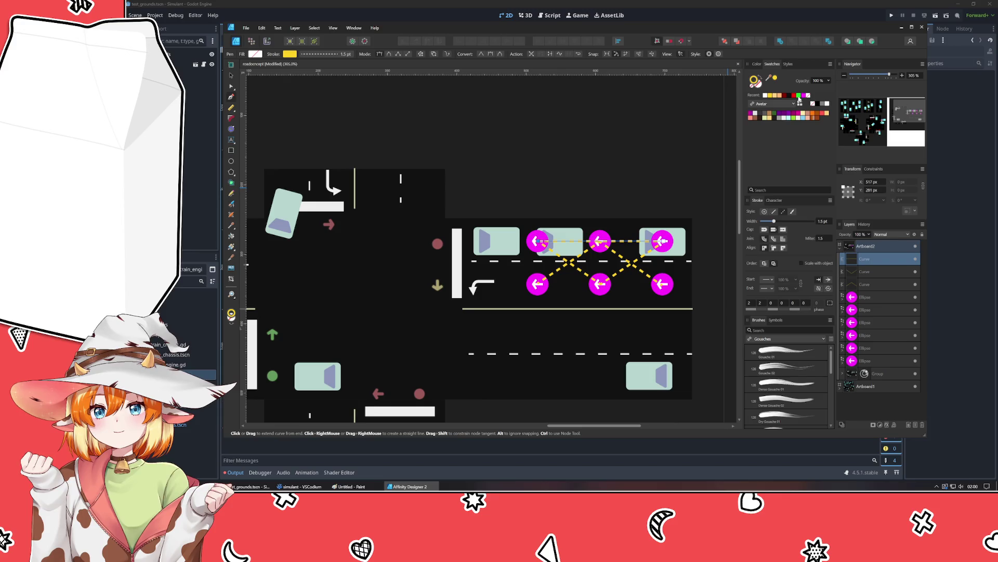
{"action": "left_click", "coordinate": [799, 96]}
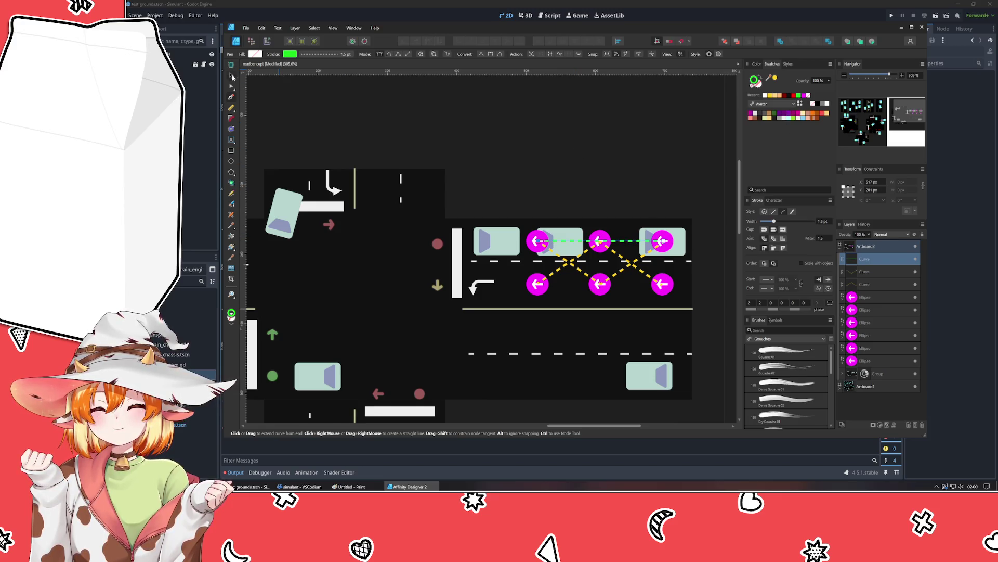
{"action": "key", "text": "Escape"}
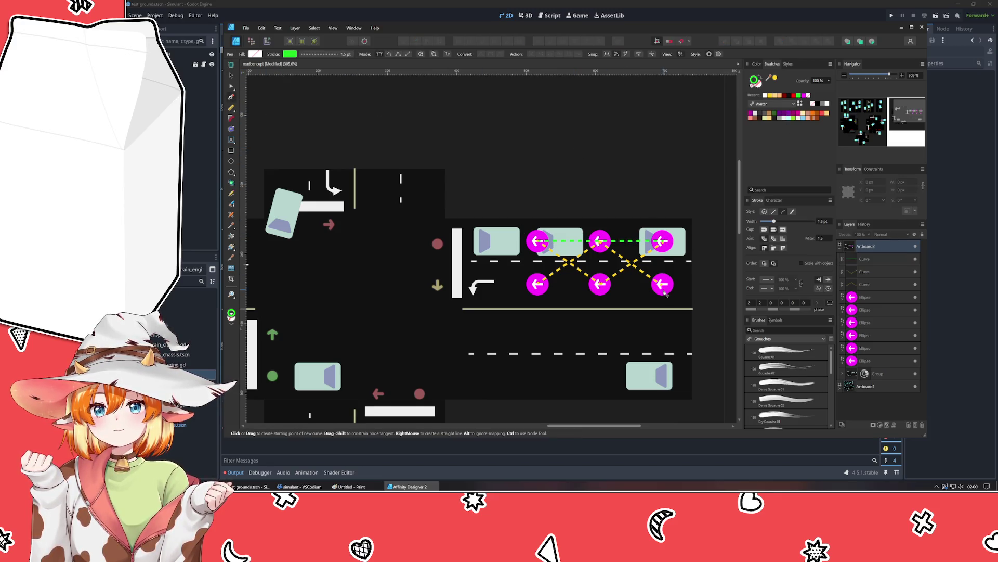
{"action": "left_click", "coordinate": [663, 285]}
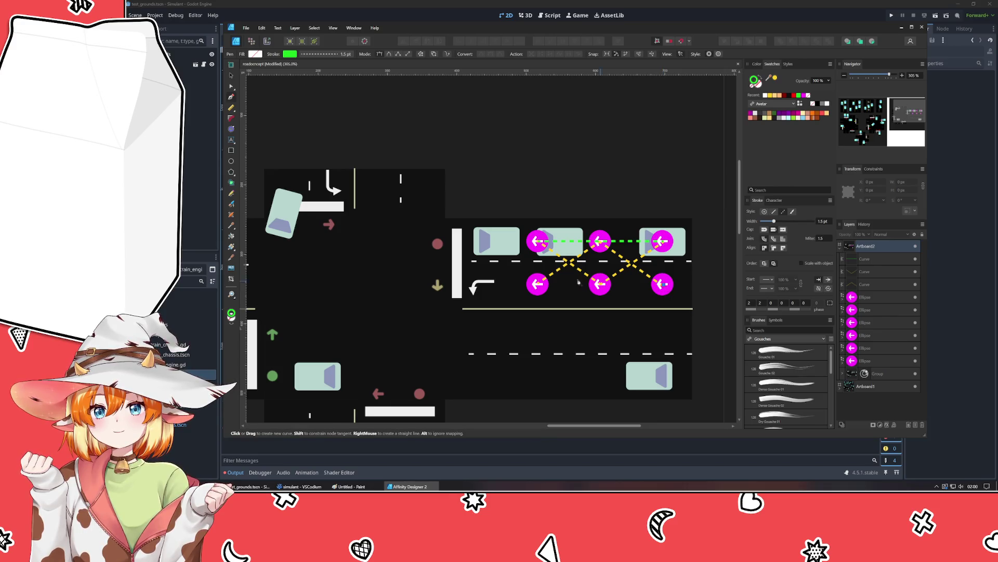
{"action": "left_click", "coordinate": [538, 284]}
{"action": "key", "text": "Escape"}
{"action": "key", "text": "v"}
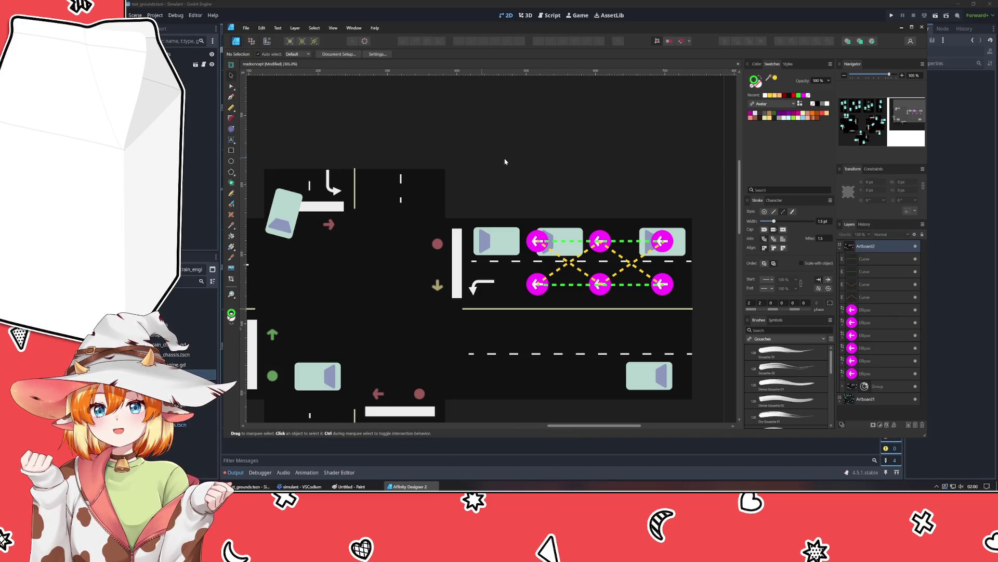
{"action": "left_click", "coordinate": [858, 310]}
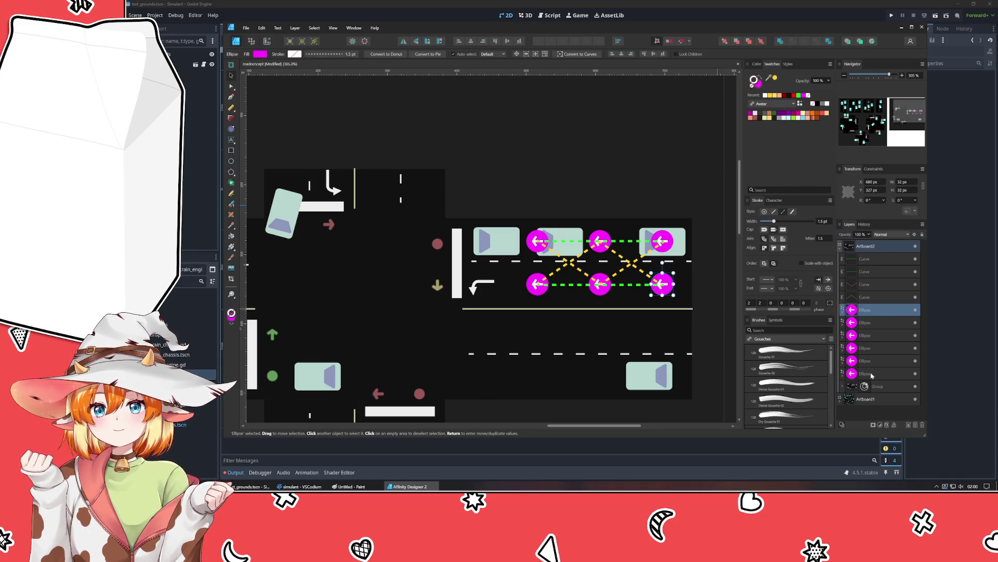
Step: Move all six marker ellipses above the curve layers in the stacking order
{"action": "left_click", "coordinate": [873, 373]}
{"action": "left_click", "coordinate": [885, 311], "text": "shift"}
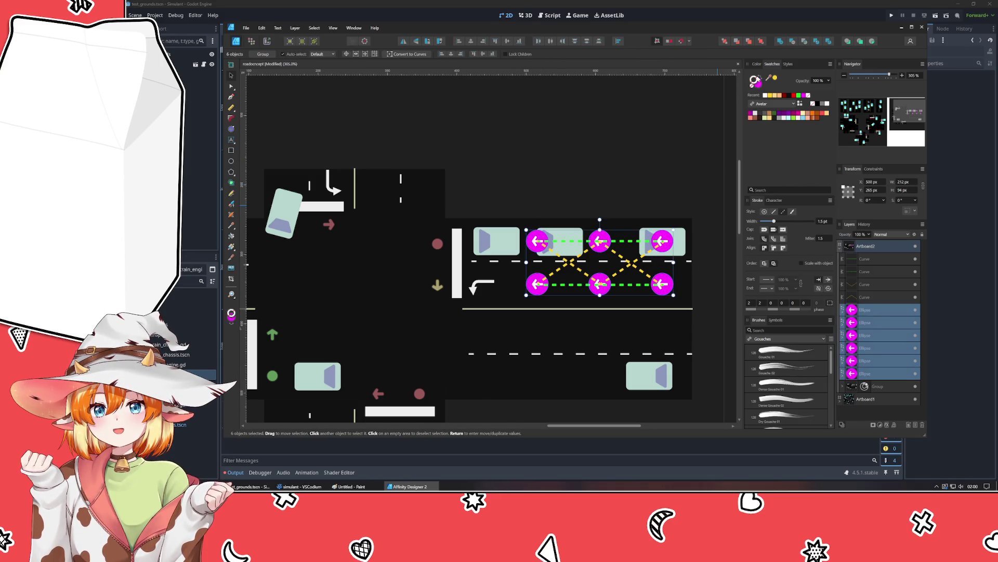
{"action": "left_click", "coordinate": [759, 43]}
{"action": "left_click", "coordinate": [638, 145]}
{"action": "scroll", "coordinate": [518, 141], "scroll_direction": "left", "scroll_amount": 3}
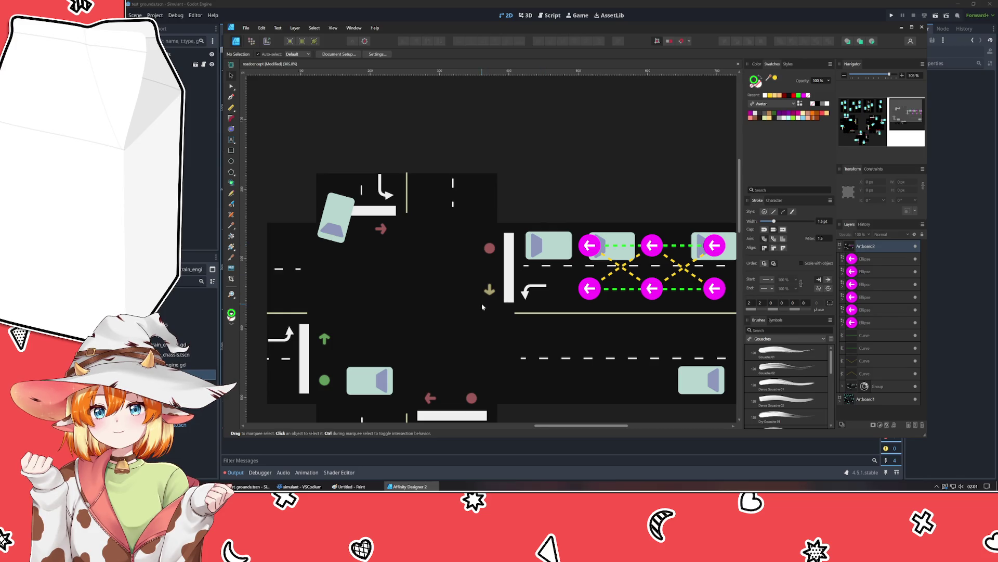
{"action": "scroll", "coordinate": [636, 262], "scroll_direction": "down", "scroll_amount": 1}
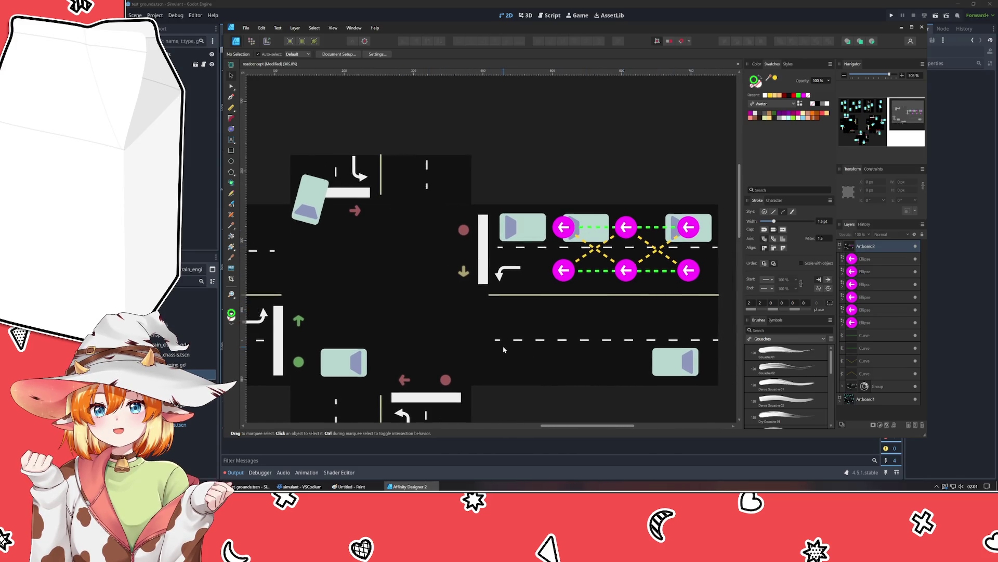
{"action": "scroll", "coordinate": [608, 371], "scroll_direction": "left", "scroll_amount": 2}
{"action": "scroll", "coordinate": [486, 348], "scroll_direction": "down", "scroll_amount": 1}
{"action": "scroll", "coordinate": [487, 347], "scroll_direction": "up", "scroll_amount": 2}
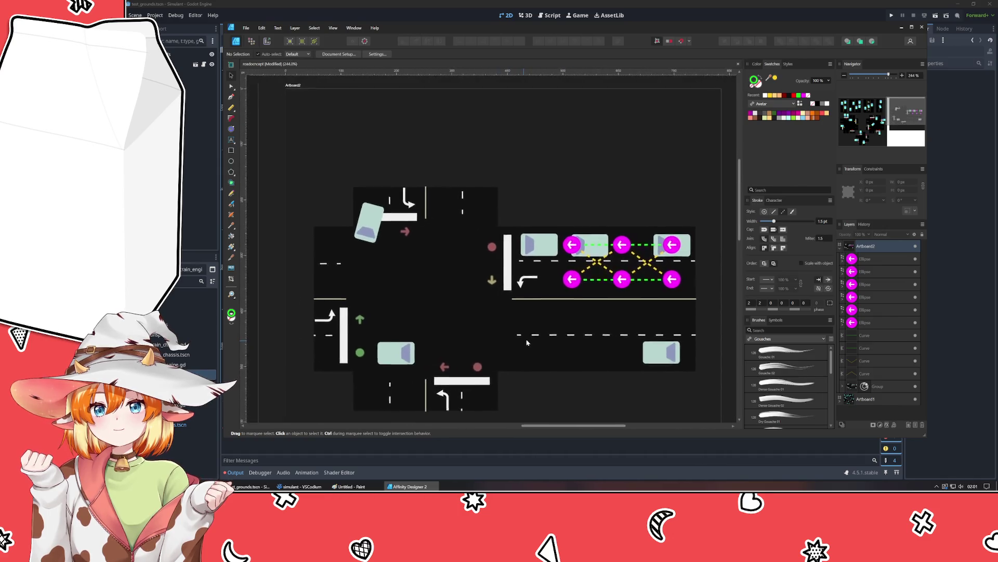
{"action": "left_click", "coordinate": [632, 238]}
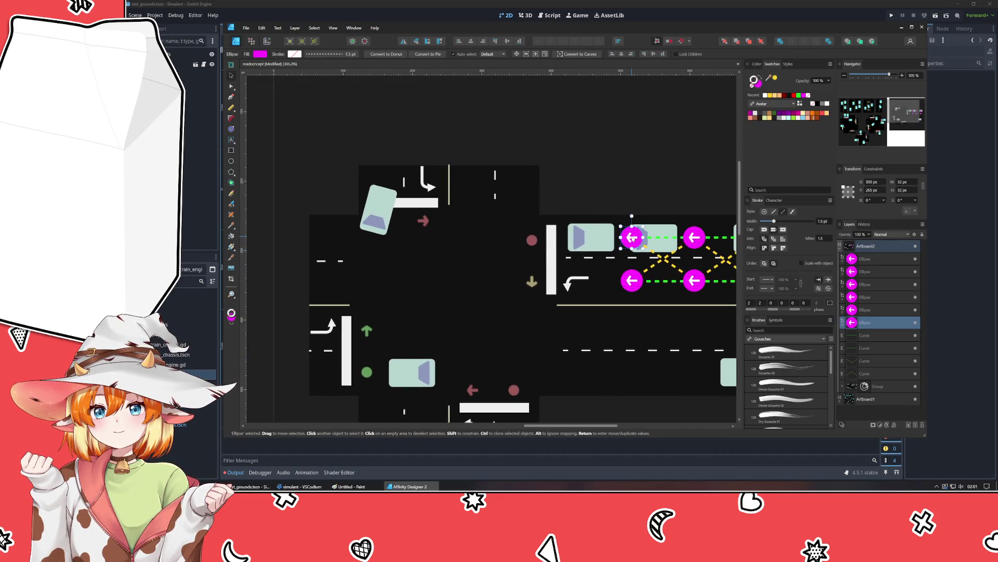
Step: Duplicate the leftmost marker pair into five more copies stepping left across the junction
{"action": "left_click", "coordinate": [633, 286], "text": "shift"}
{"action": "key", "text": "ctrl+j"}
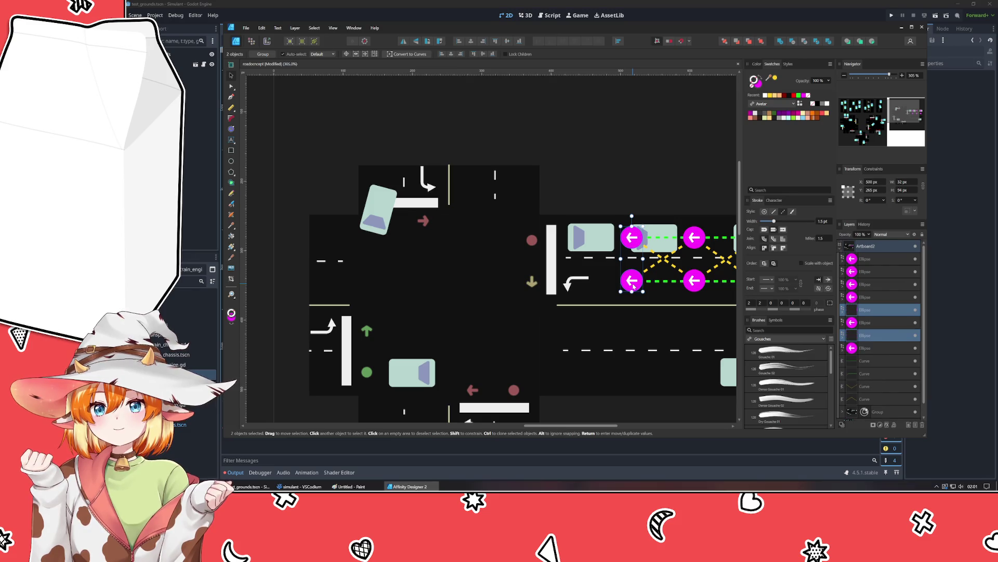
{"action": "left_click_drag", "start_coordinate": [633, 286], "coordinate": [575, 286]}
{"action": "key", "text": "ctrl+j"}
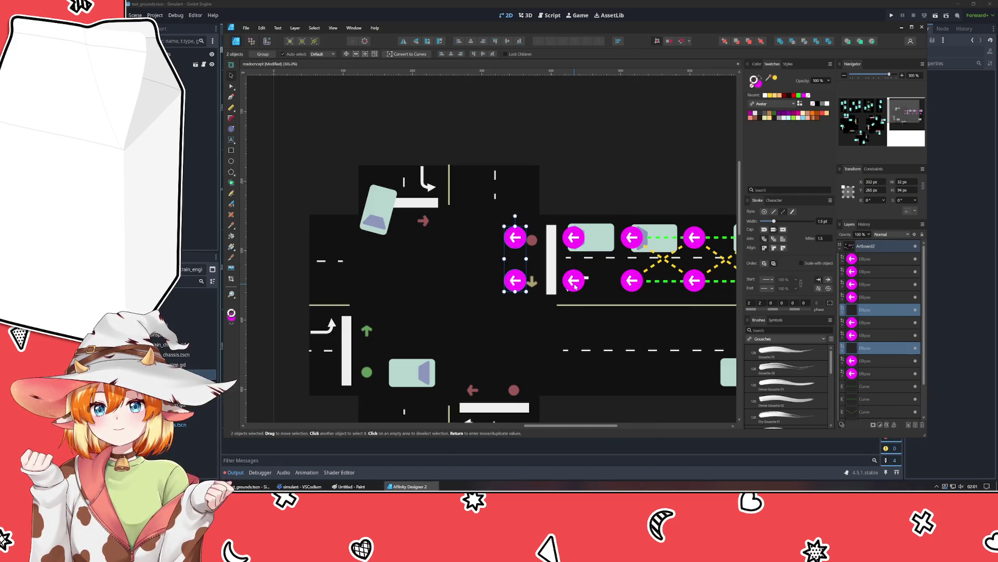
{"action": "key", "text": "ctrl+j"}
{"action": "key", "text": "ctrl+j"}
{"action": "key", "text": "ctrl+j"}
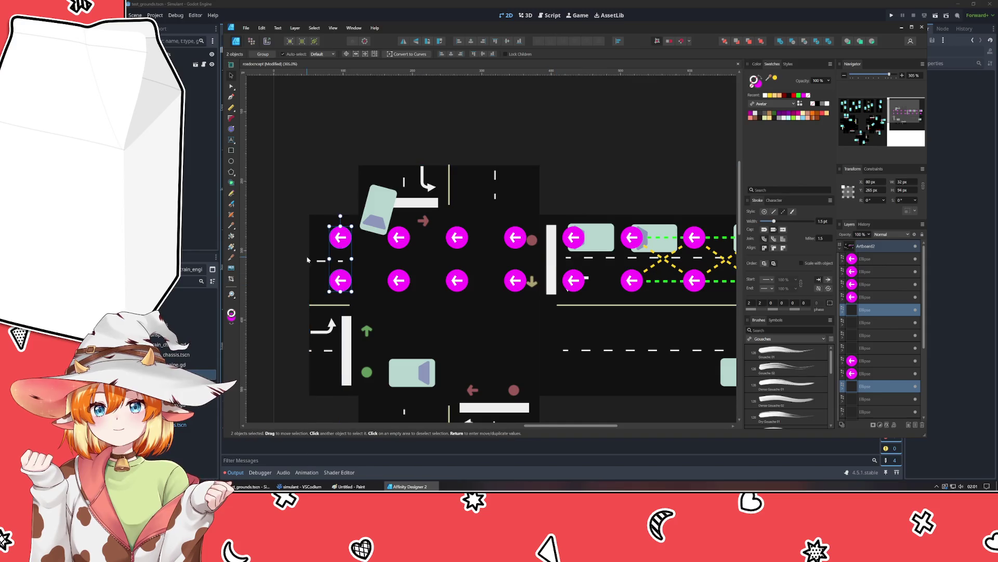
{"action": "left_click_drag", "start_coordinate": [338, 281], "coordinate": [330, 280]}
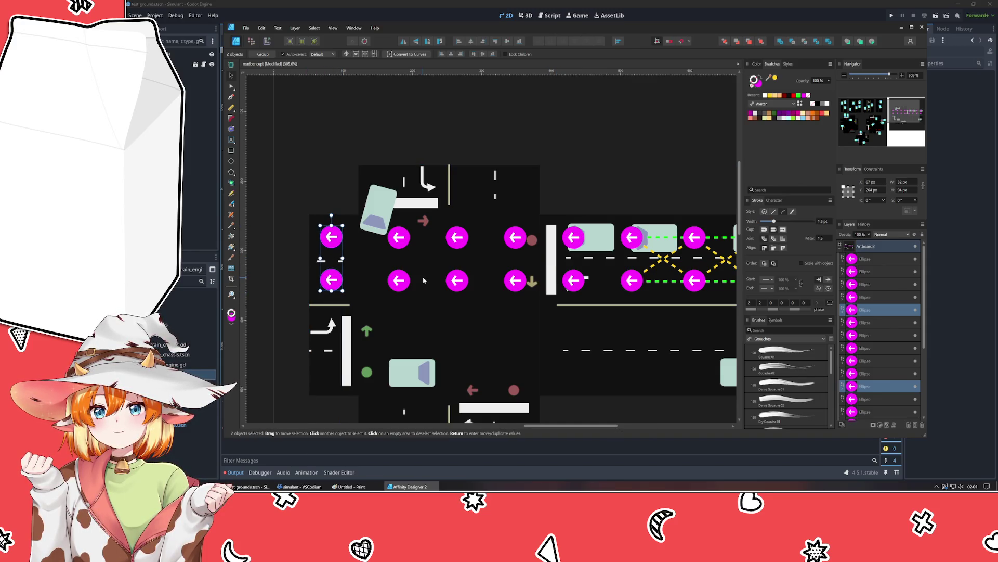
Step: Adjust the spacing of the first, second and third copied marker pairs
{"action": "left_click", "coordinate": [399, 281]}
{"action": "left_click", "coordinate": [398, 244], "text": "shift"}
{"action": "left_click_drag", "start_coordinate": [399, 243], "coordinate": [391, 244]}
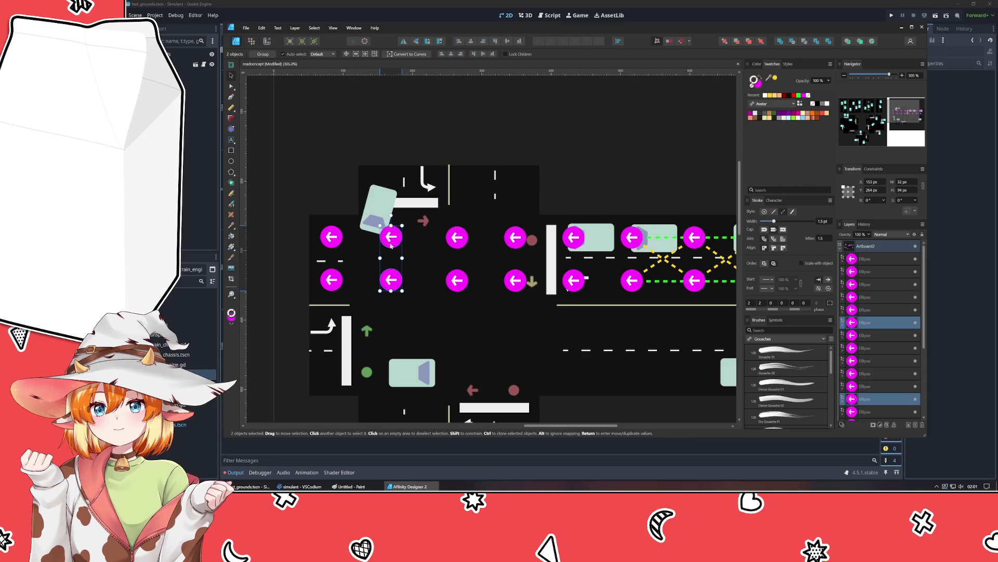
{"action": "left_click", "coordinate": [456, 238]}
{"action": "left_click", "coordinate": [457, 281], "text": "shift"}
{"action": "left_click_drag", "start_coordinate": [457, 284], "coordinate": [449, 285]}
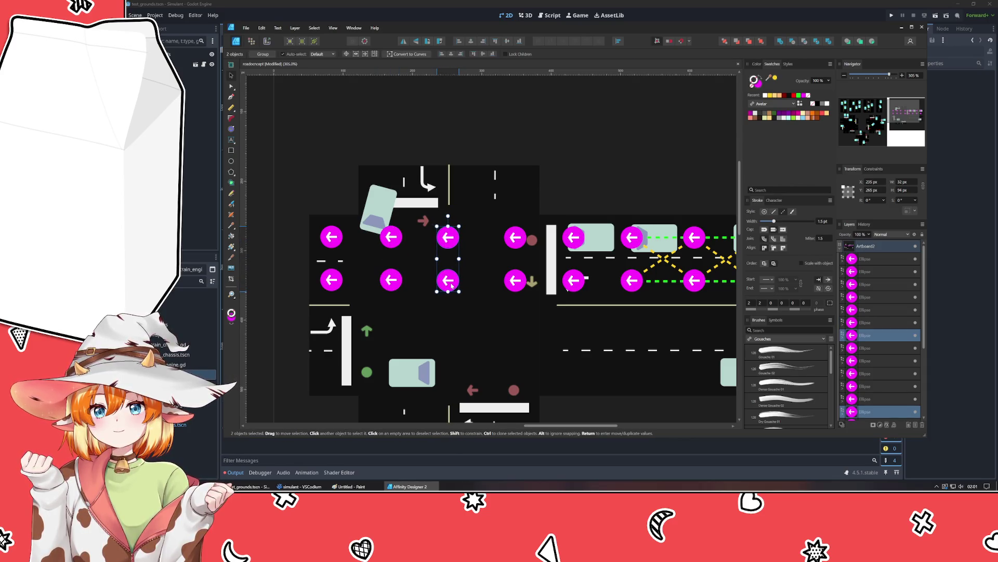
{"action": "left_click", "coordinate": [394, 237]}
{"action": "left_click", "coordinate": [395, 280], "text": "shift"}
{"action": "left_click_drag", "start_coordinate": [395, 281], "coordinate": [396, 282]}
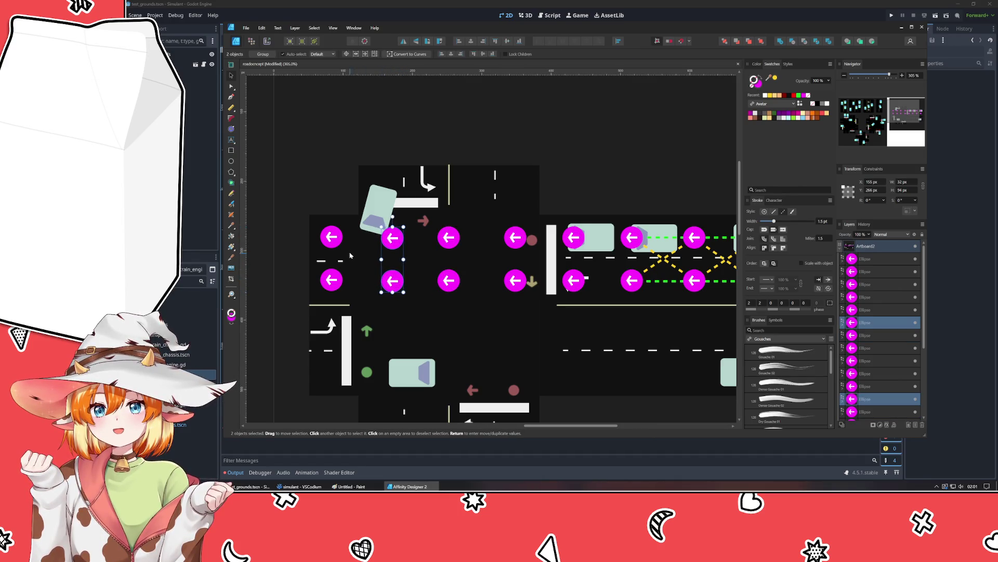
{"action": "left_click", "coordinate": [331, 237]}
{"action": "left_click", "coordinate": [332, 281], "text": "shift"}
{"action": "left_click_drag", "start_coordinate": [333, 281], "coordinate": [450, 286]}
Step: Move the fourth and fifth marker pairs left toward the junction and stop line
{"action": "left_click", "coordinate": [399, 281]}
{"action": "left_click", "coordinate": [391, 237], "text": "shift"}
{"action": "left_click", "coordinate": [451, 281]}
{"action": "left_click", "coordinate": [449, 237], "text": "shift"}
{"action": "left_click", "coordinate": [515, 237]}
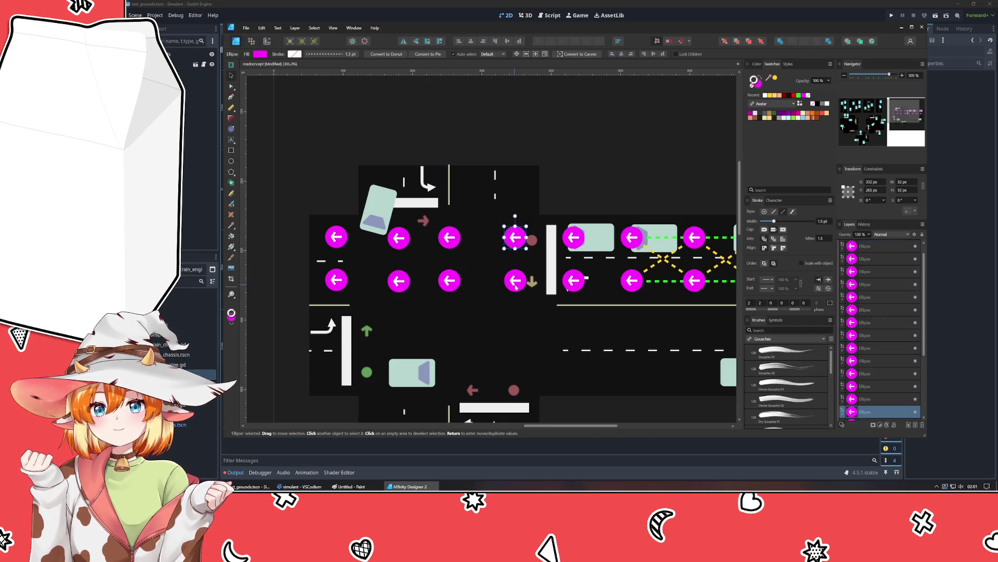
{"action": "left_click", "coordinate": [515, 281], "text": "shift"}
{"action": "left_click_drag", "start_coordinate": [515, 281], "coordinate": [495, 281]}
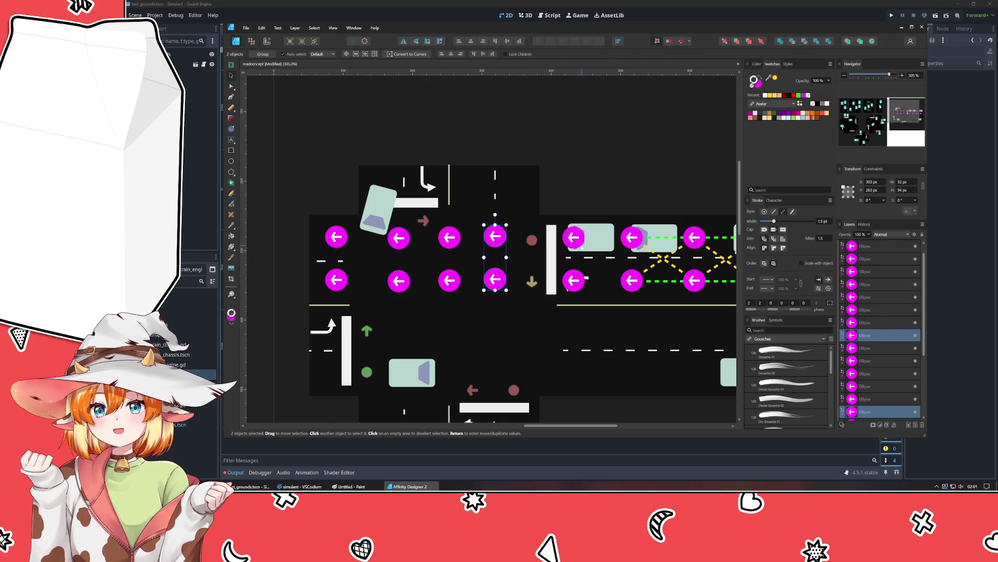
{"action": "left_click", "coordinate": [574, 237]}
{"action": "left_click", "coordinate": [574, 281], "text": "shift"}
{"action": "left_click_drag", "start_coordinate": [578, 284], "coordinate": [556, 287]}
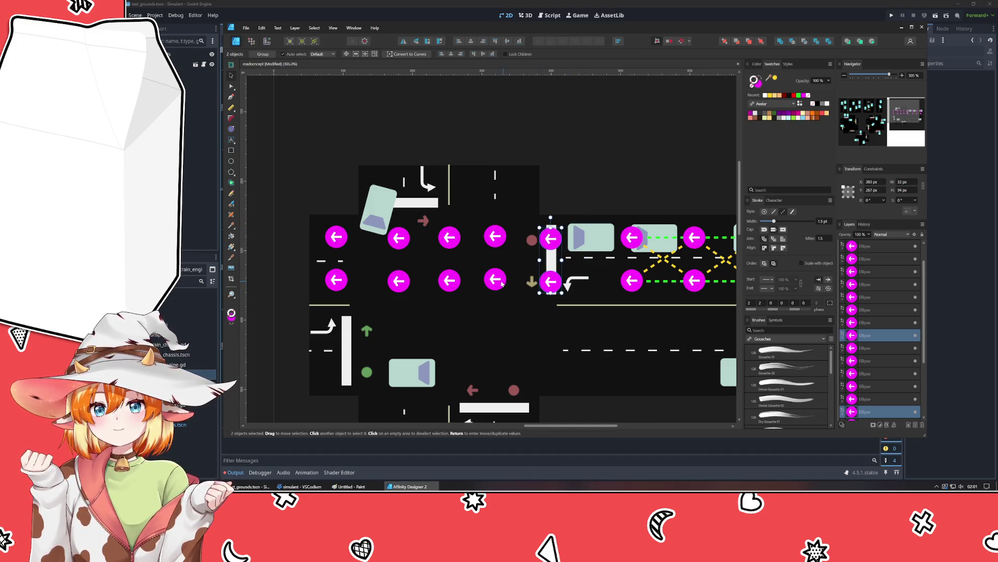
Step: Nudge the second-column pair right and the fourth-column pair up to align the rows
{"action": "left_click", "coordinate": [449, 279]}
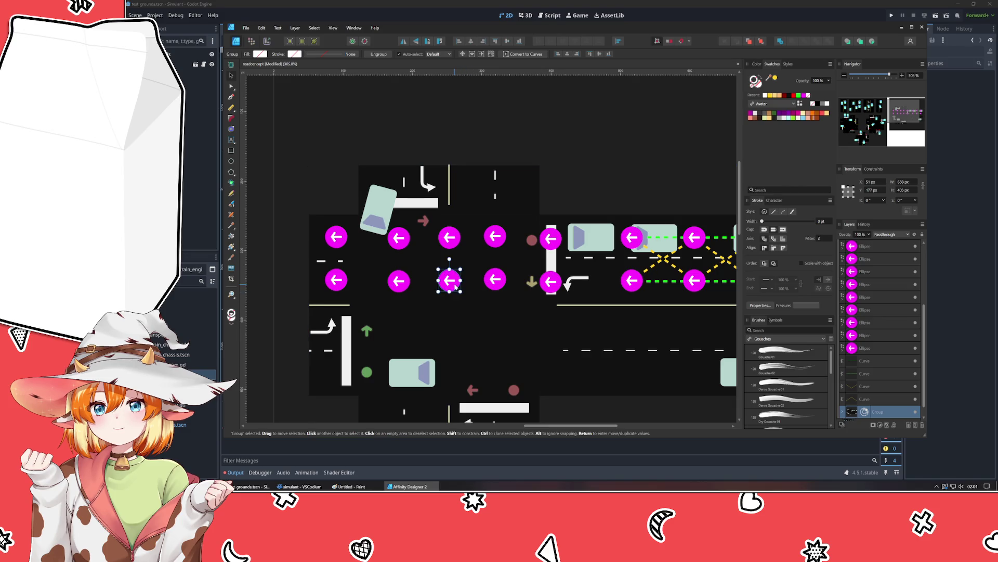
{"action": "left_click", "coordinate": [398, 281]}
{"action": "left_click", "coordinate": [398, 238], "text": "shift"}
{"action": "left_click_drag", "start_coordinate": [405, 284], "coordinate": [407, 283]}
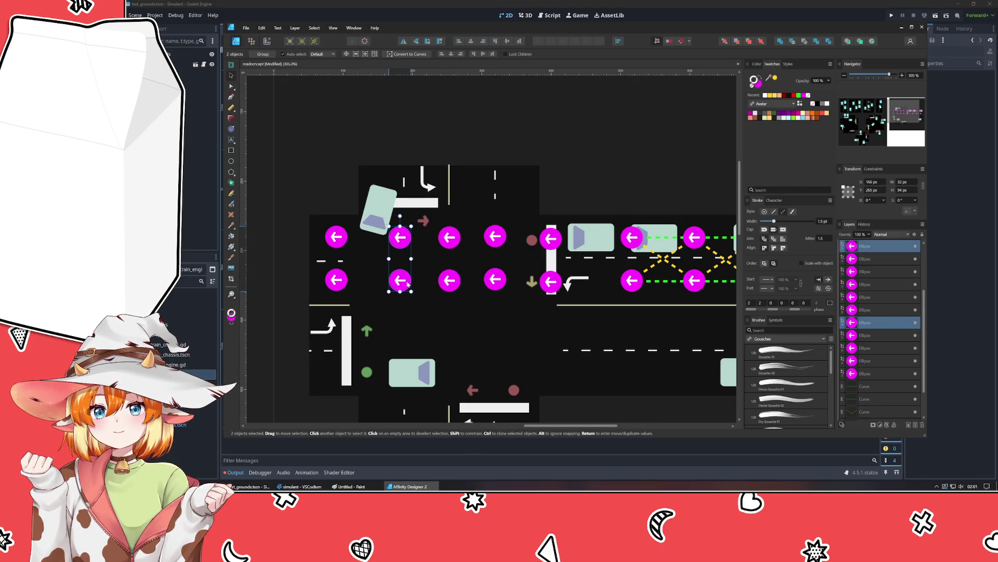
{"action": "left_click", "coordinate": [488, 278]}
{"action": "left_click", "coordinate": [495, 237], "text": "shift"}
{"action": "left_click_drag", "start_coordinate": [491, 280], "coordinate": [494, 285]}
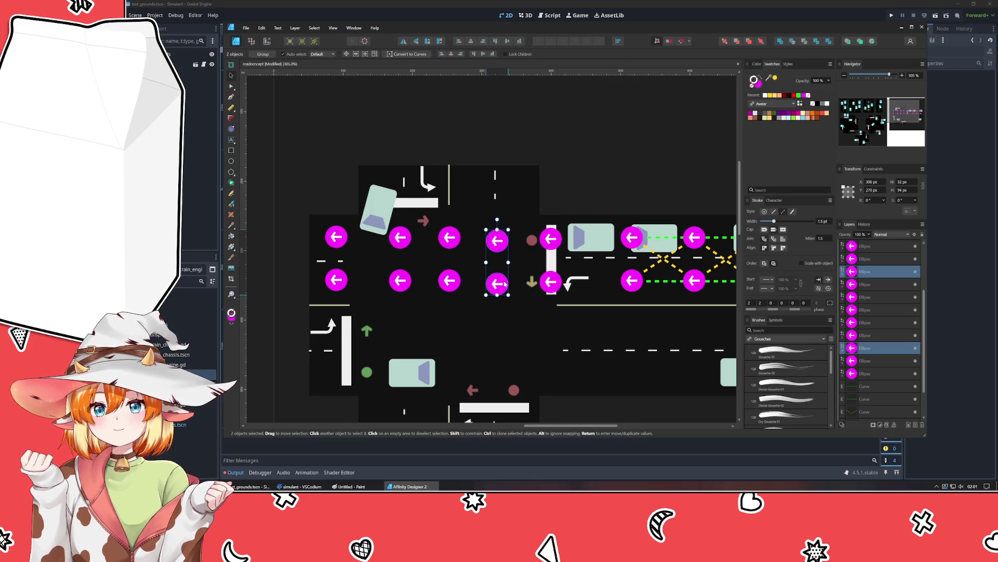
{"action": "key", "text": "Up"}
{"action": "key", "text": "Up"}
{"action": "key", "text": "Up"}
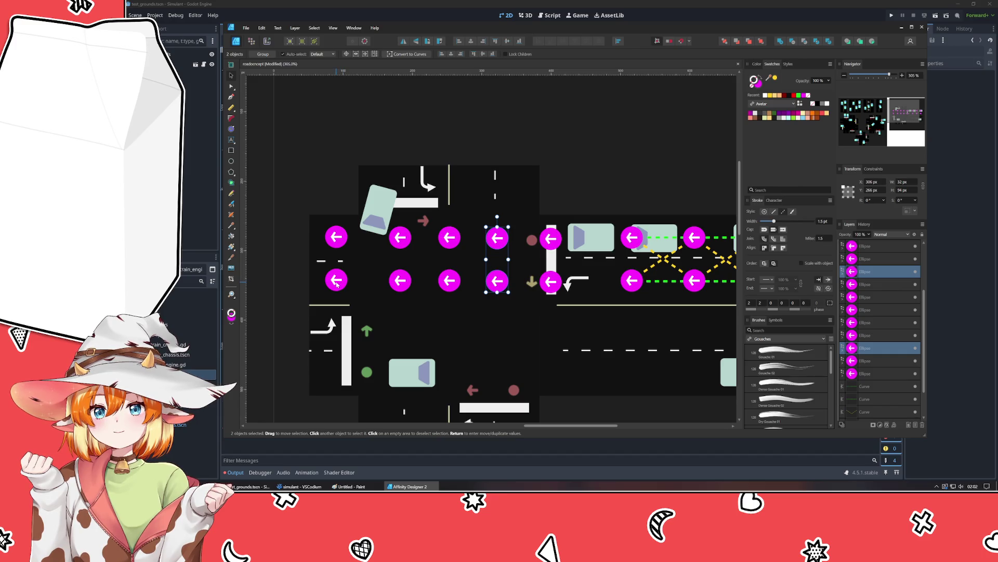
{"action": "left_click", "coordinate": [432, 270]}
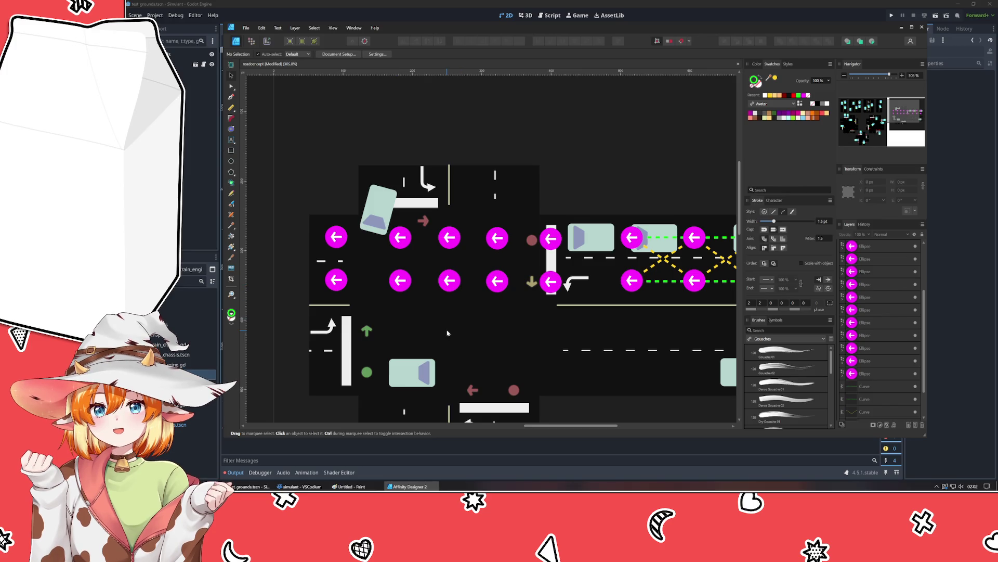
{"action": "mouse_move", "coordinate": [455, 272]}
{"action": "left_mouse_down"}
{"action": "mouse_move", "coordinate": [458, 286]}
{"action": "mouse_move", "coordinate": [496, 291]}
{"action": "left_mouse_up"}
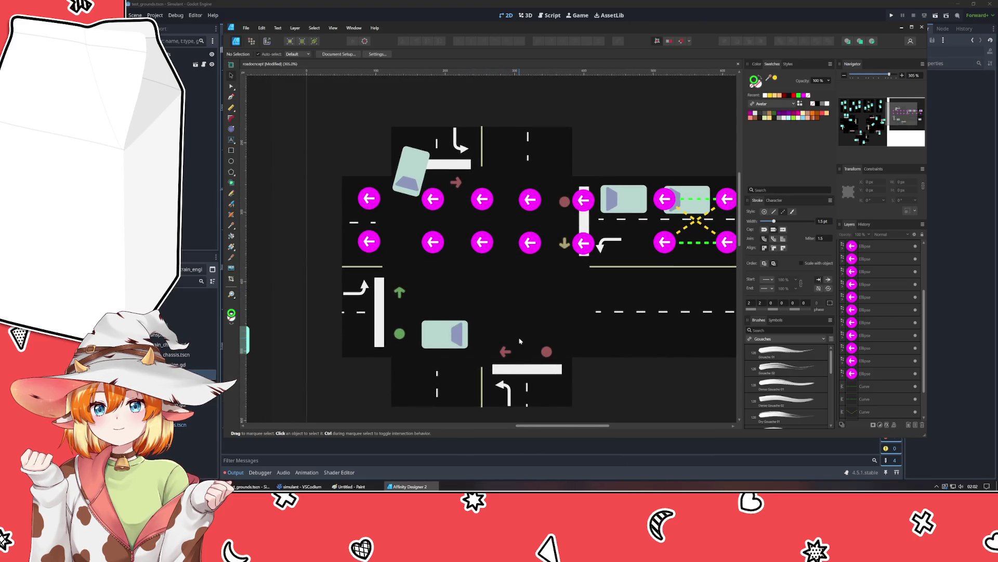
{"action": "scroll", "coordinate": [519, 341], "scroll_direction": "down", "scroll_amount": 5}
{"action": "scroll", "coordinate": [522, 341], "scroll_direction": "up", "scroll_amount": 4}
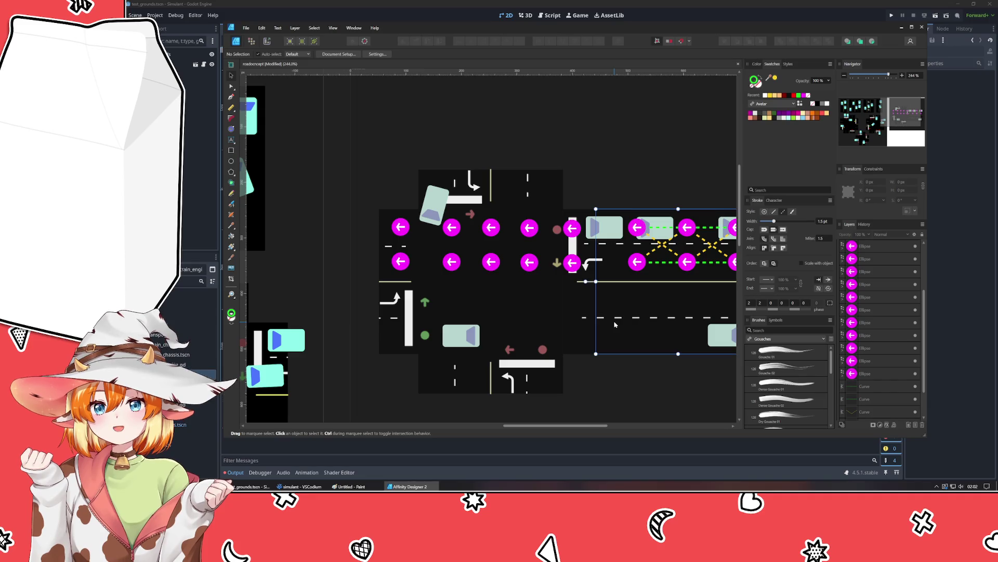
{"action": "mouse_move", "coordinate": [613, 385]}
{"action": "left_mouse_down"}
{"action": "mouse_move", "coordinate": [462, 348]}
{"action": "mouse_move", "coordinate": [546, 349]}
{"action": "left_mouse_up"}
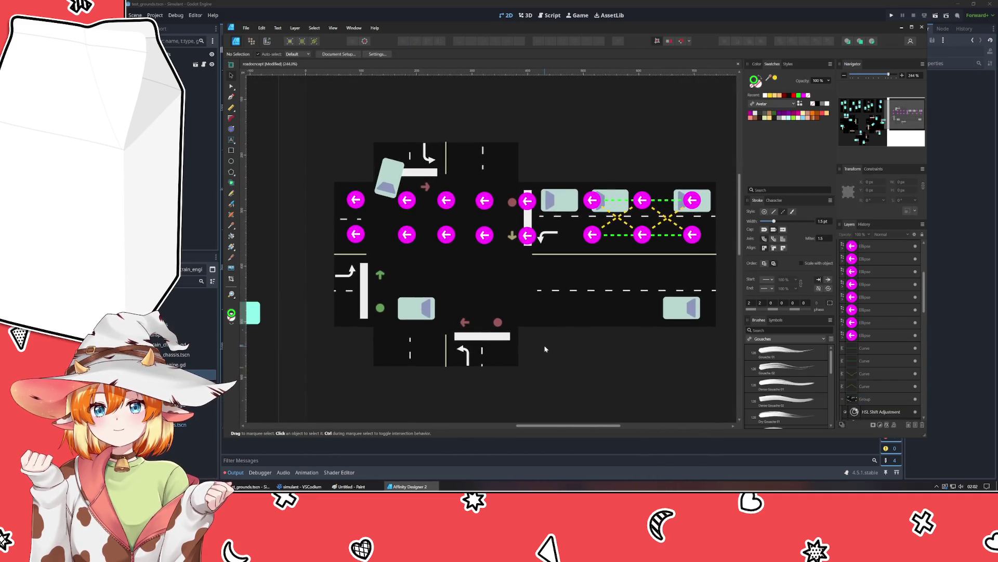
{"action": "scroll", "coordinate": [873, 385], "scroll_direction": "down", "scroll_amount": 3}
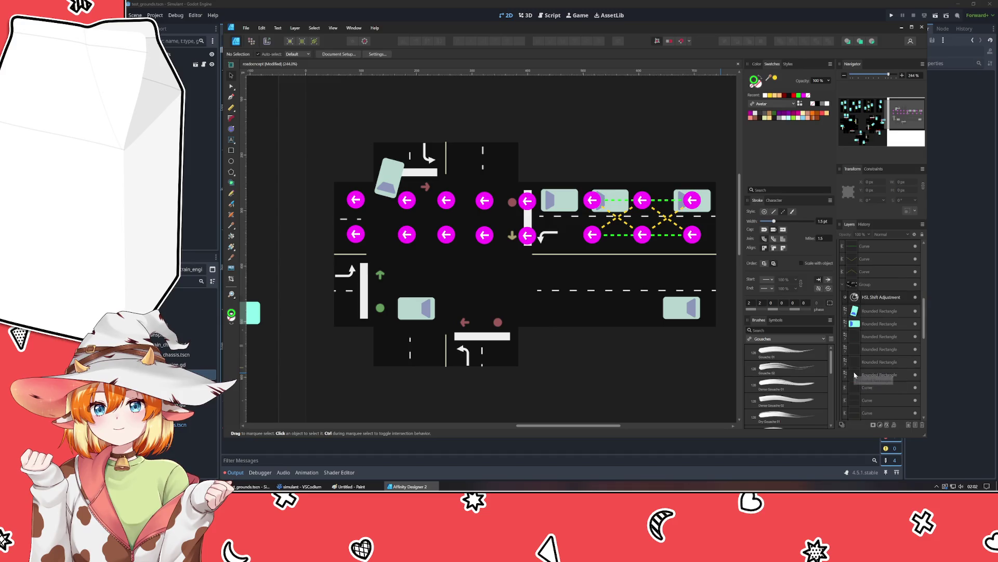
{"action": "left_click", "coordinate": [583, 284]}
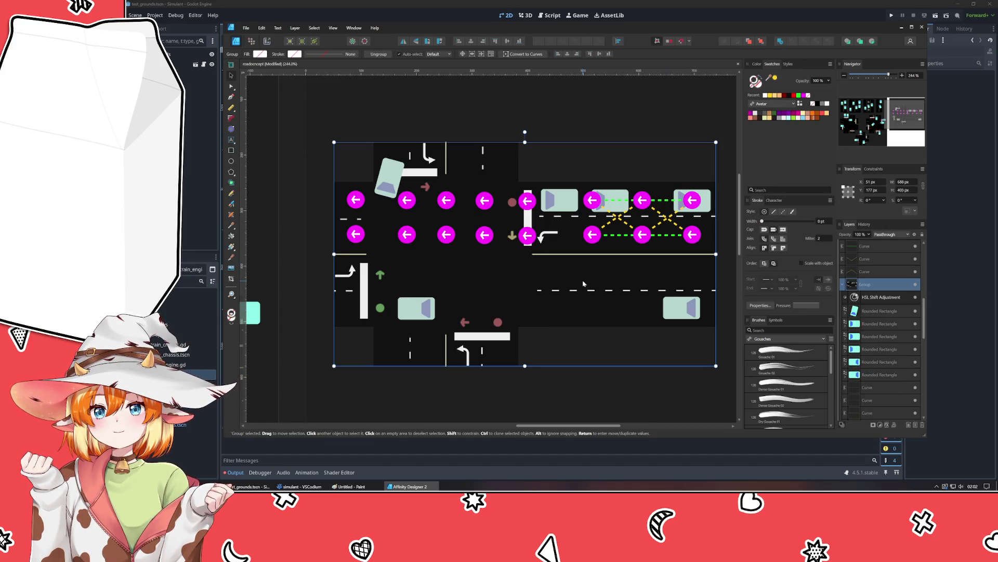
{"action": "double_click", "coordinate": [583, 284]}
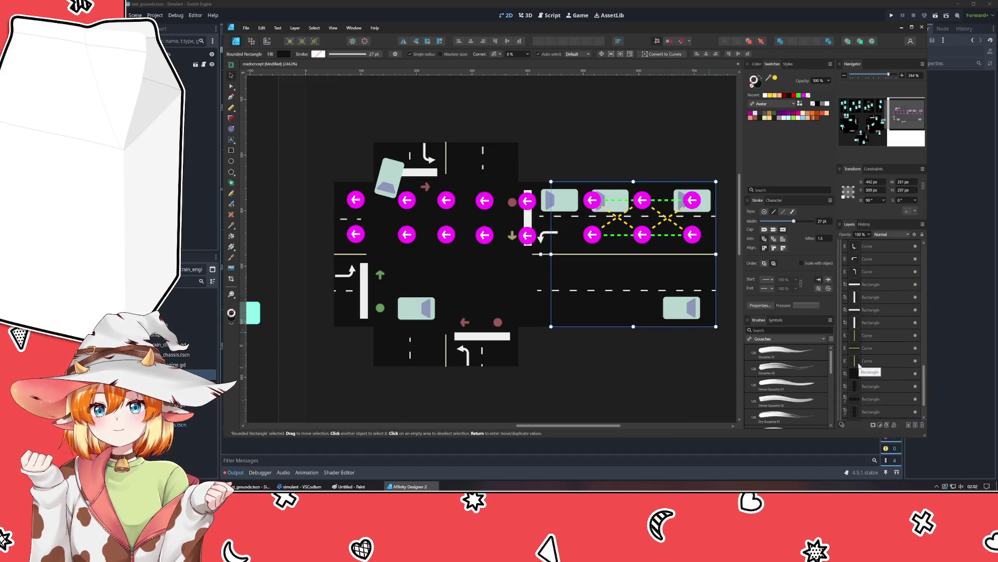
{"action": "left_click", "coordinate": [626, 385]}
{"action": "mouse_move", "coordinate": [626, 388]}
{"action": "left_mouse_down"}
{"action": "mouse_move", "coordinate": [673, 383]}
{"action": "mouse_move", "coordinate": [671, 400]}
{"action": "left_mouse_up"}
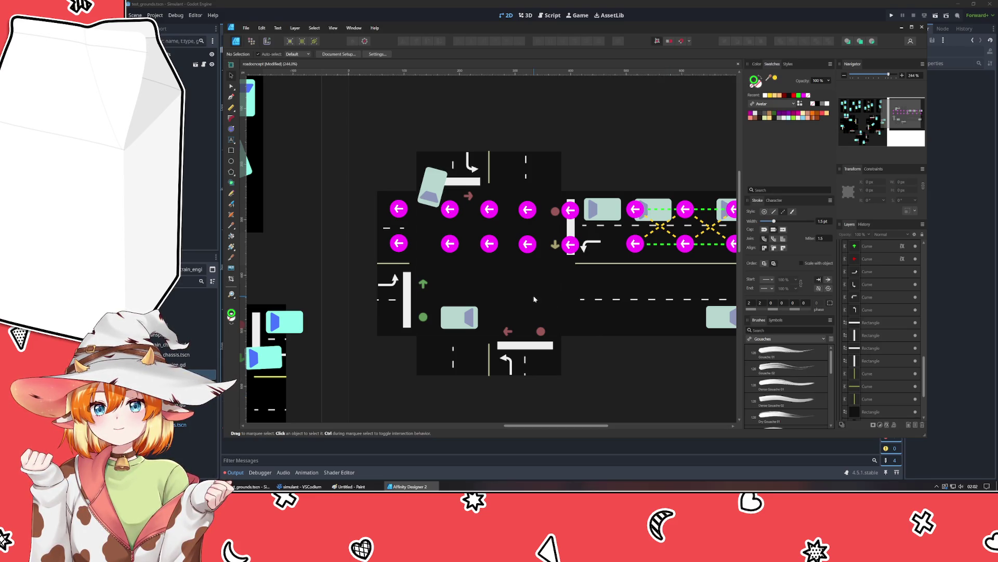
{"action": "left_click", "coordinate": [526, 243]}
Step: Duplicate the six left-pointing markers, turn the copies 180° to point right, and move them into the lower lanes
{"action": "left_click", "coordinate": [527, 210], "text": "shift"}
{"action": "left_click", "coordinate": [489, 243], "text": "shift"}
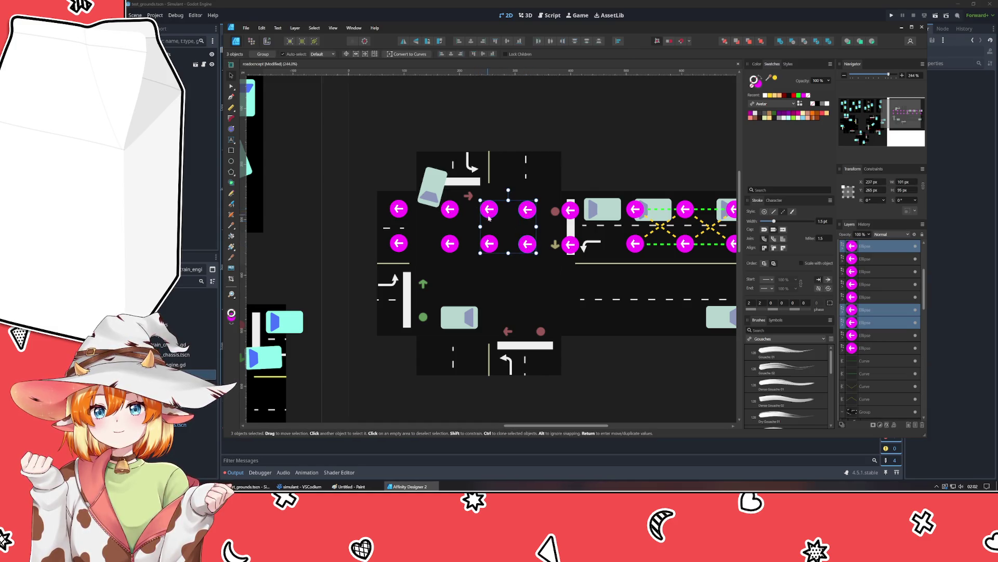
{"action": "left_click", "coordinate": [450, 243], "text": "shift"}
{"action": "left_click", "coordinate": [450, 209], "text": "shift"}
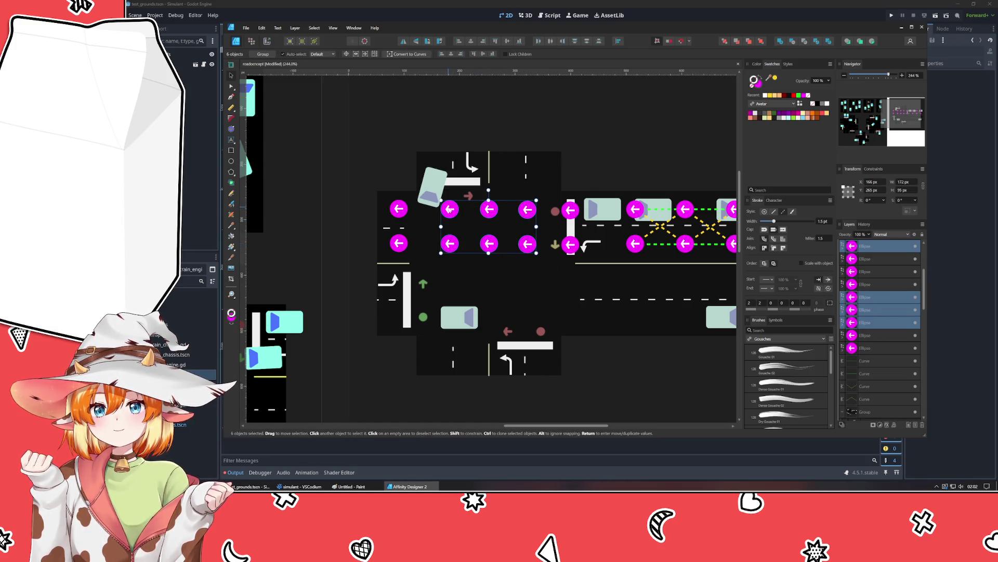
{"action": "key", "text": "ctrl+j"}
{"action": "mouse_move", "coordinate": [488, 264]}
{"action": "left_mouse_down"}
{"action": "mouse_move", "coordinate": [499, 297]}
{"action": "mouse_move", "coordinate": [477, 319]}
{"action": "left_mouse_up"}
{"action": "left_click_drag", "start_coordinate": [496, 226], "coordinate": [496, 296]}
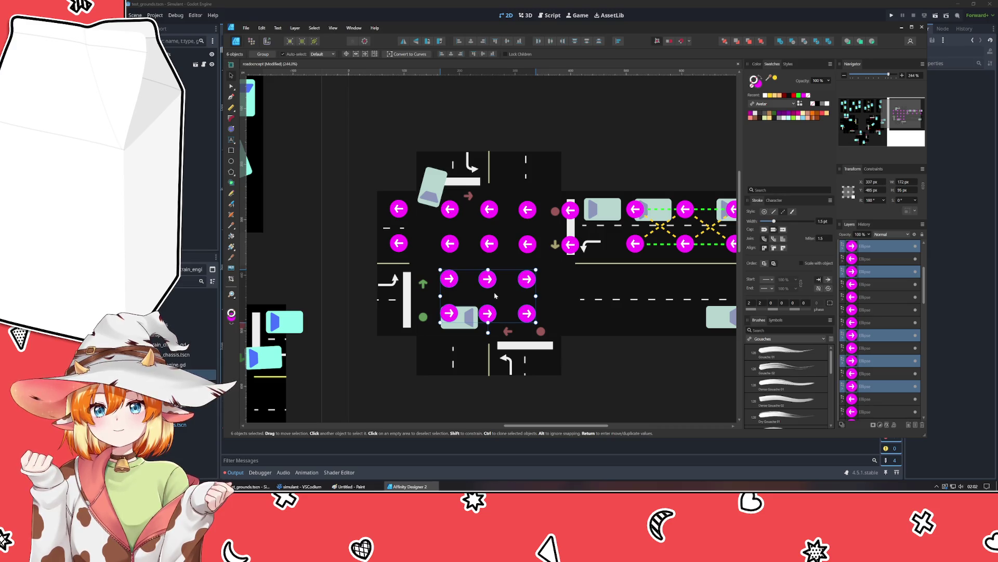
Step: Delete the left column of four arrow markers from the junction
{"action": "left_click", "coordinate": [495, 295]}
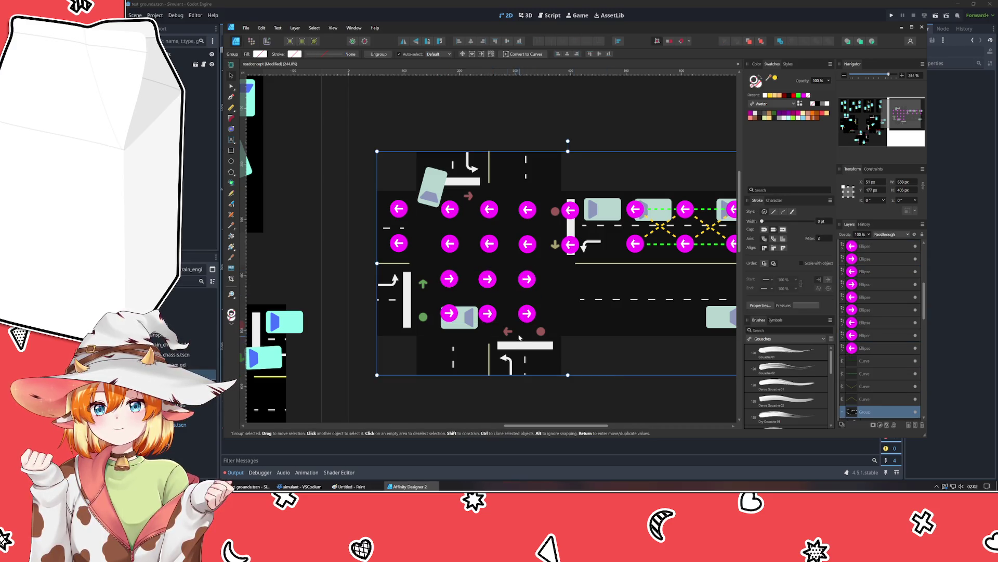
{"action": "left_click", "coordinate": [491, 411]}
{"action": "scroll", "coordinate": [437, 240], "scroll_direction": "up", "scroll_amount": 3}
{"action": "double_click", "coordinate": [454, 331]}
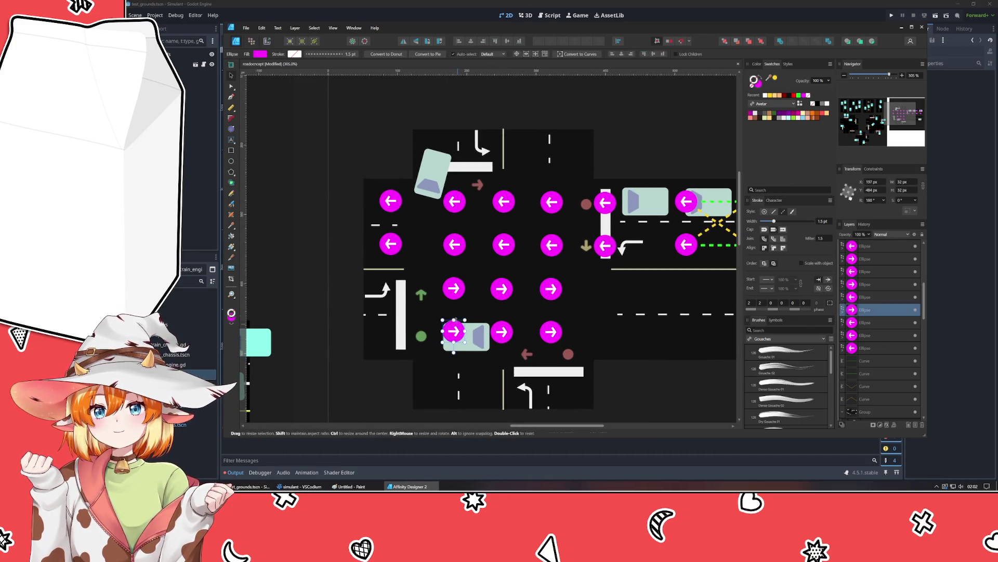
{"action": "left_click", "coordinate": [454, 287], "text": "shift"}
{"action": "left_click", "coordinate": [454, 244], "text": "shift"}
{"action": "left_click", "coordinate": [454, 201], "text": "shift"}
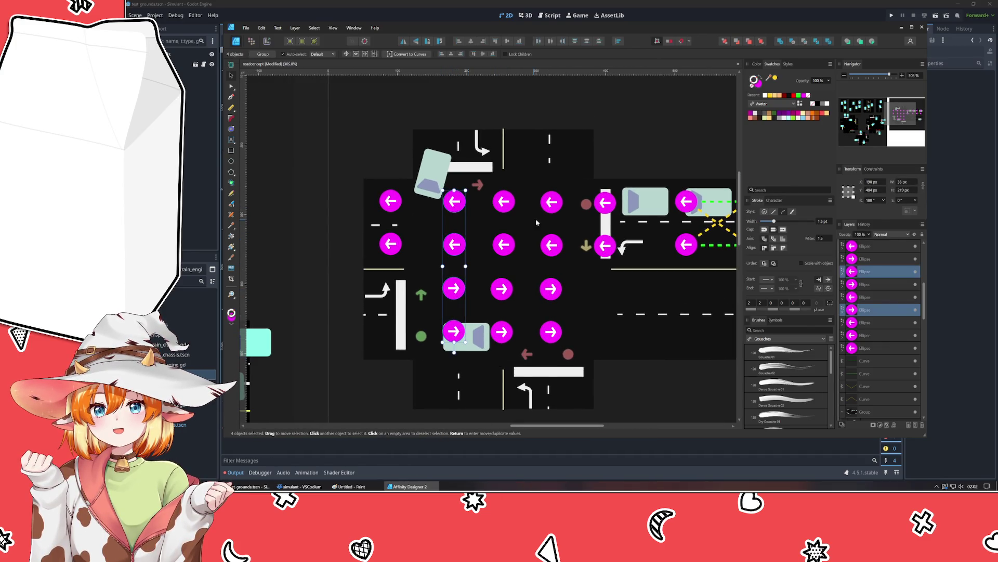
{"action": "key", "text": "Delete"}
Step: Delete the right column of four arrow markers as well
{"action": "left_click", "coordinate": [553, 202]}
{"action": "left_click", "coordinate": [551, 242], "text": "shift"}
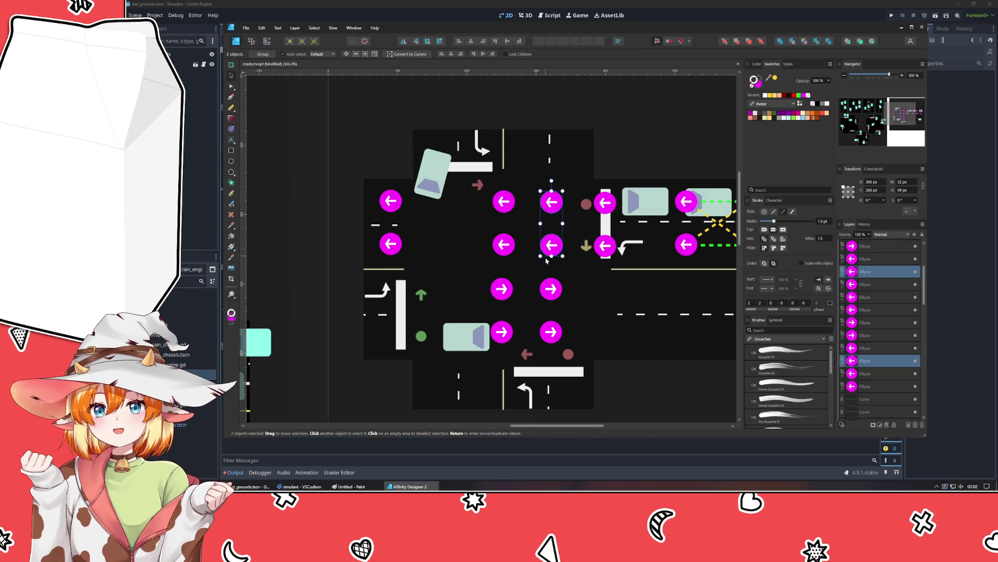
{"action": "left_click", "coordinate": [544, 288], "text": "shift"}
{"action": "left_click", "coordinate": [550, 331], "text": "shift"}
{"action": "key", "text": "Delete"}
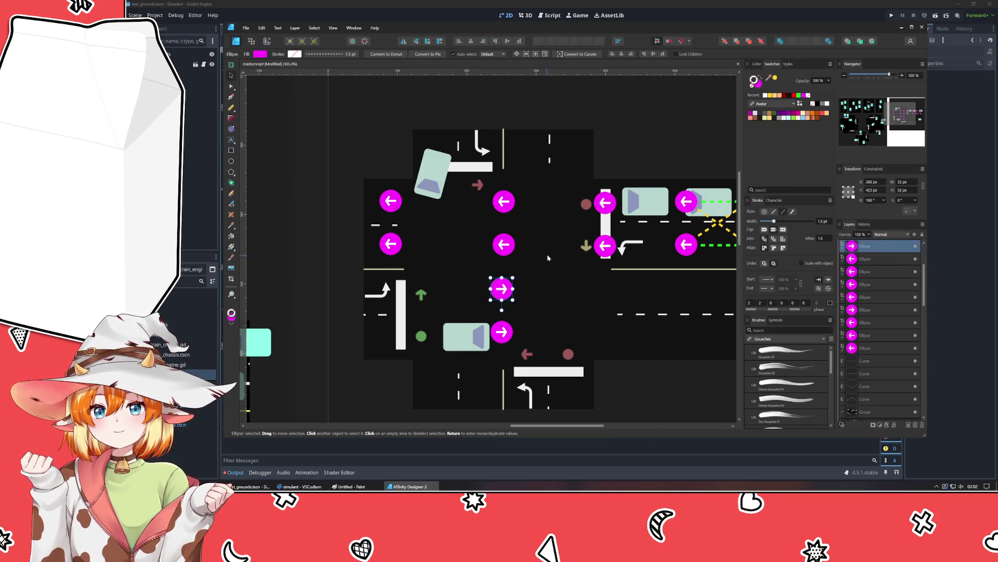
Step: Duplicate the middle four-marker column and rotate the copy -90° into a horizontal up/down row
{"action": "left_click", "coordinate": [638, 383]}
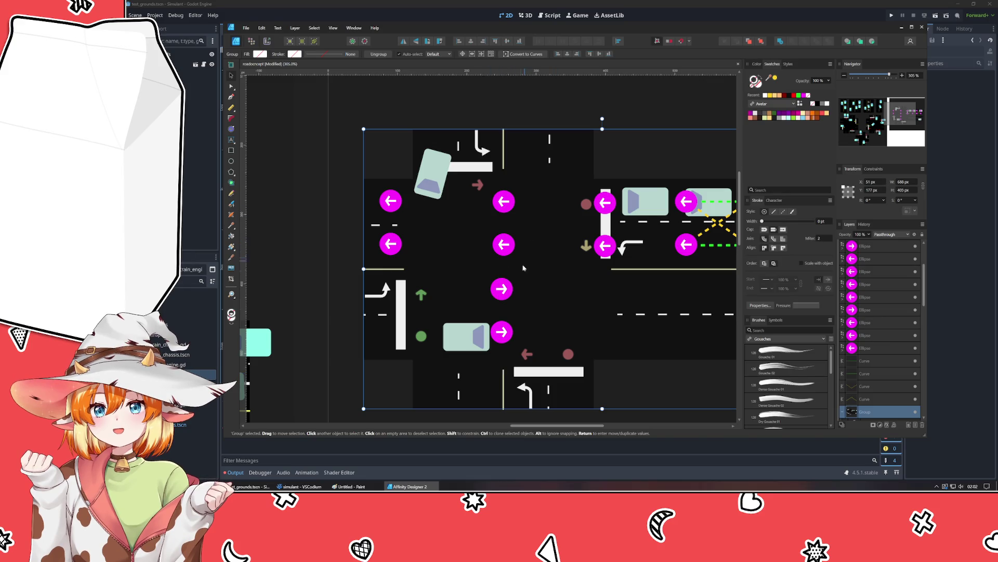
{"action": "left_click", "coordinate": [502, 332]}
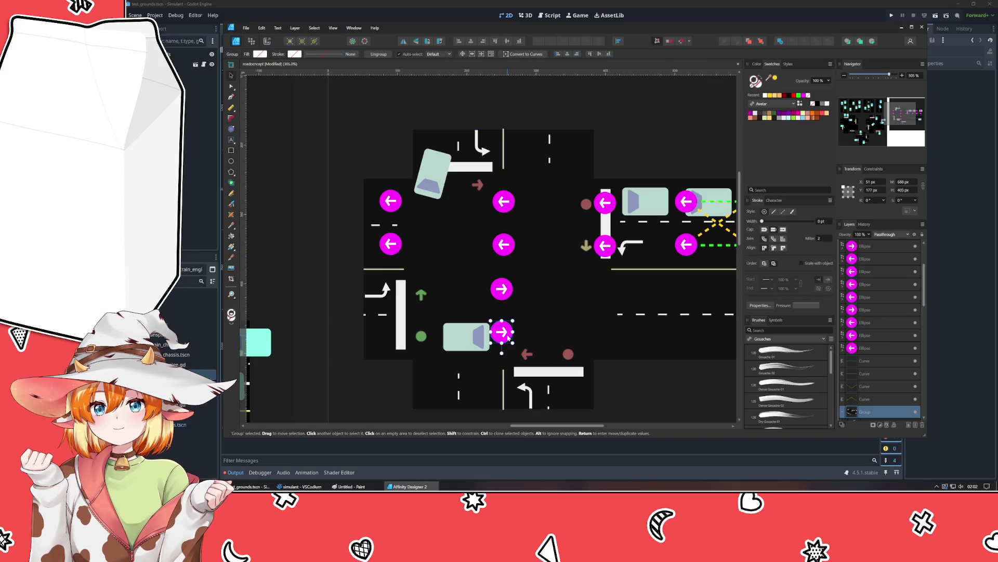
{"action": "left_click", "coordinate": [502, 288], "text": "shift"}
{"action": "left_click", "coordinate": [504, 244], "text": "shift"}
{"action": "left_click", "coordinate": [505, 202], "text": "shift"}
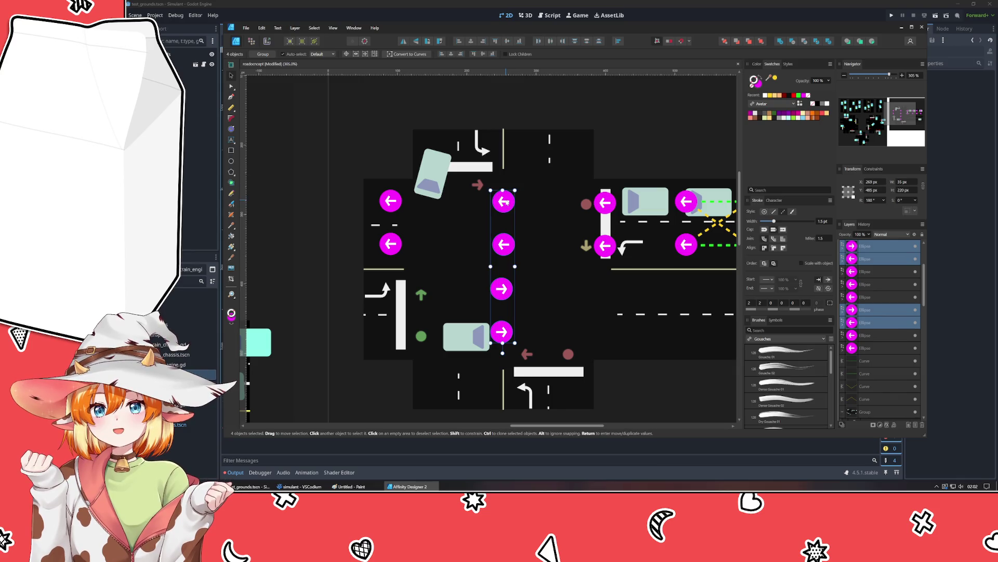
{"action": "key", "text": "ctrl+j"}
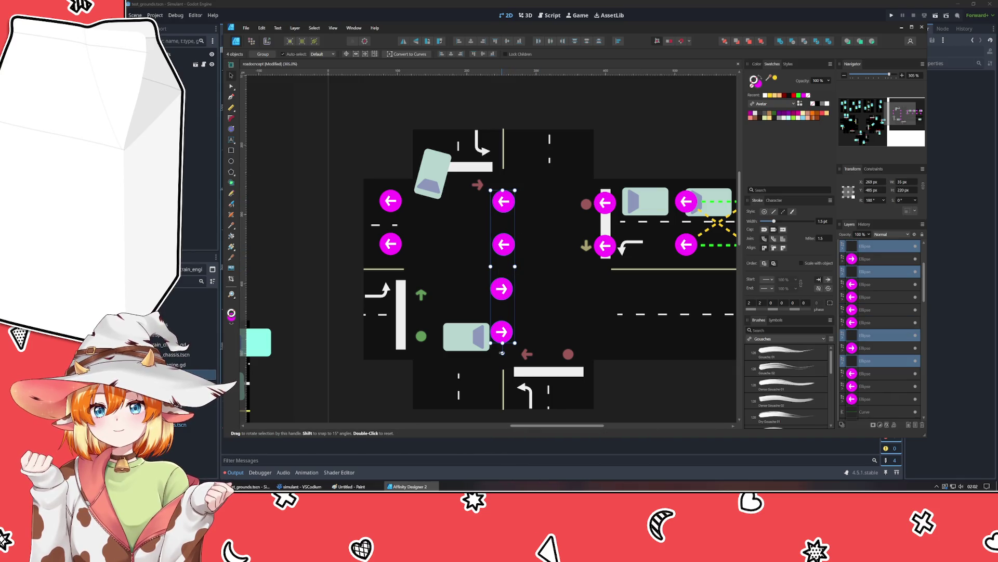
{"action": "left_click_drag", "start_coordinate": [502, 353], "coordinate": [620, 277]}
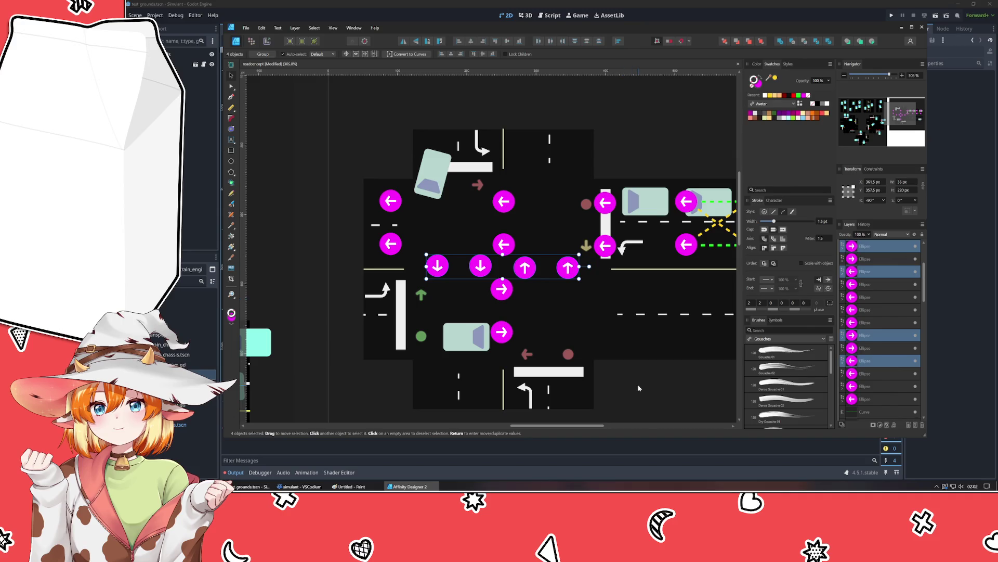
Step: Copy the row of four up/down markers up to the top road entrance
{"action": "left_click", "coordinate": [319, 255]}
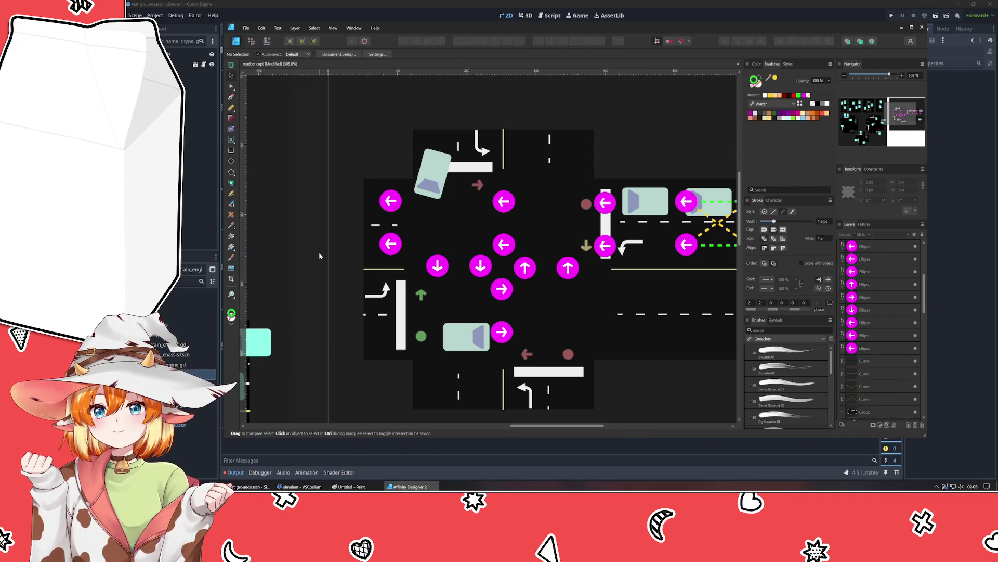
{"action": "left_click", "coordinate": [525, 268]}
{"action": "left_click", "coordinate": [567, 267], "text": "shift"}
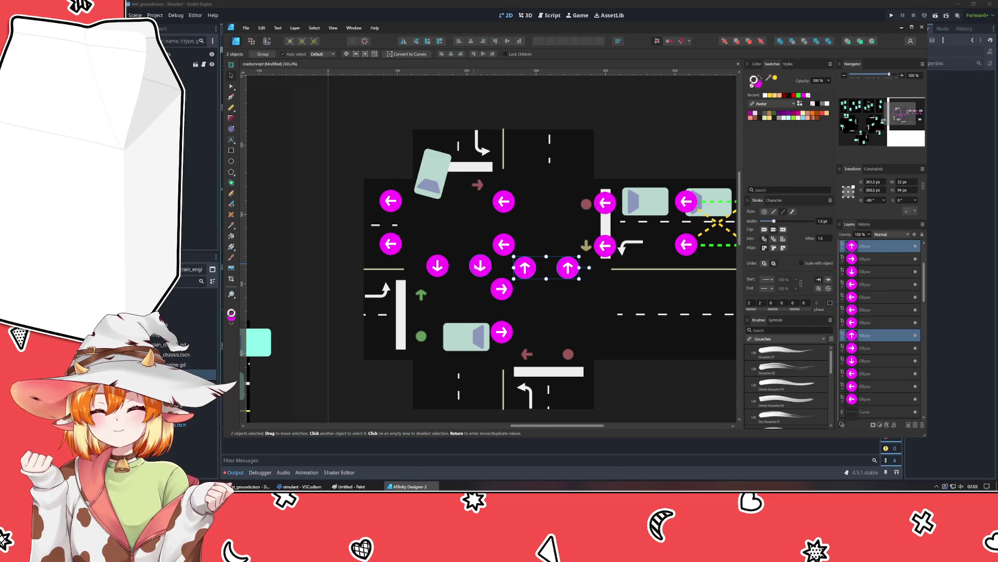
{"action": "left_click", "coordinate": [481, 266], "text": "shift"}
{"action": "left_click", "coordinate": [437, 265], "text": "shift"}
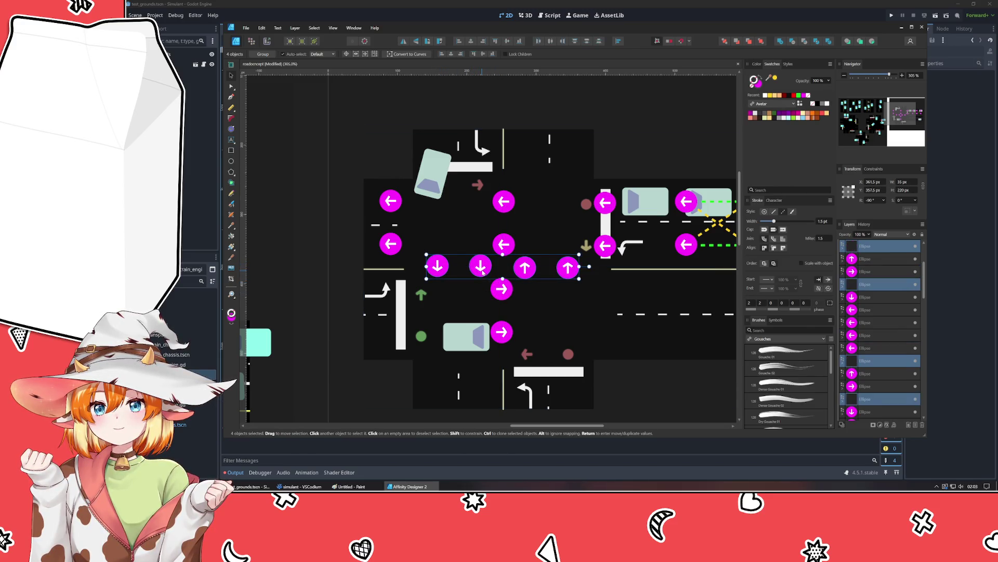
{"action": "left_click_drag", "start_coordinate": [478, 268], "coordinate": [477, 150]}
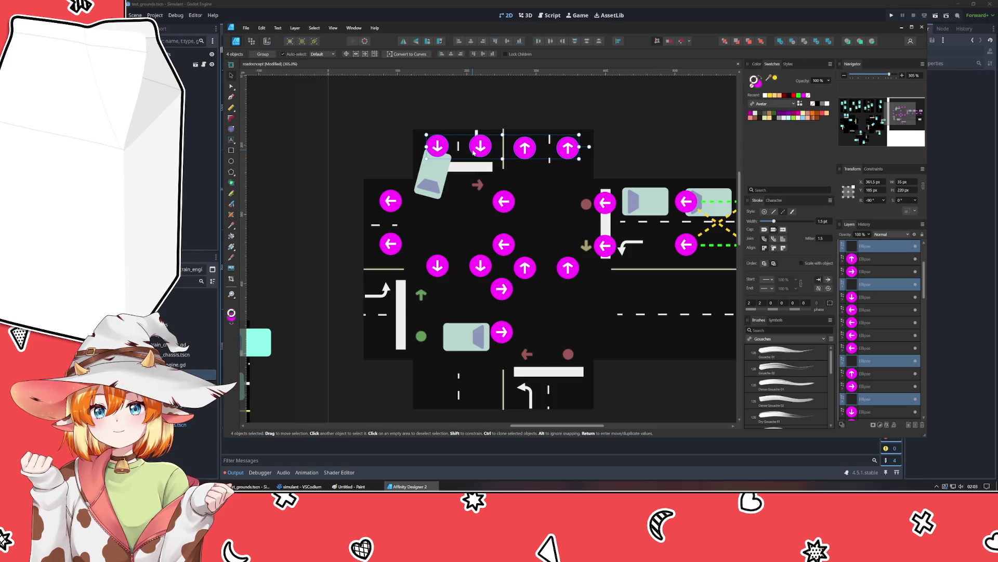
Step: Duplicate the middle marker row and move the copy down to the bottom road entrance
{"action": "left_click", "coordinate": [438, 265]}
{"action": "left_click", "coordinate": [481, 266], "text": "shift"}
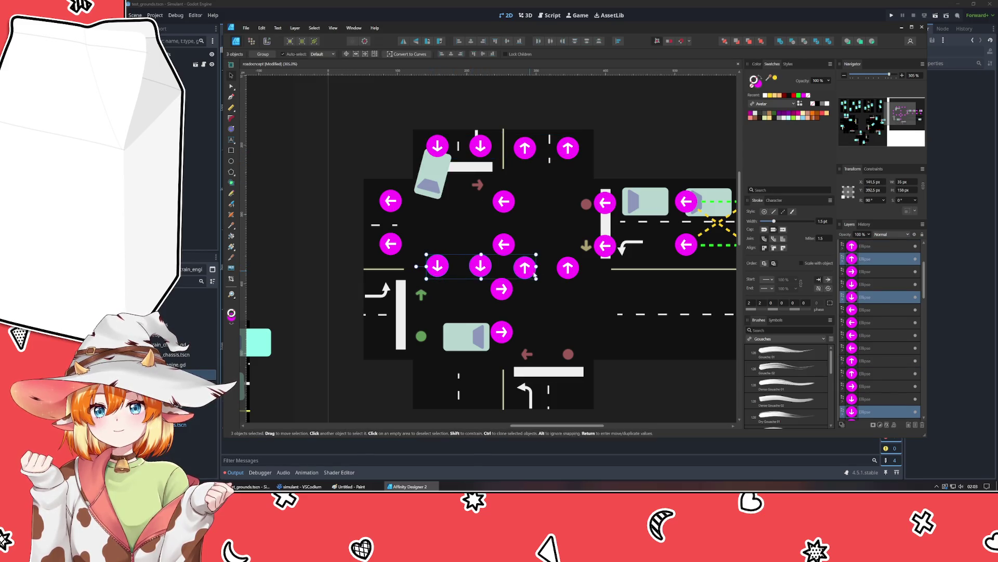
{"action": "left_click", "coordinate": [524, 267], "text": "shift"}
{"action": "left_click", "coordinate": [567, 267], "text": "shift"}
{"action": "key", "text": "ctrl+j"}
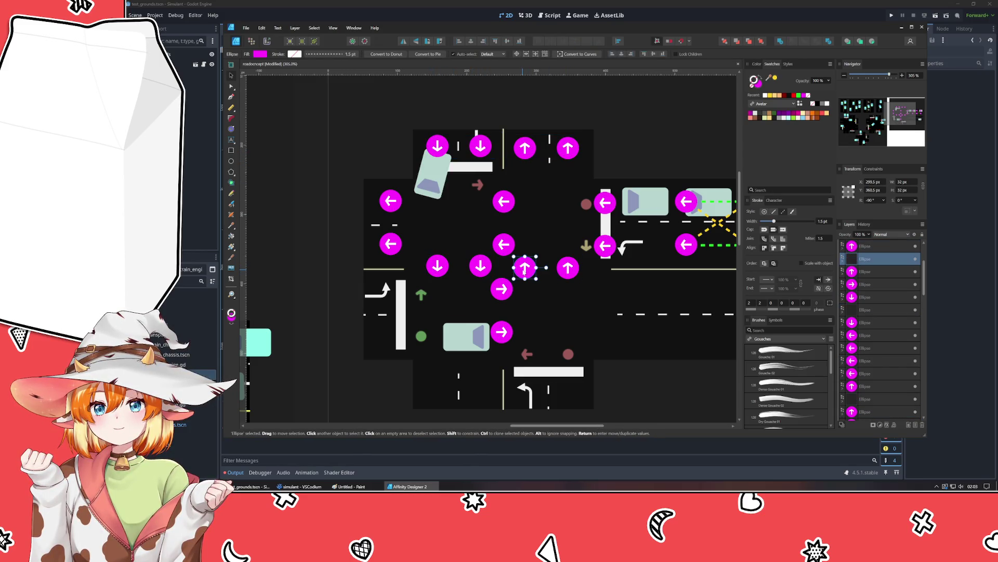
{"action": "left_click_drag", "start_coordinate": [525, 268], "coordinate": [525, 396]}
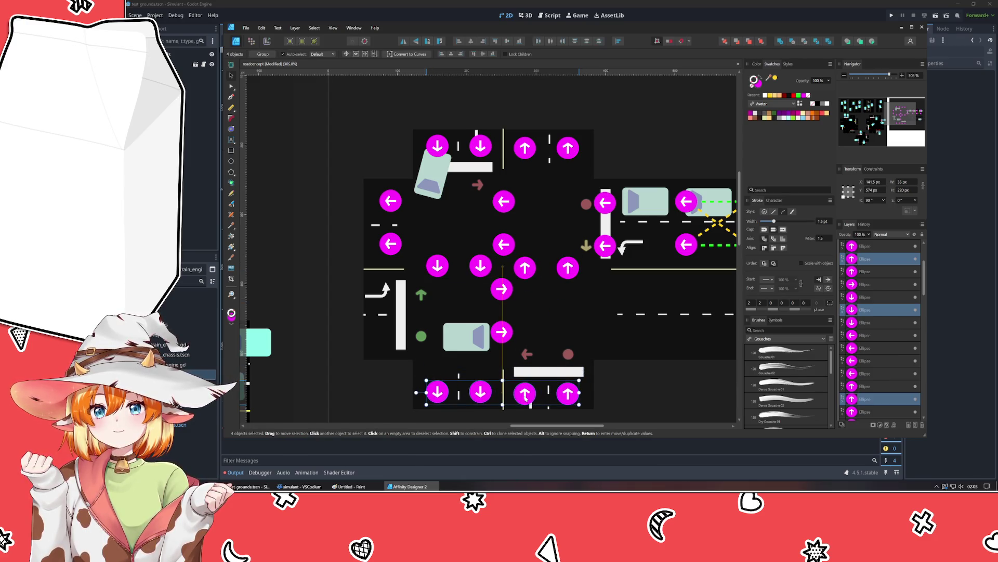
Step: Copy the pair of right-pointing markers to the right lane entrance and toward the left entrance
{"action": "left_click", "coordinate": [502, 333]}
{"action": "left_click", "coordinate": [502, 290], "text": "shift"}
{"action": "left_click_drag", "start_coordinate": [502, 290], "coordinate": [608, 293]}
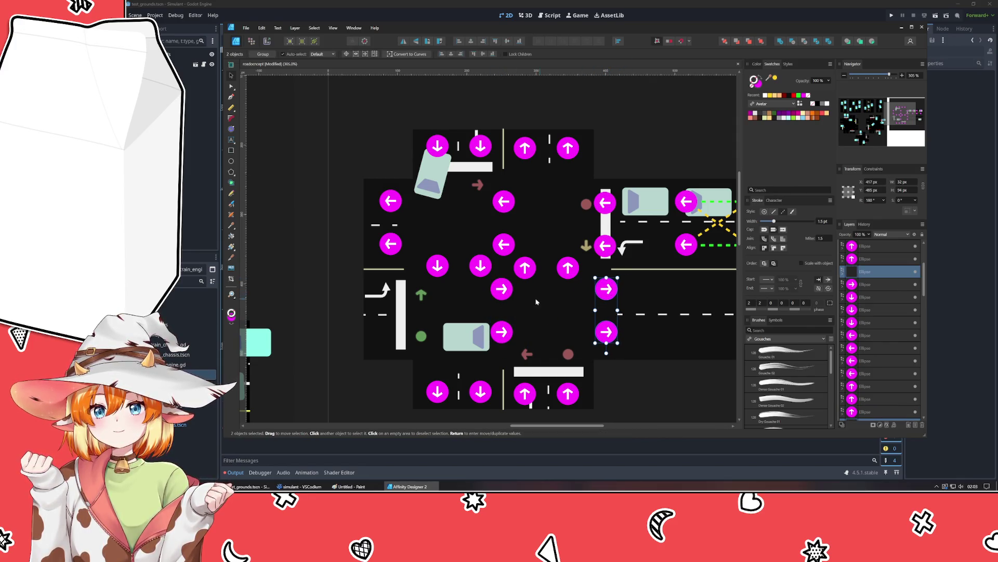
{"action": "left_click", "coordinate": [502, 294]}
{"action": "left_click", "coordinate": [502, 335], "text": "shift"}
{"action": "mouse_move", "coordinate": [505, 340]}
{"action": "left_mouse_down"}
{"action": "mouse_move", "coordinate": [370, 344]}
{"action": "mouse_move", "coordinate": [385, 343]}
{"action": "left_mouse_up"}
{"action": "key", "text": "Escape"}
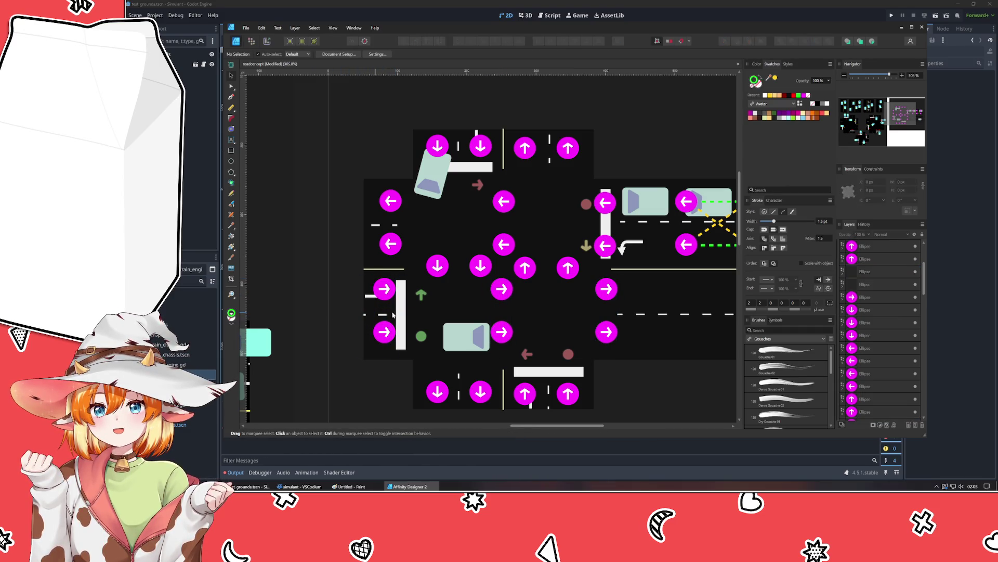
Step: Copy the two right arrows on the lower lanes further right along the road
{"action": "scroll", "coordinate": [448, 319], "scroll_direction": "right", "scroll_amount": 2}
{"action": "scroll", "coordinate": [448, 319], "scroll_direction": "up", "scroll_amount": 1}
{"action": "scroll", "coordinate": [448, 318], "scroll_direction": "left", "scroll_amount": 1}
{"action": "left_click", "coordinate": [564, 327]}
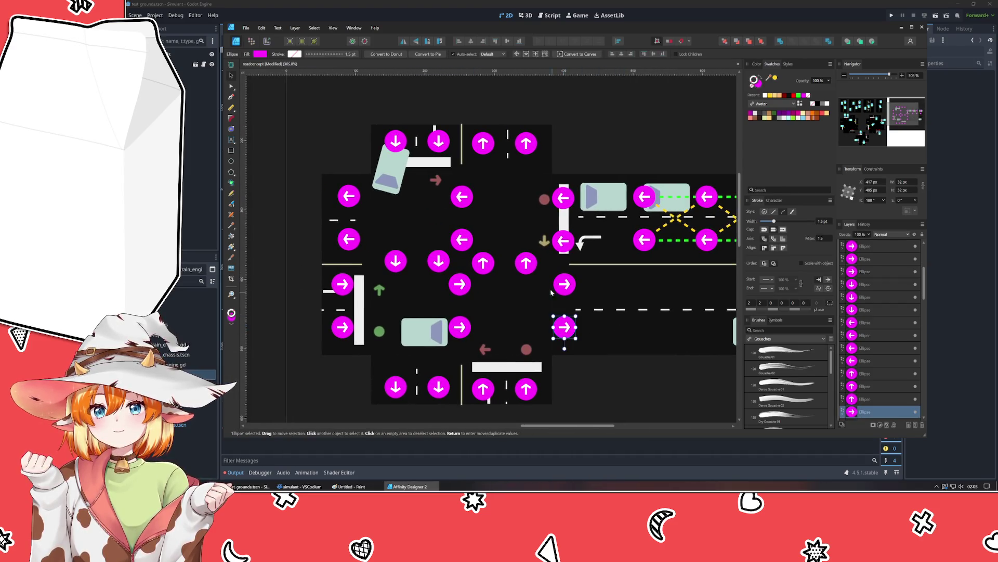
{"action": "left_click", "coordinate": [566, 285], "text": "shift"}
{"action": "left_click_drag", "start_coordinate": [566, 284], "coordinate": [645, 300]}
{"action": "left_click", "coordinate": [564, 285]}
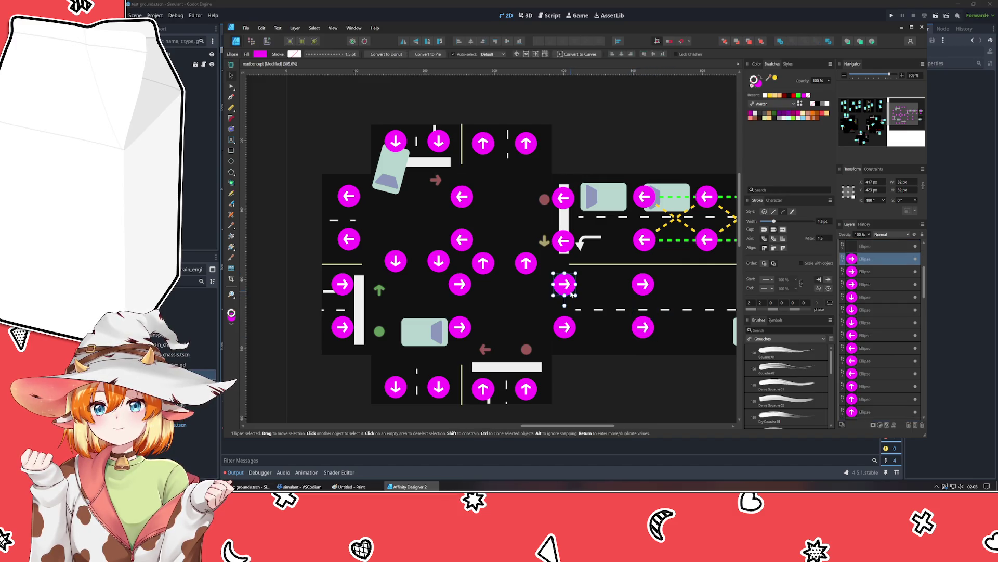
{"action": "left_click", "coordinate": [595, 401]}
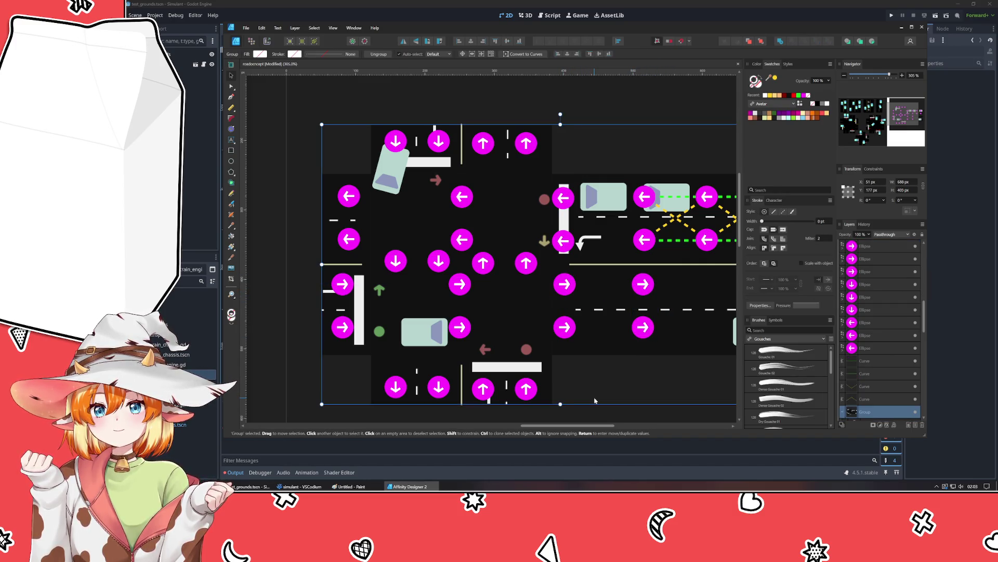
{"action": "left_click", "coordinate": [326, 385]}
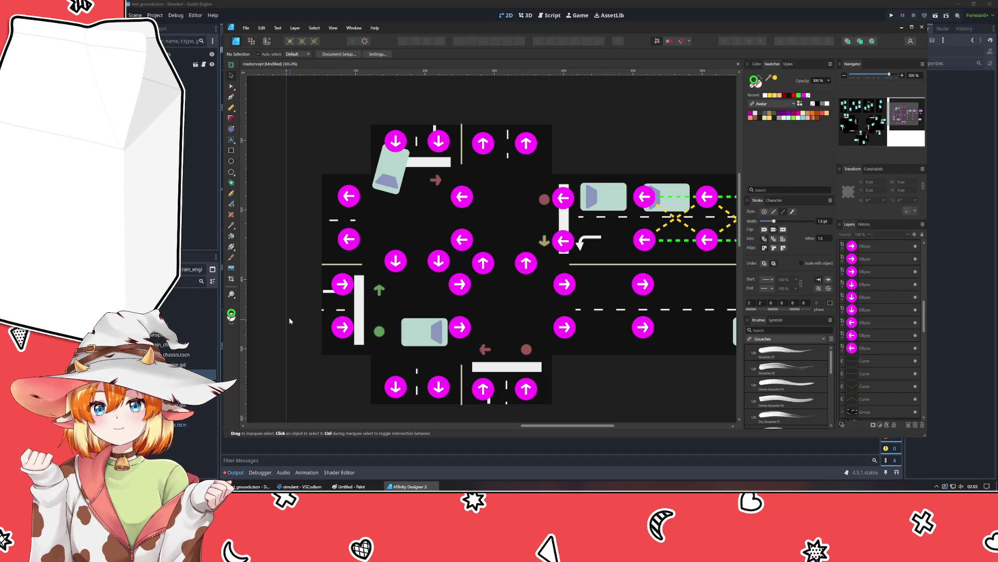
{"action": "left_click", "coordinate": [465, 286]}
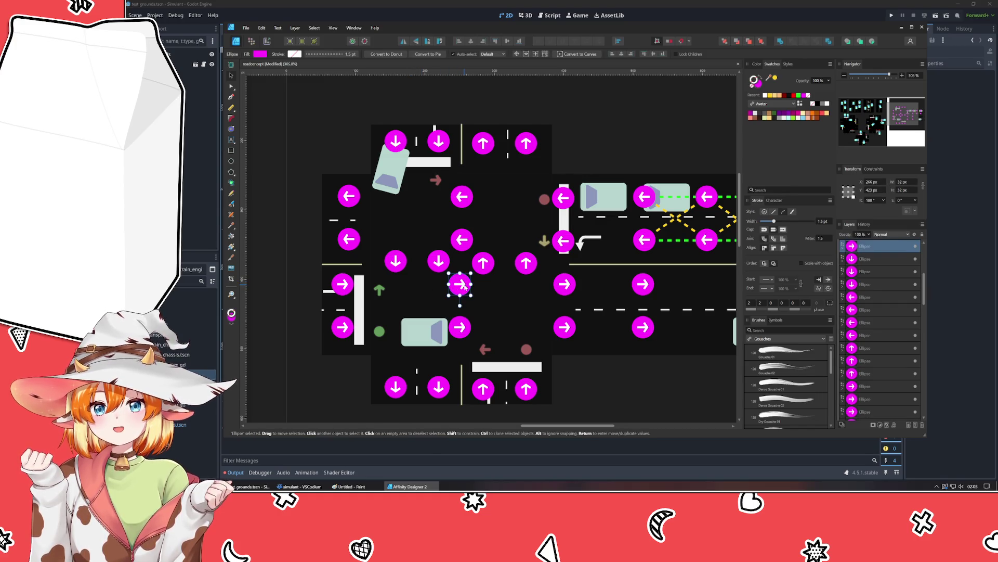
{"action": "left_click", "coordinate": [330, 158]}
{"action": "left_click", "coordinate": [264, 276]}
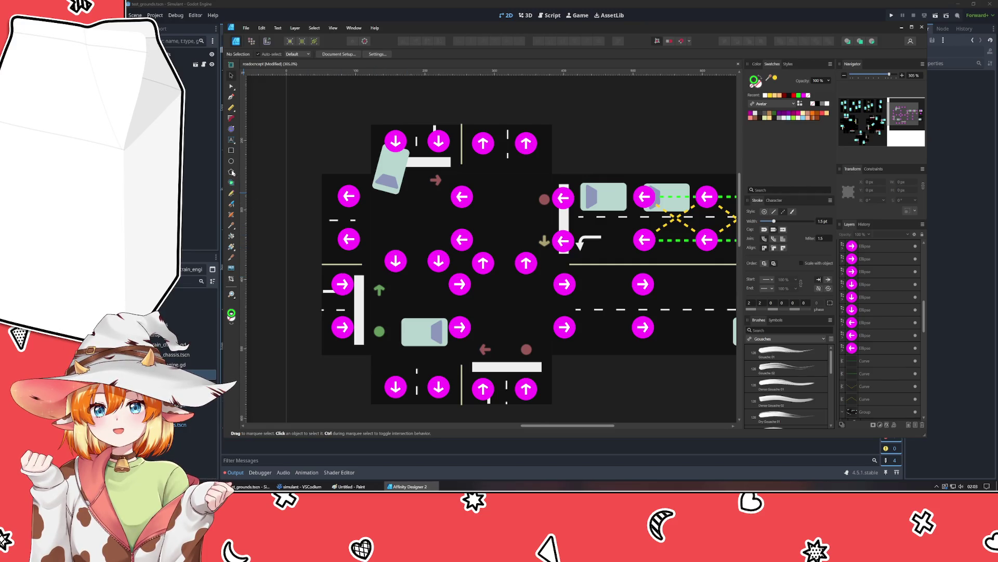
{"action": "left_click", "coordinate": [232, 96]}
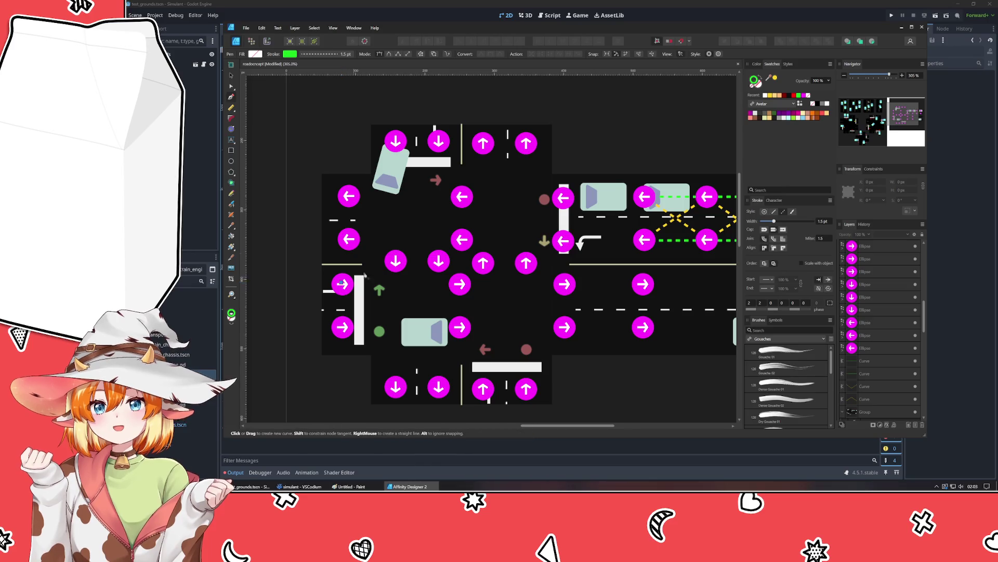
Step: Draw a curved path between the left and top arrow markers and give it a white stroke
{"action": "left_click", "coordinate": [483, 144]}
{"action": "left_click", "coordinate": [342, 283]}
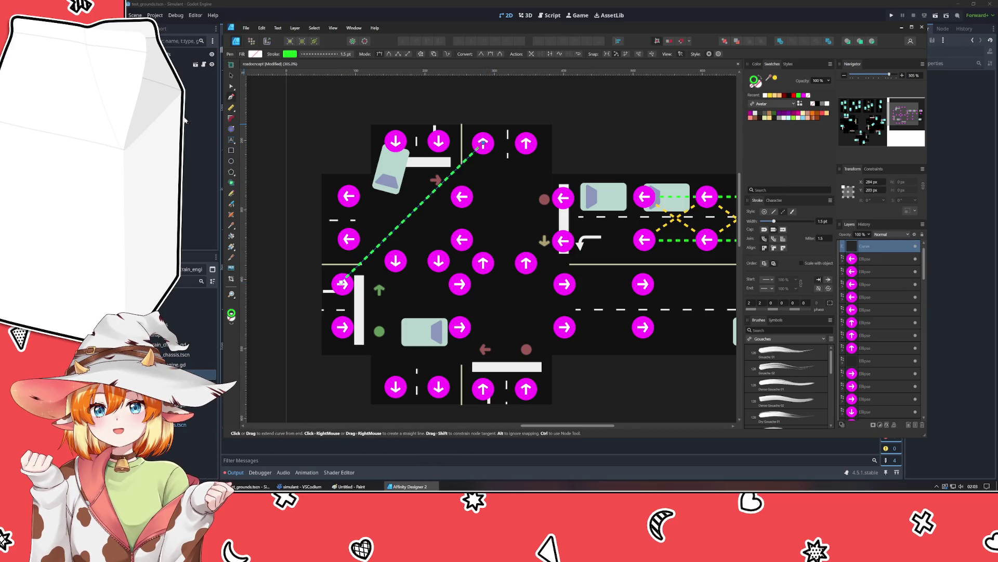
{"action": "left_click", "coordinate": [230, 87]}
{"action": "mouse_move", "coordinate": [418, 214]}
{"action": "left_mouse_down"}
{"action": "mouse_move", "coordinate": [459, 251]}
{"action": "mouse_move", "coordinate": [480, 248]}
{"action": "left_mouse_up"}
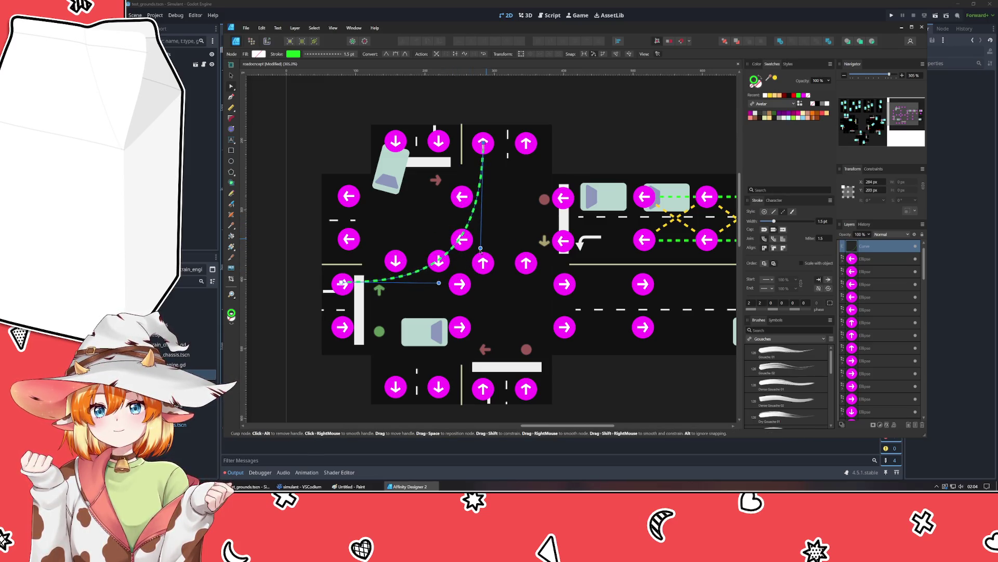
{"action": "left_click_drag", "start_coordinate": [438, 283], "coordinate": [453, 285]}
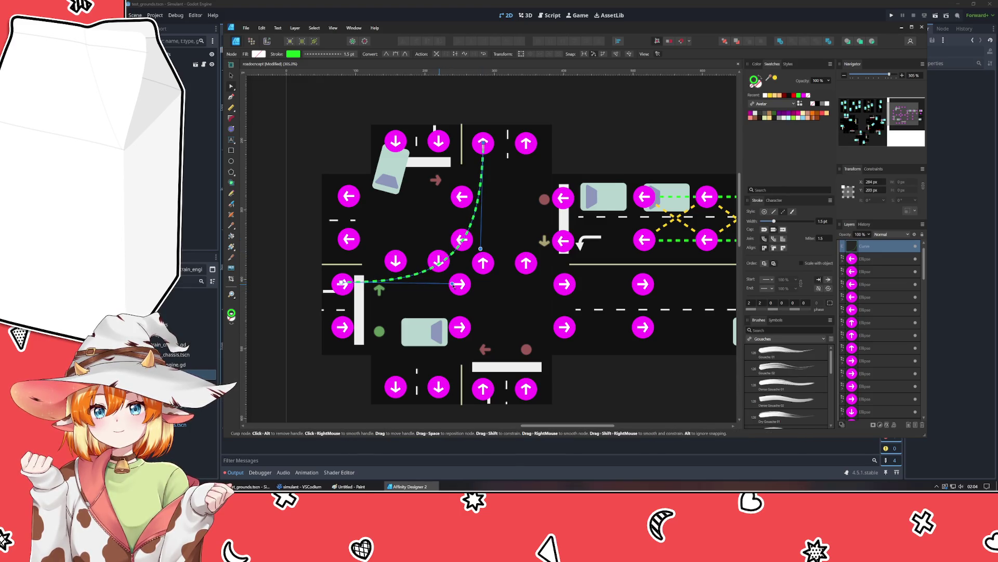
{"action": "left_click", "coordinate": [343, 284]}
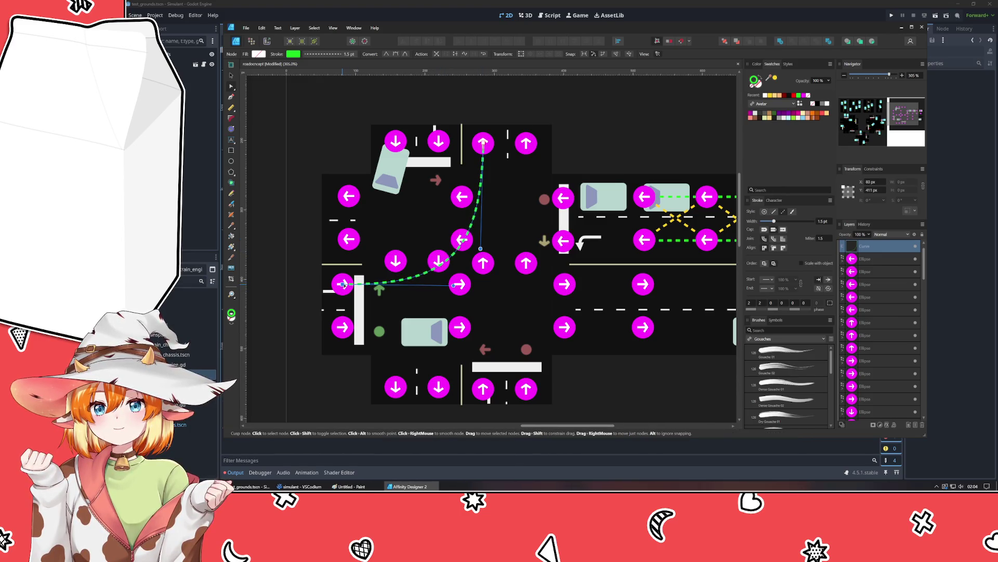
{"action": "left_click", "coordinate": [827, 103]}
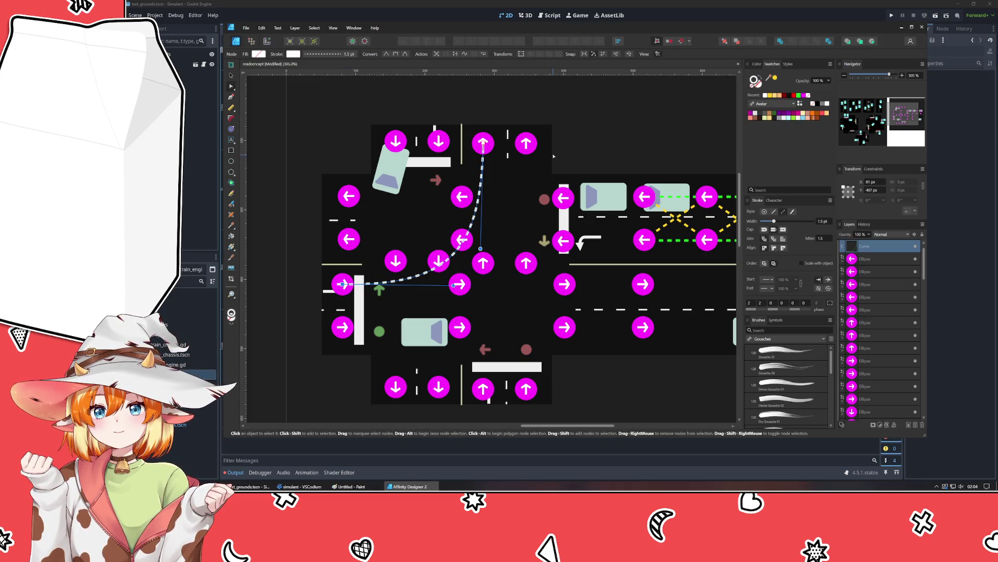
Step: Duplicate the white dashed curve, flip it 180°, and move it to the junction's lower right
{"action": "left_click", "coordinate": [232, 76]}
{"action": "key", "text": "ctrl+j"}
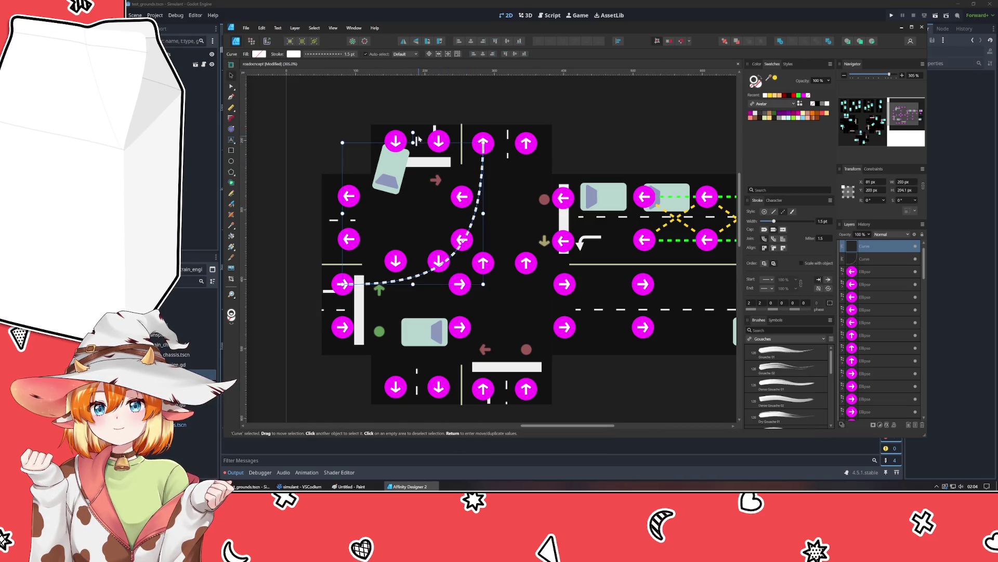
{"action": "mouse_move", "coordinate": [419, 138]}
{"action": "left_mouse_down"}
{"action": "mouse_move", "coordinate": [484, 219]}
{"action": "mouse_move", "coordinate": [416, 294]}
{"action": "left_mouse_up"}
{"action": "mouse_move", "coordinate": [424, 211]}
{"action": "left_mouse_down"}
{"action": "mouse_move", "coordinate": [524, 333]}
{"action": "mouse_move", "coordinate": [497, 308]}
{"action": "mouse_move", "coordinate": [517, 305]}
{"action": "left_mouse_up"}
Step: Check the copied curve's end node inside the group, then save the document
{"action": "left_click", "coordinate": [661, 377]}
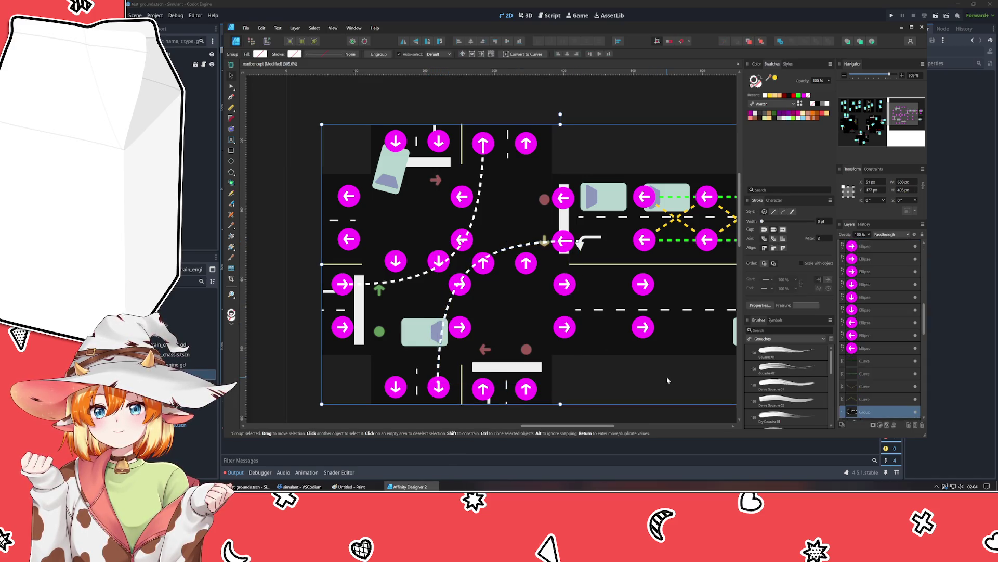
{"action": "double_click", "coordinate": [518, 248]}
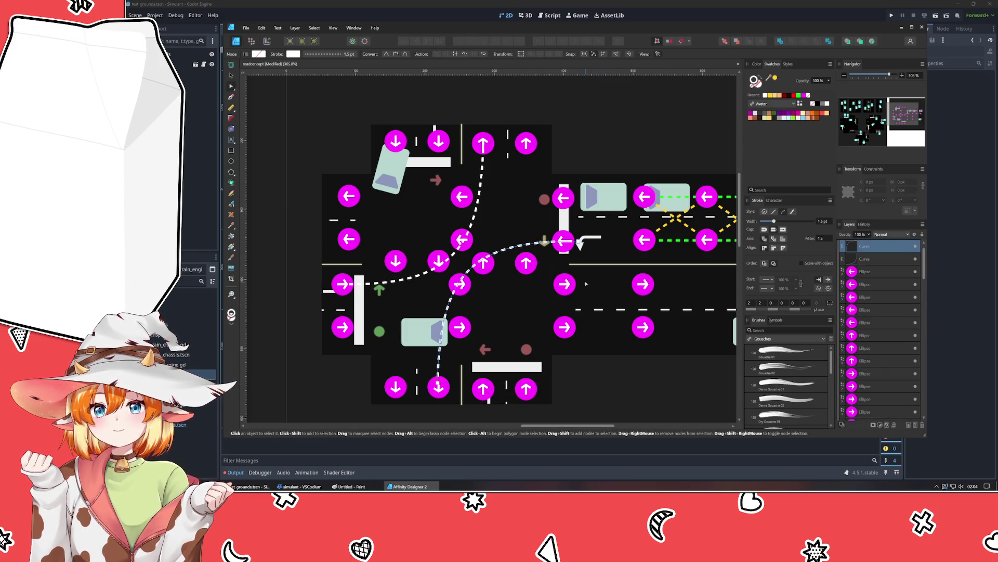
{"action": "left_click", "coordinate": [568, 242]}
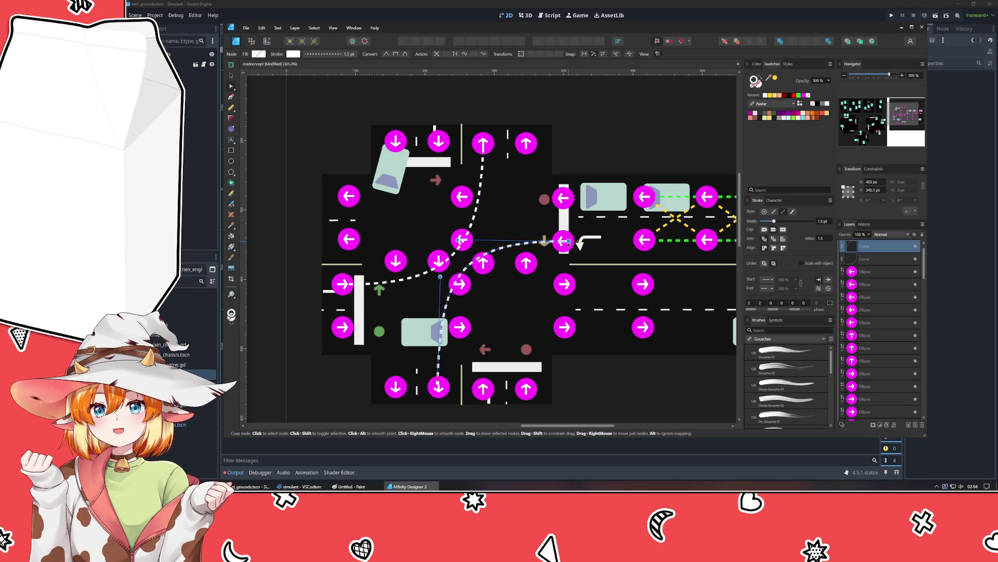
{"action": "left_click", "coordinate": [396, 487]}
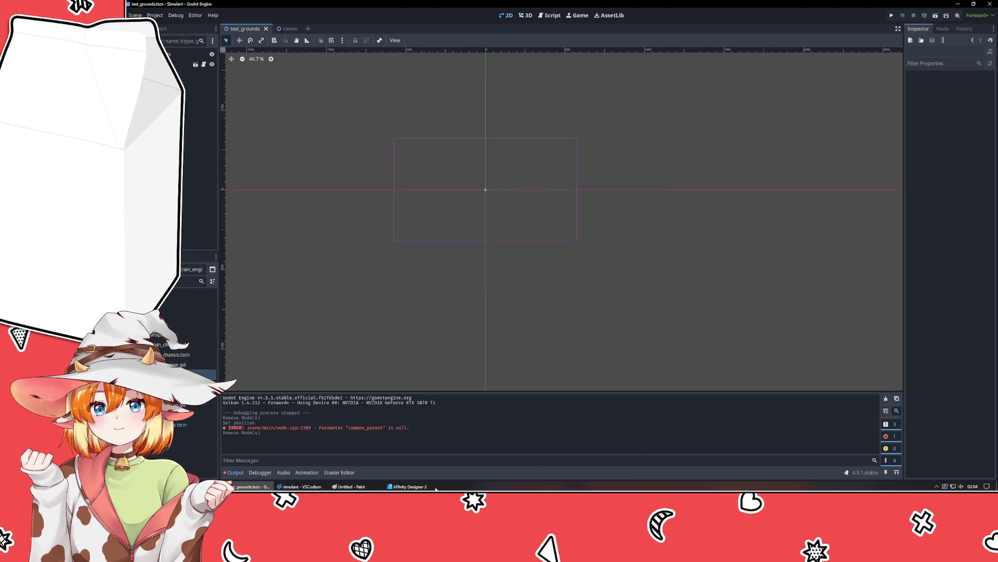
{"action": "left_click", "coordinate": [396, 486]}
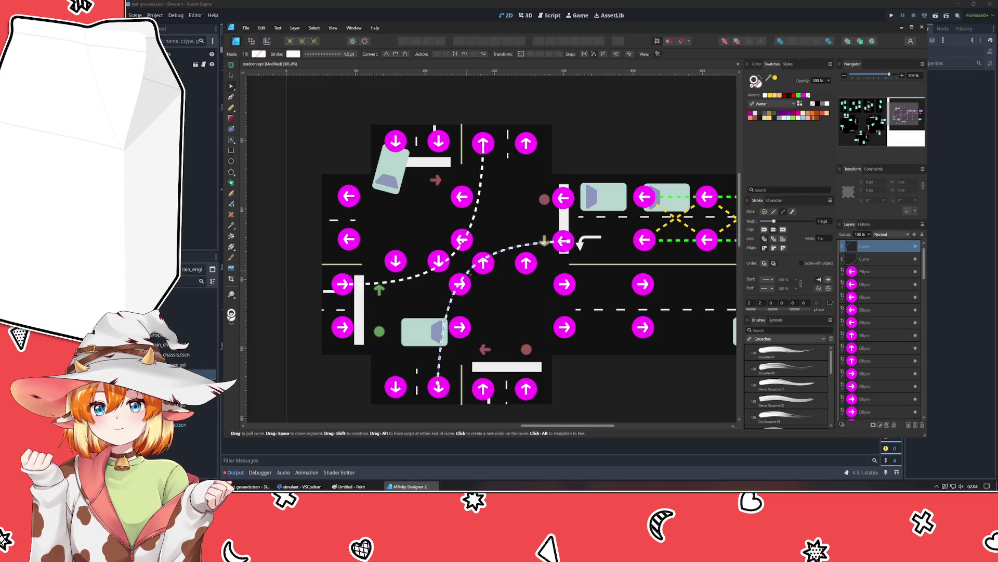
{"action": "left_click", "coordinate": [607, 379]}
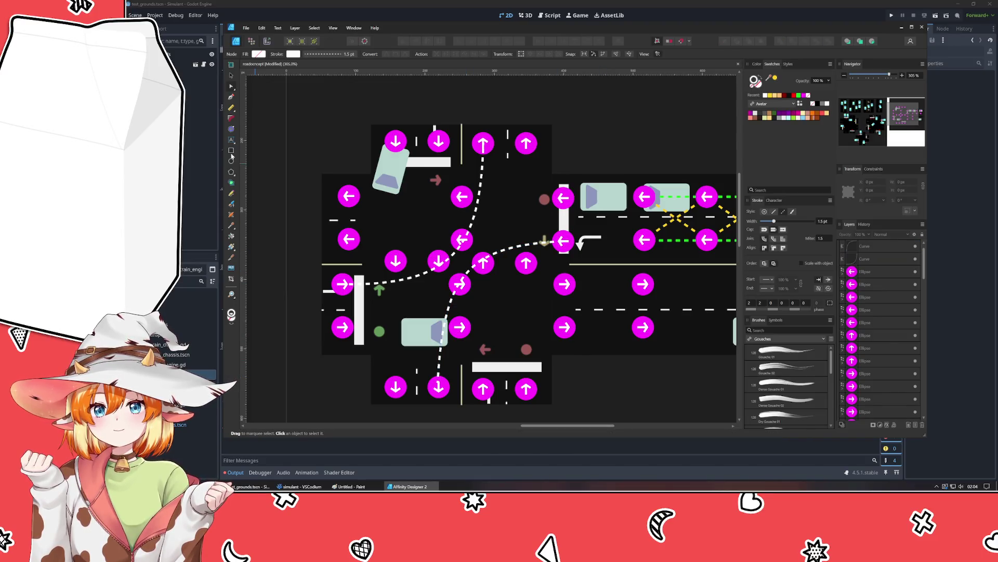
{"action": "left_click", "coordinate": [231, 85]}
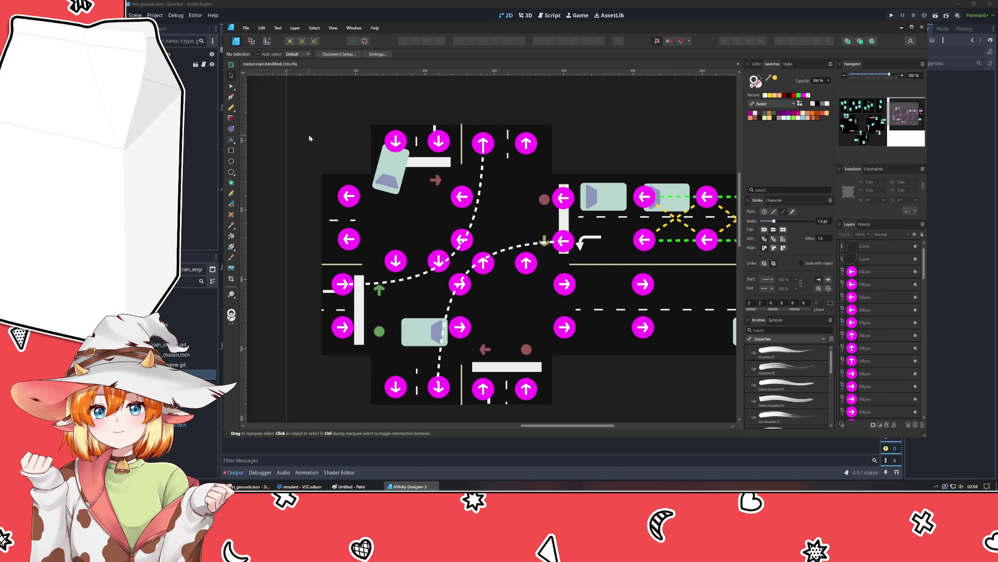
{"action": "key", "text": "ctrl+s"}
Step: Draw a dashed curve from the bottom-left arrow marker up to the upper marker, bowing it left
{"action": "left_click", "coordinate": [232, 97]}
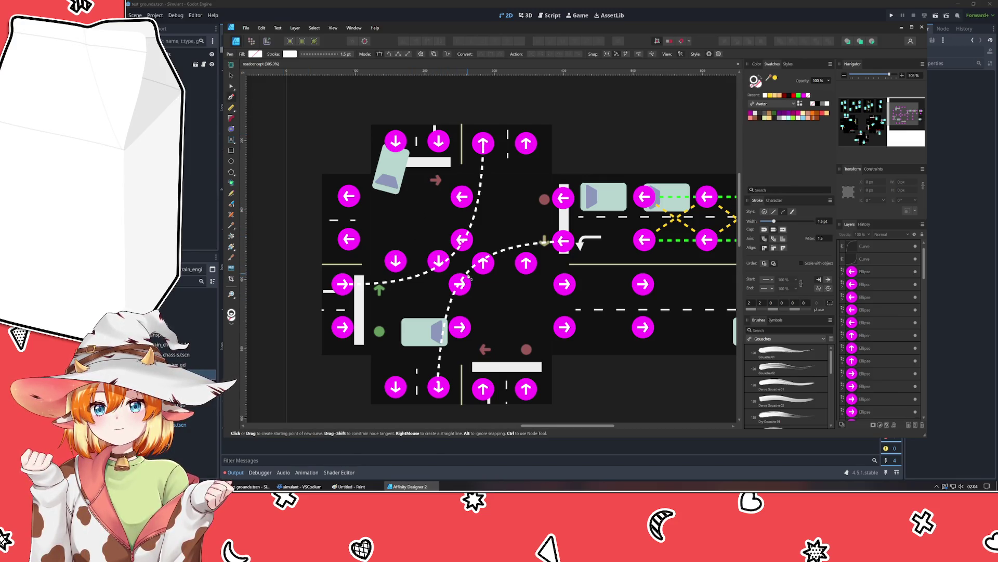
{"action": "left_click", "coordinate": [396, 389]}
{"action": "left_click", "coordinate": [460, 283]}
{"action": "key", "text": "a"}
{"action": "left_click_drag", "start_coordinate": [428, 341], "coordinate": [396, 351]}
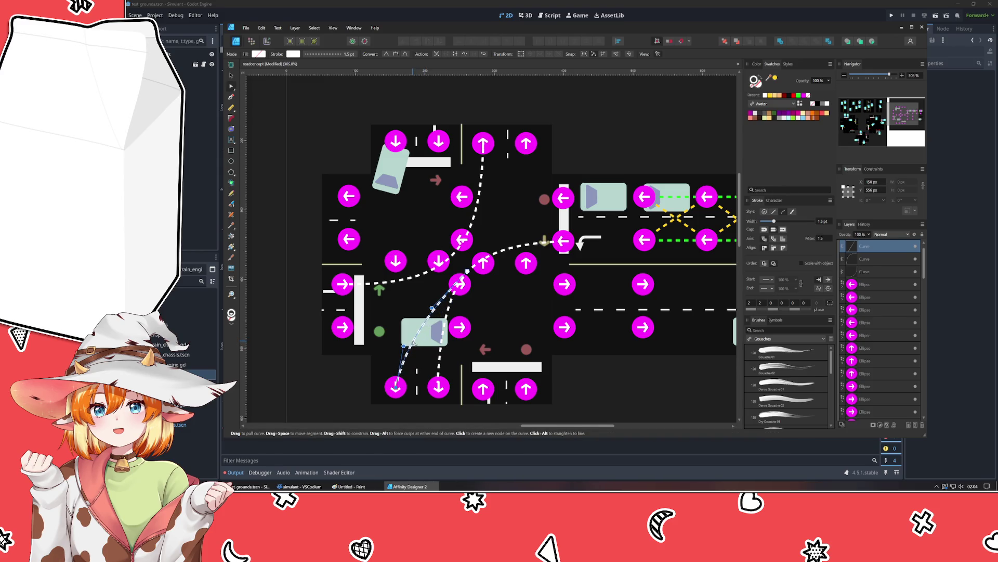
{"action": "left_click", "coordinate": [393, 354]}
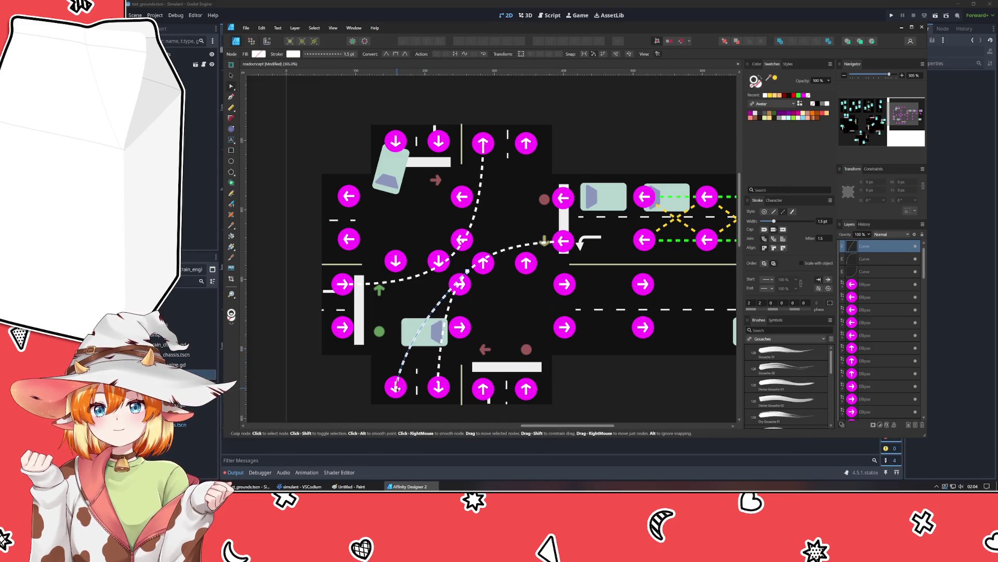
{"action": "left_click", "coordinate": [393, 344]}
{"action": "left_click_drag", "start_coordinate": [393, 344], "coordinate": [397, 338]}
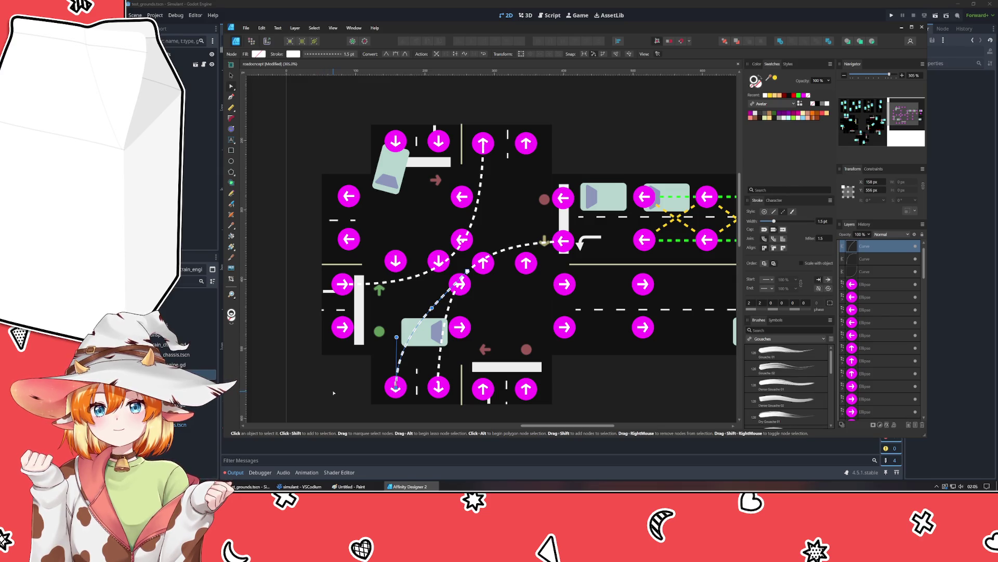
Step: Duplicate that curve, rotate the copy 180°, and move it up and right through the junction
{"action": "left_click", "coordinate": [231, 76]}
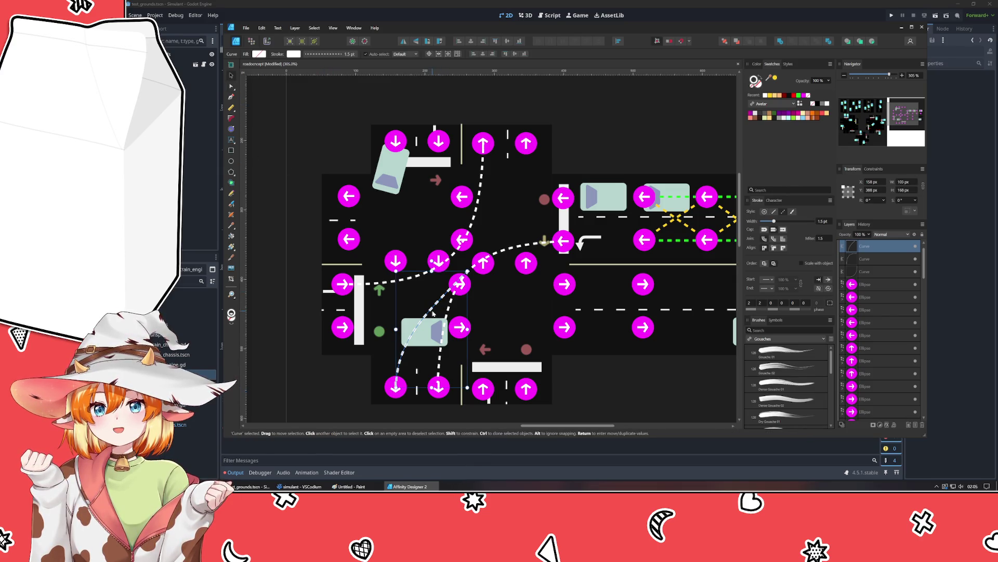
{"action": "key", "text": "ctrl+j"}
{"action": "mouse_move", "coordinate": [439, 263]}
{"action": "left_mouse_down"}
{"action": "mouse_move", "coordinate": [484, 370]}
{"action": "mouse_move", "coordinate": [450, 392]}
{"action": "left_mouse_up"}
{"action": "mouse_move", "coordinate": [473, 298]}
{"action": "left_mouse_down"}
{"action": "mouse_move", "coordinate": [507, 222]}
{"action": "mouse_move", "coordinate": [498, 224]}
{"action": "left_mouse_up"}
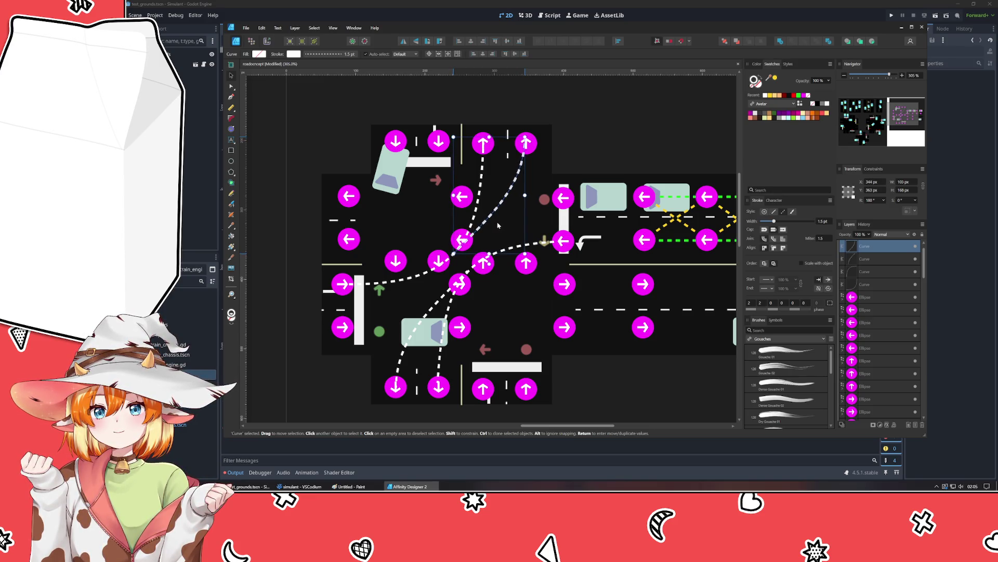
{"action": "left_click", "coordinate": [605, 119]}
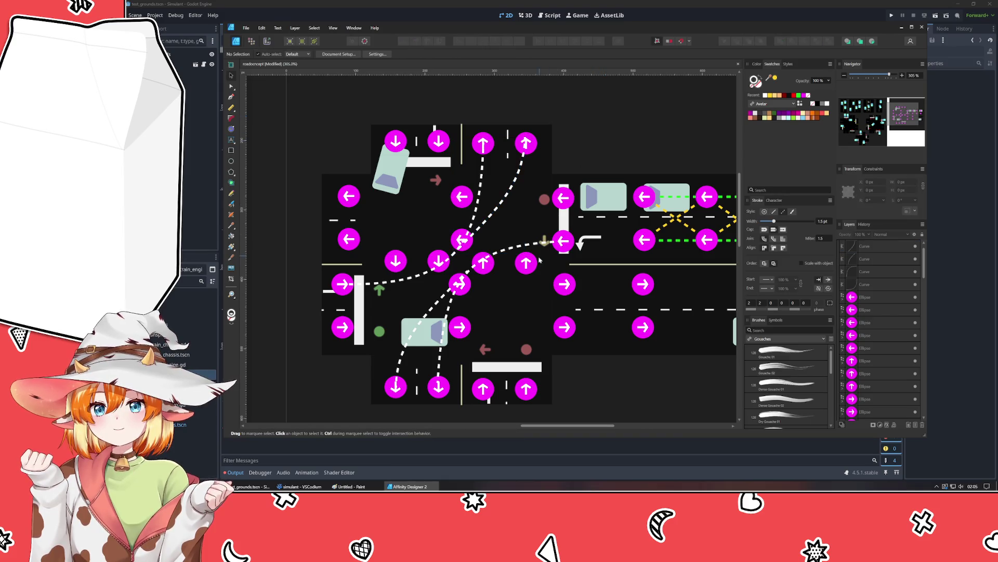
{"action": "left_click", "coordinate": [868, 285]}
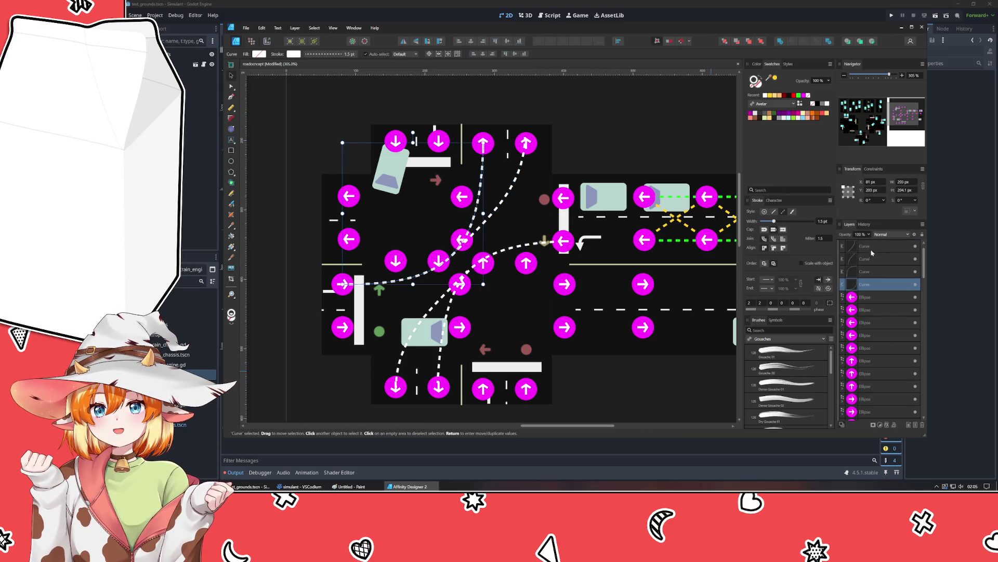
Step: Colour the four dashed lane curves deep blue: HSL hue 231, saturation 100, lightness 49
{"action": "left_click", "coordinate": [871, 248], "text": "shift"}
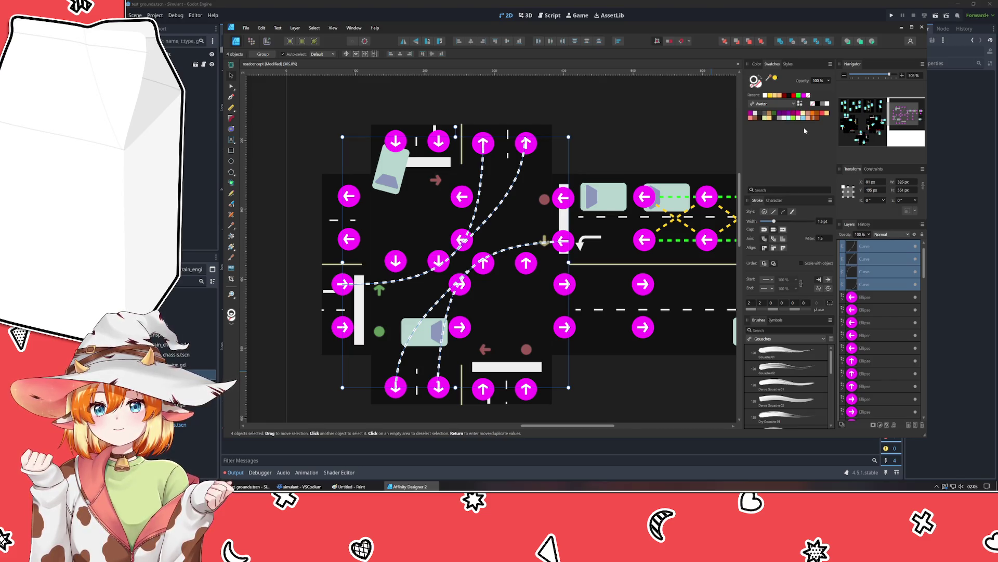
{"action": "left_click", "coordinate": [635, 108]}
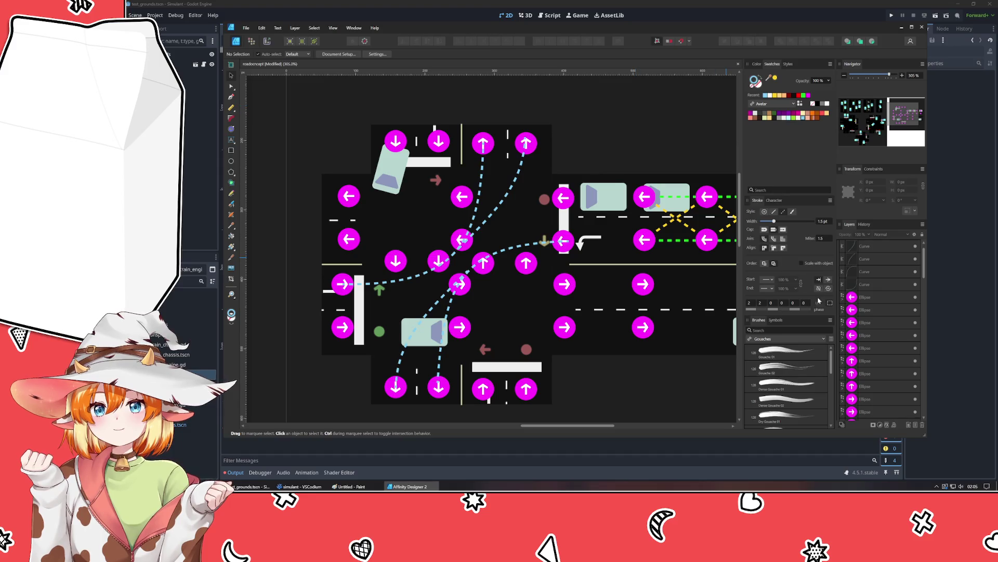
{"action": "left_click", "coordinate": [866, 284]}
{"action": "left_click", "coordinate": [863, 248], "text": "shift"}
{"action": "left_click", "coordinate": [755, 64]}
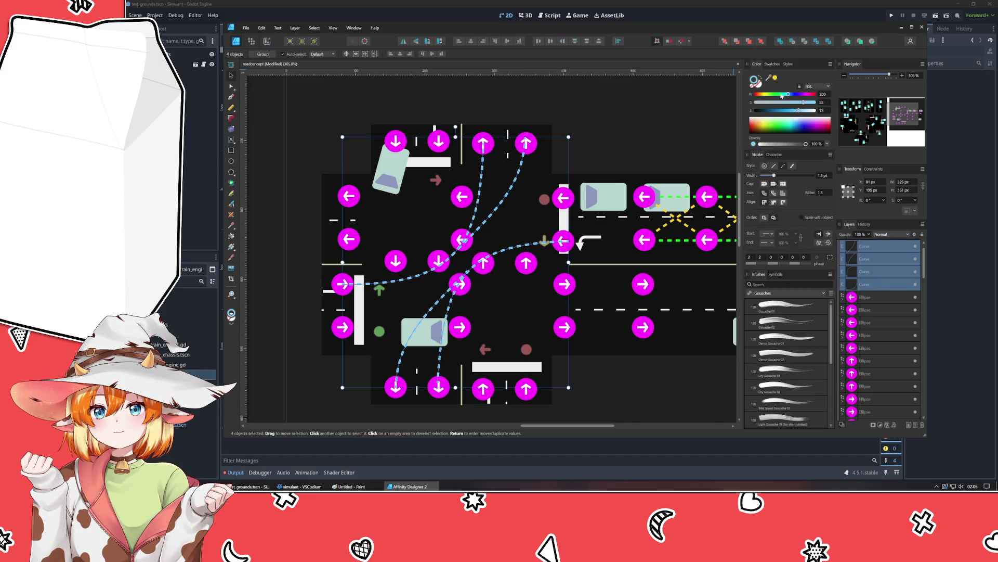
{"action": "left_click", "coordinate": [794, 94]}
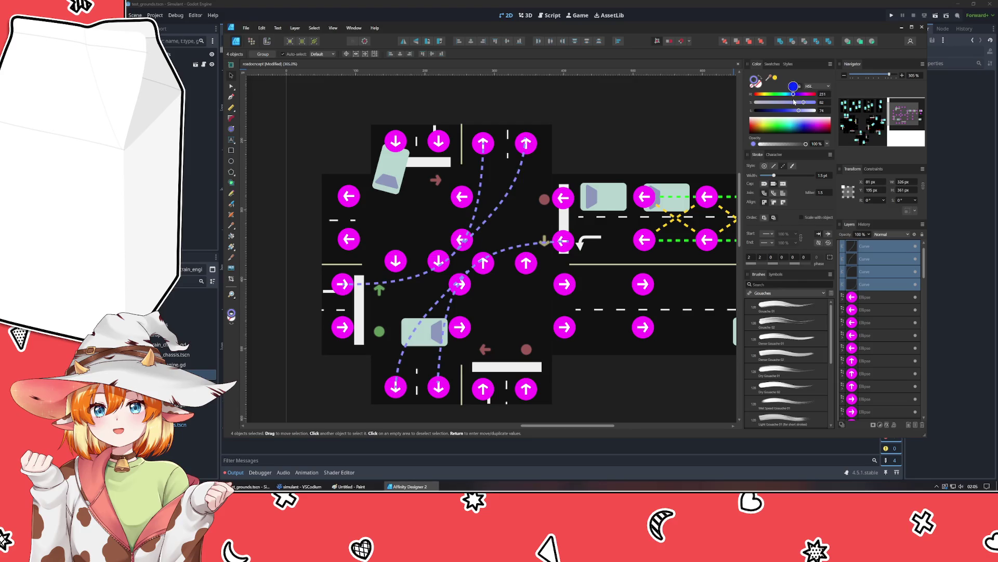
{"action": "left_click", "coordinate": [814, 102]}
{"action": "left_click", "coordinate": [784, 110]}
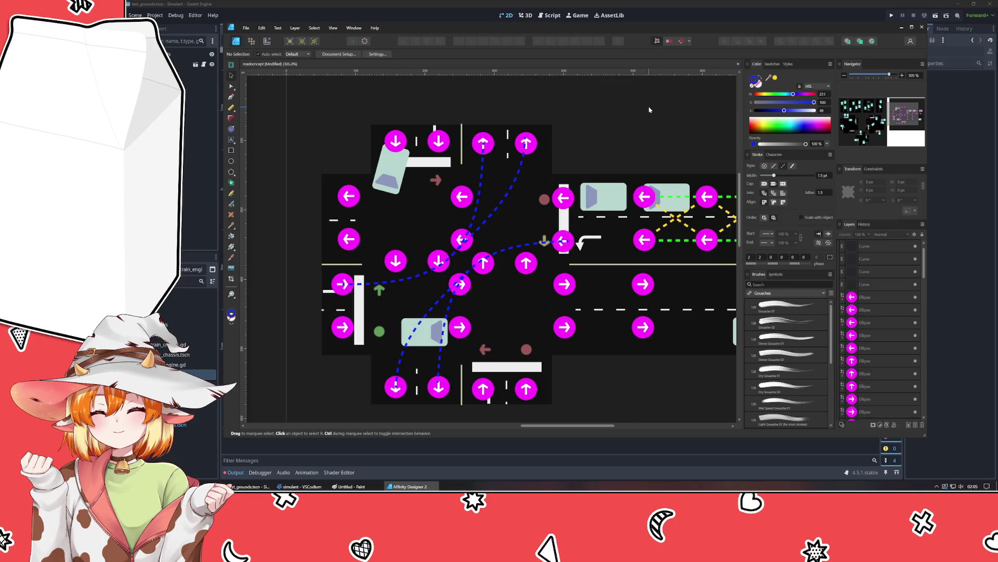
{"action": "left_click", "coordinate": [483, 263]}
{"action": "key", "text": "Delete"}
Step: Delete the three overlapping arrow markers left stacked at the central crossing
{"action": "left_click", "coordinate": [460, 284]}
{"action": "key", "text": "Delete"}
{"action": "left_click", "coordinate": [439, 260]}
{"action": "key", "text": "Delete"}
{"action": "left_click", "coordinate": [462, 240]}
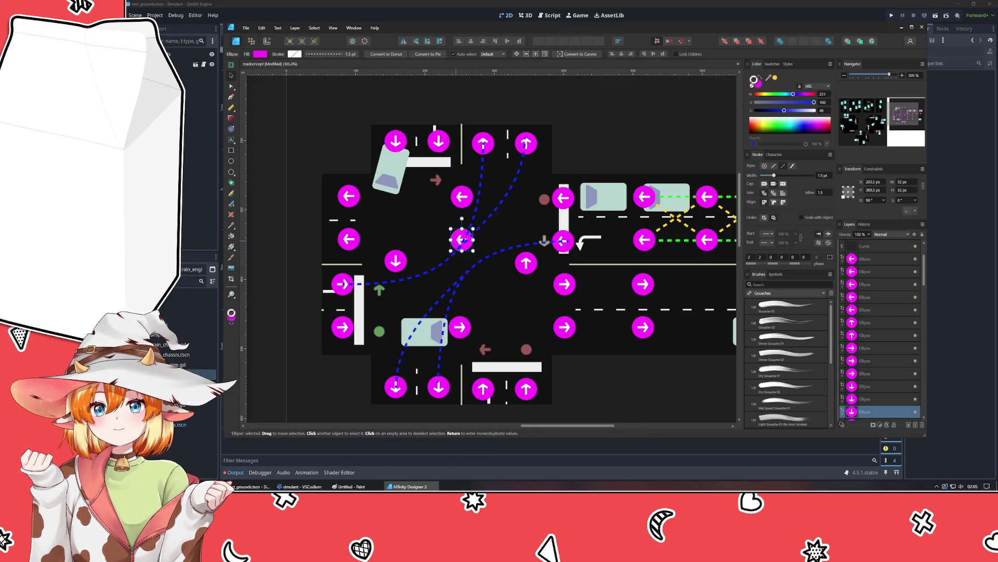
{"action": "key", "text": "Delete"}
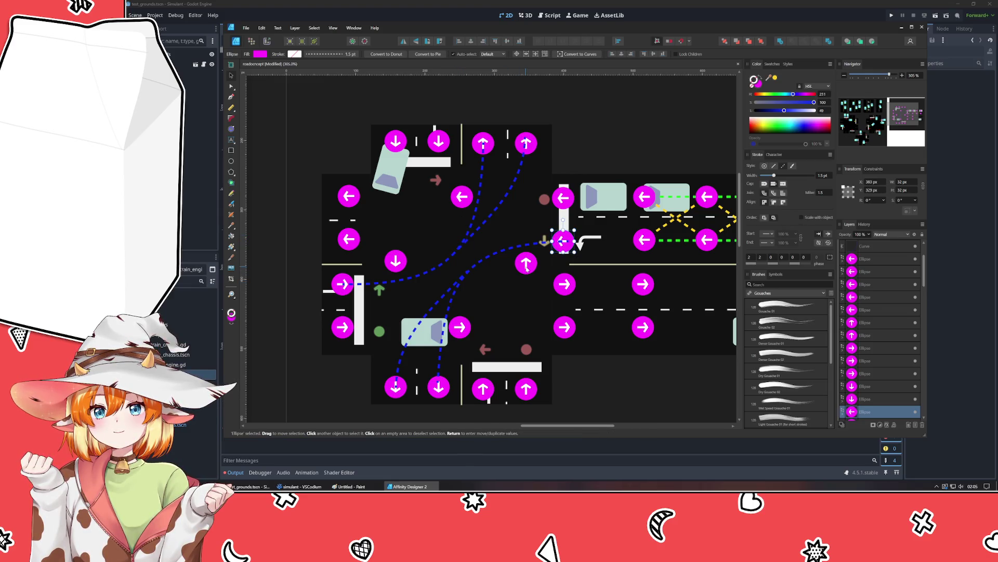
{"action": "left_click", "coordinate": [610, 406]}
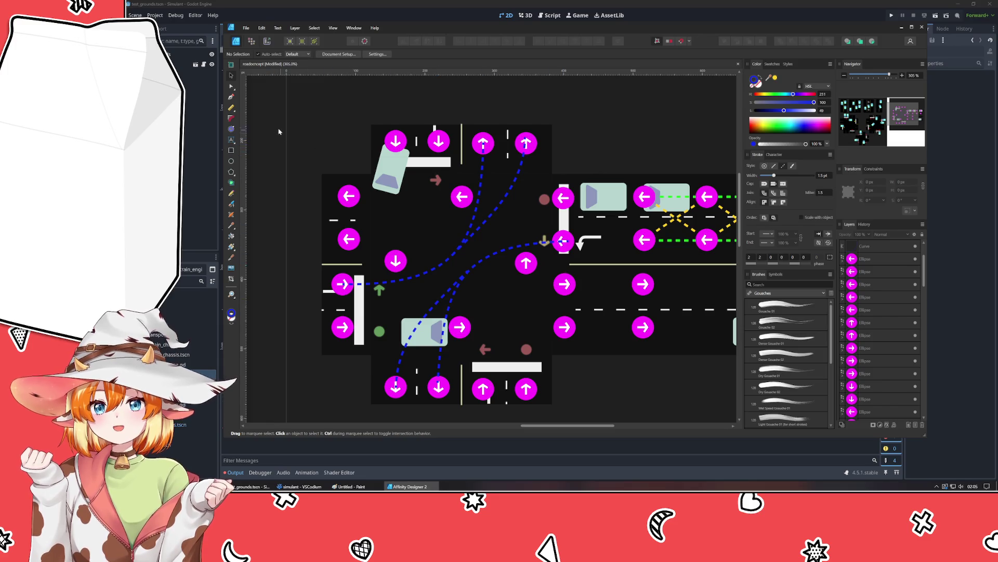
Step: Move the left-arrow marker from the right road edge onto the lane crossing
{"action": "left_click", "coordinate": [565, 247]}
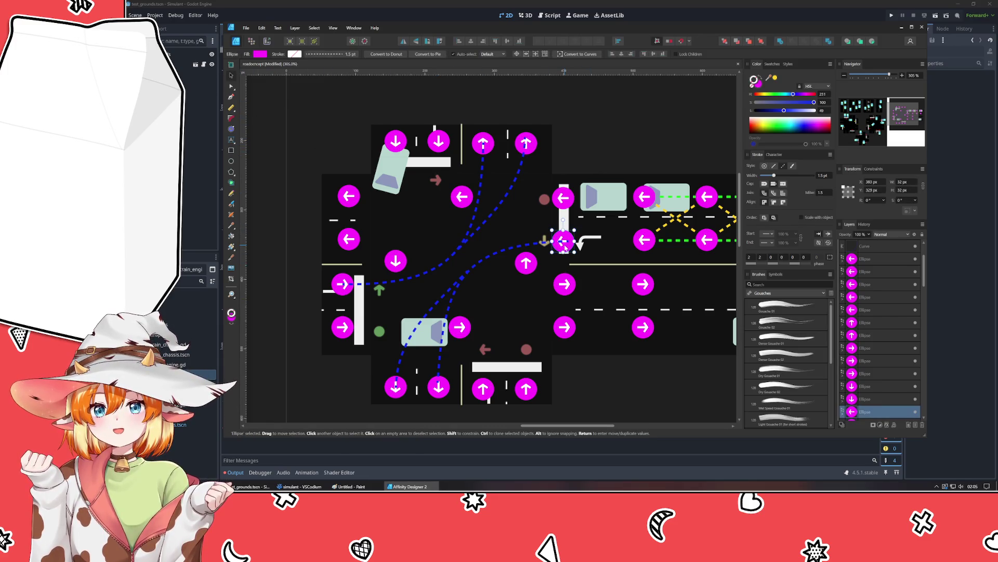
{"action": "left_click_drag", "start_coordinate": [565, 248], "coordinate": [506, 250]}
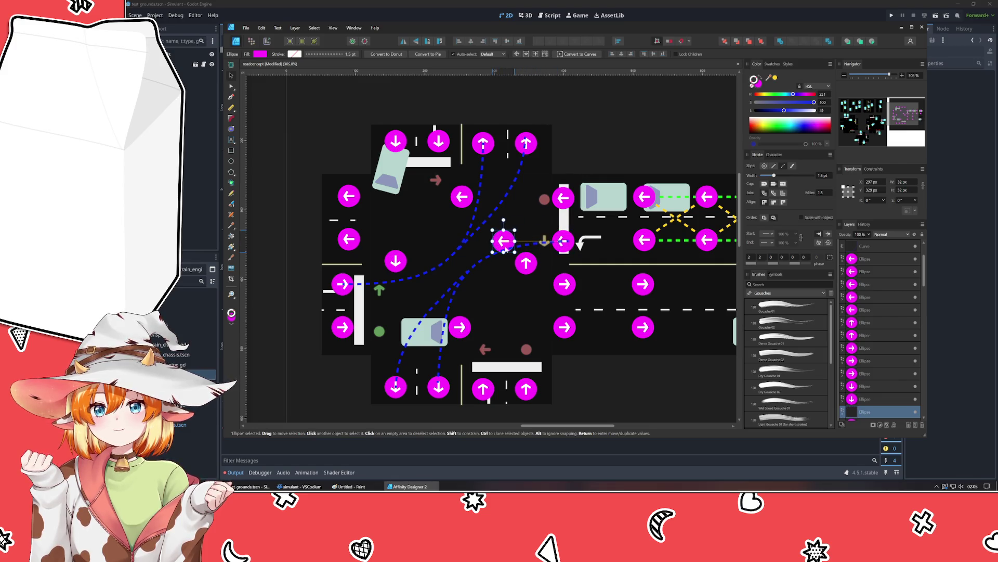
{"action": "left_click", "coordinate": [578, 377]}
{"action": "left_click", "coordinate": [590, 399]}
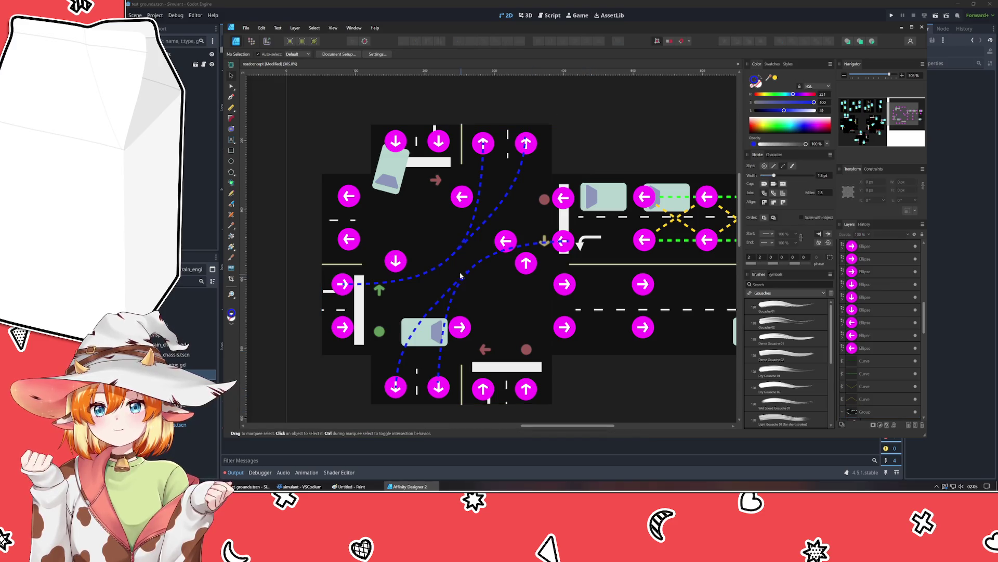
Step: Duplicate the left lane's down-arrow marker and place it on the dashed crossing above the lower-left car
{"action": "left_click", "coordinate": [396, 264]}
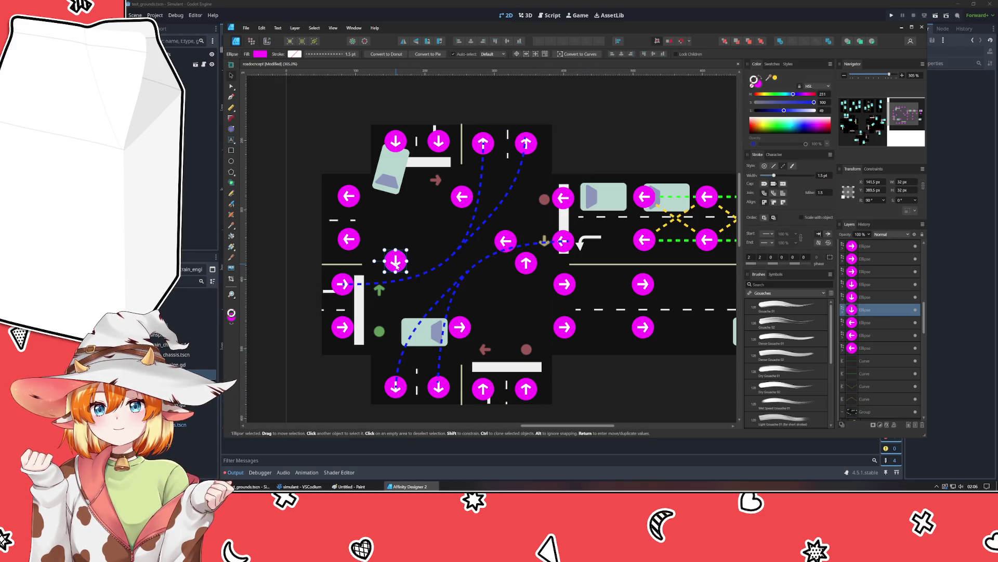
{"action": "key", "text": "ctrl+j"}
{"action": "mouse_move", "coordinate": [396, 264]}
{"action": "left_mouse_down"}
{"action": "mouse_move", "coordinate": [411, 329]}
{"action": "mouse_move", "coordinate": [401, 315]}
{"action": "left_mouse_up"}
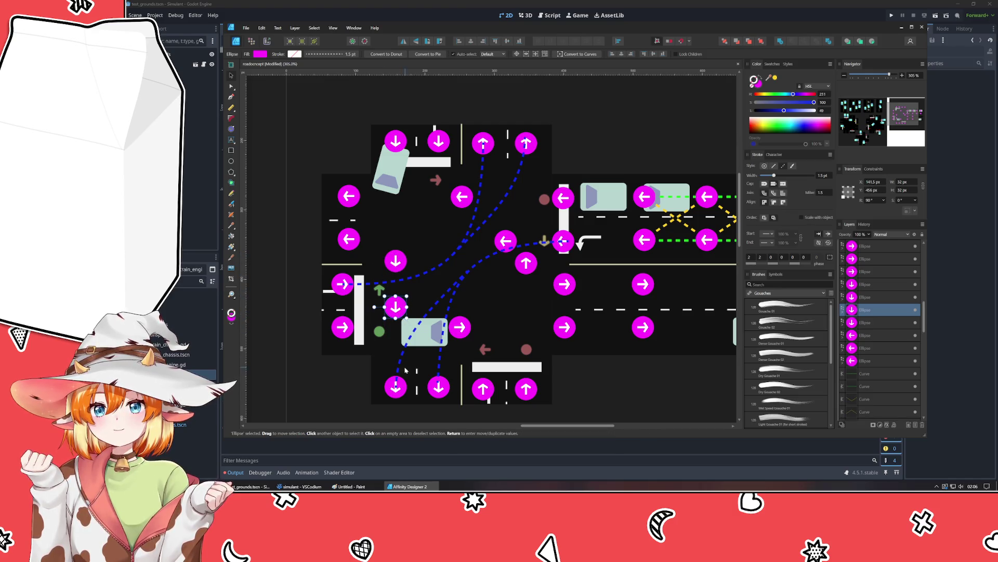
{"action": "left_click", "coordinate": [318, 399]}
{"action": "left_click", "coordinate": [396, 309]}
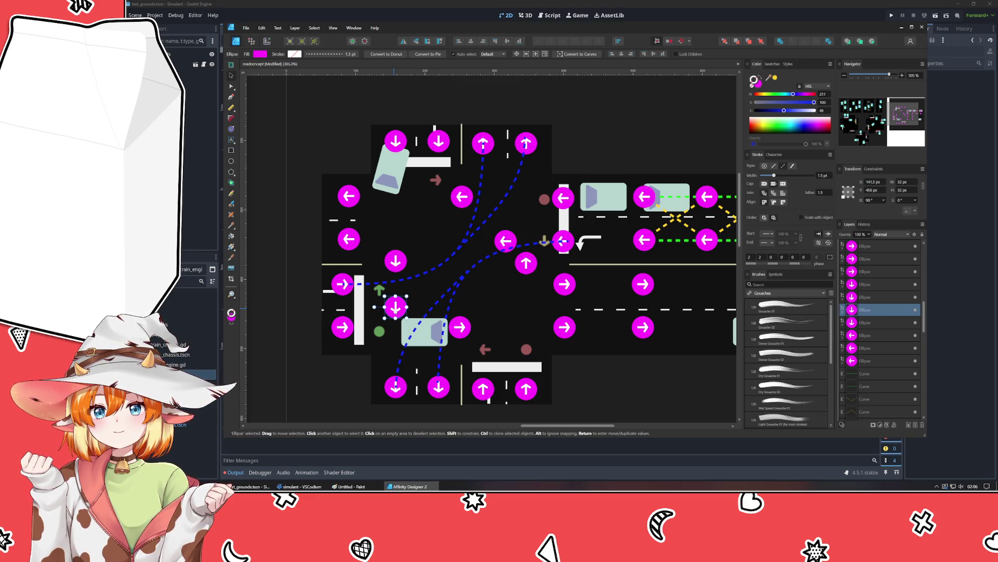
{"action": "left_click_drag", "start_coordinate": [398, 312], "coordinate": [442, 315]}
{"action": "left_click", "coordinate": [611, 400]}
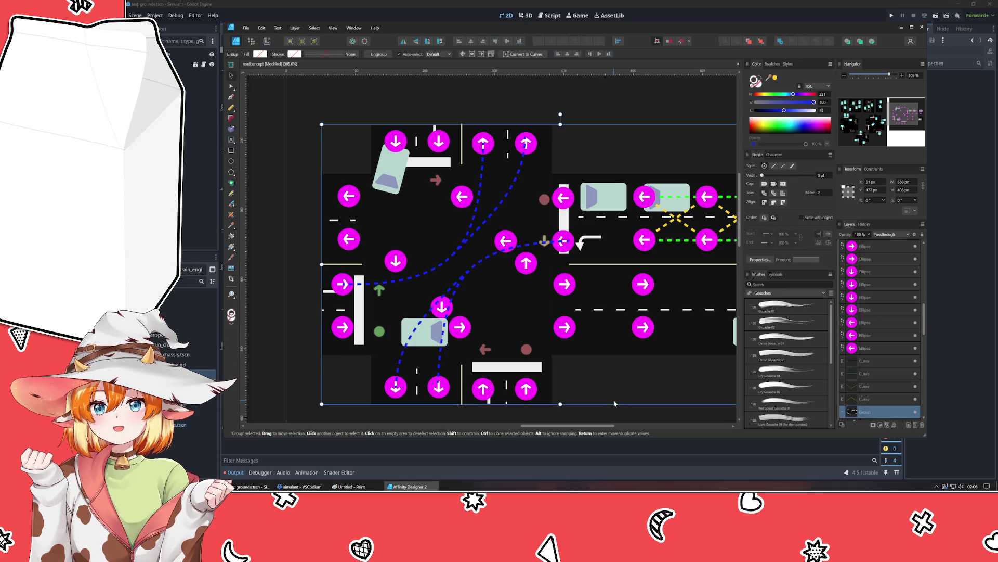
{"action": "left_click", "coordinate": [290, 385]}
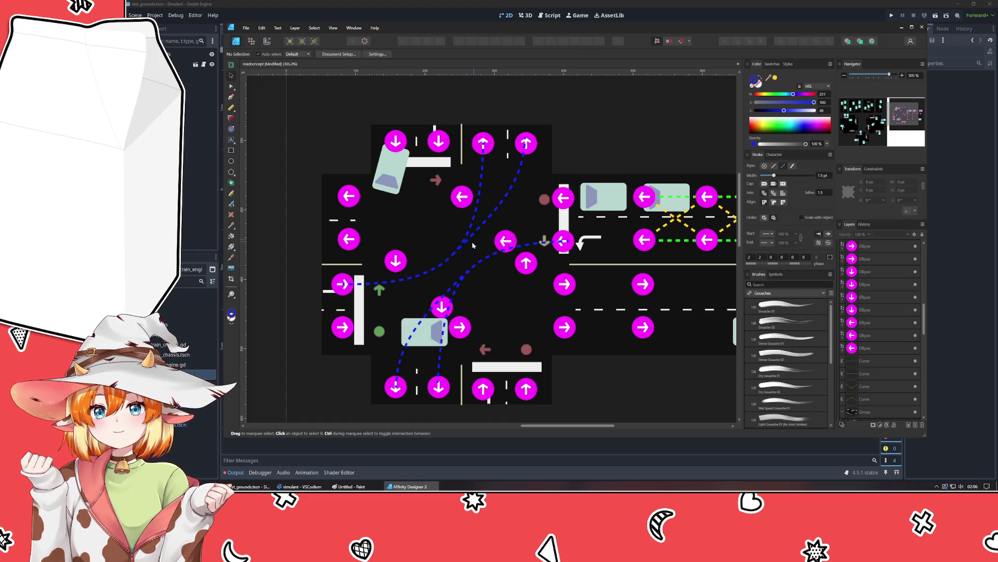
{"action": "left_click", "coordinate": [345, 284]}
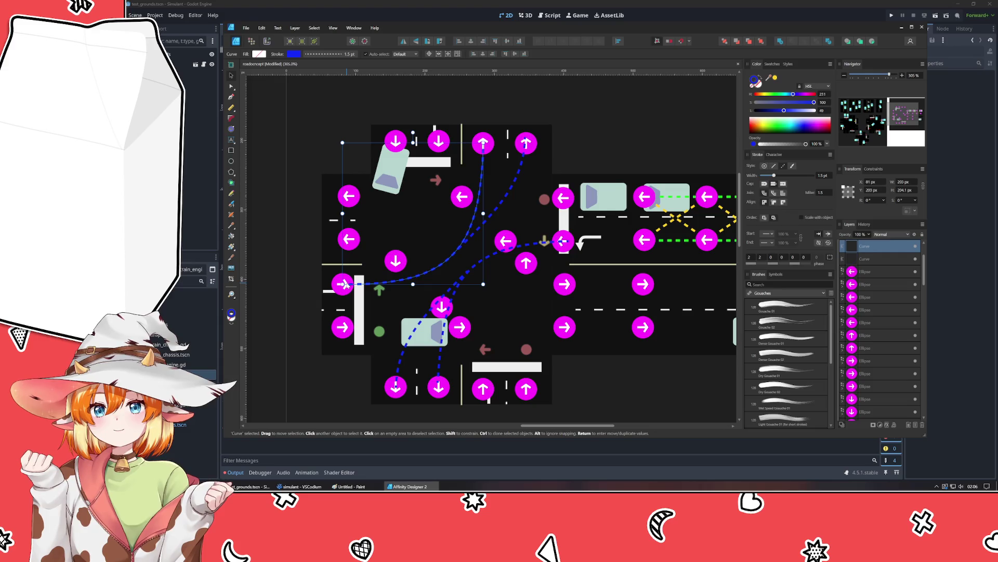
Step: Place copies of a right-arrow and an up-arrow marker on two more dashed lane crossings
{"action": "left_click", "coordinate": [340, 292]}
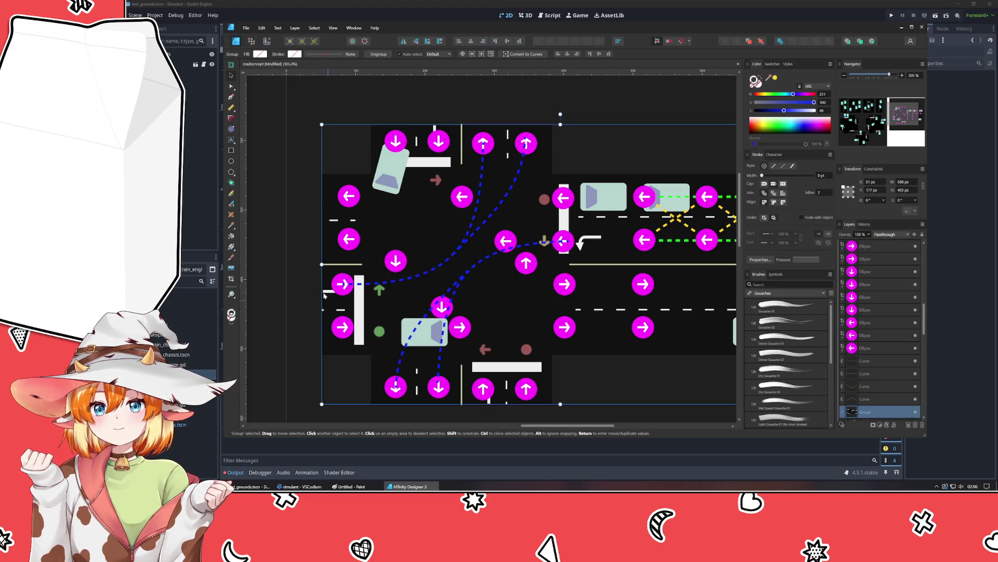
{"action": "double_click", "coordinate": [340, 292]}
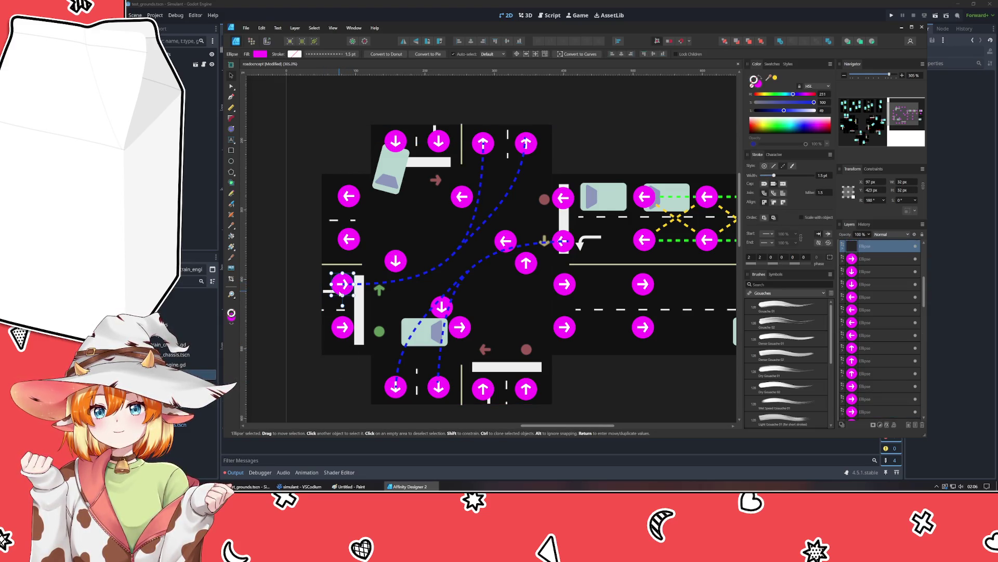
{"action": "left_click_drag", "start_coordinate": [341, 294], "coordinate": [418, 298]}
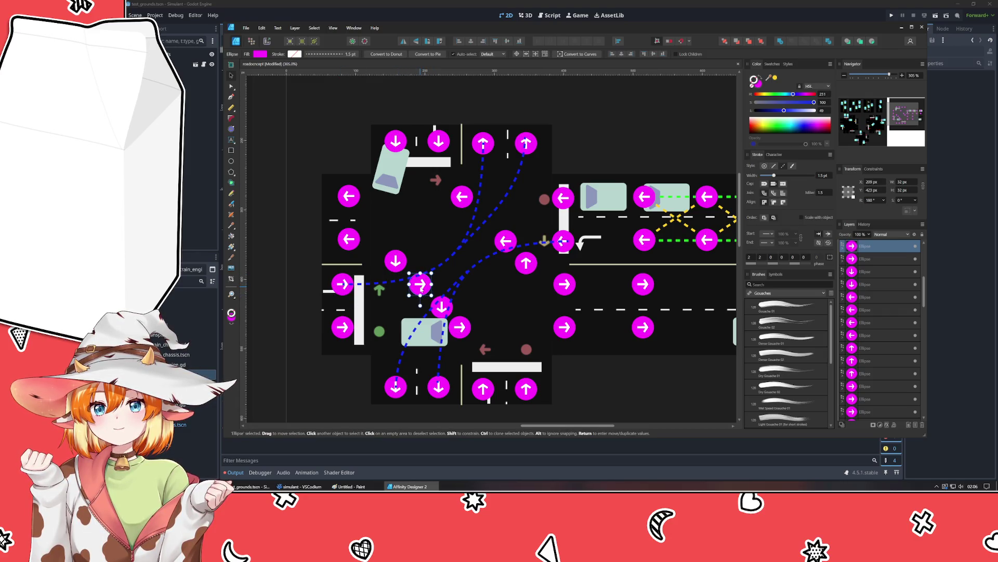
{"action": "left_click", "coordinate": [488, 391]}
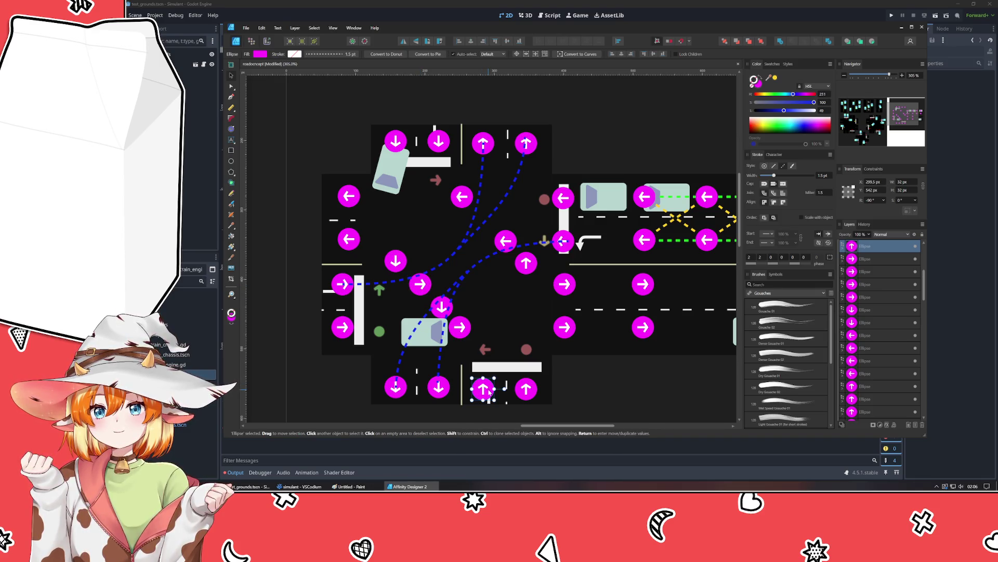
{"action": "left_click_drag", "start_coordinate": [490, 392], "coordinate": [503, 220]}
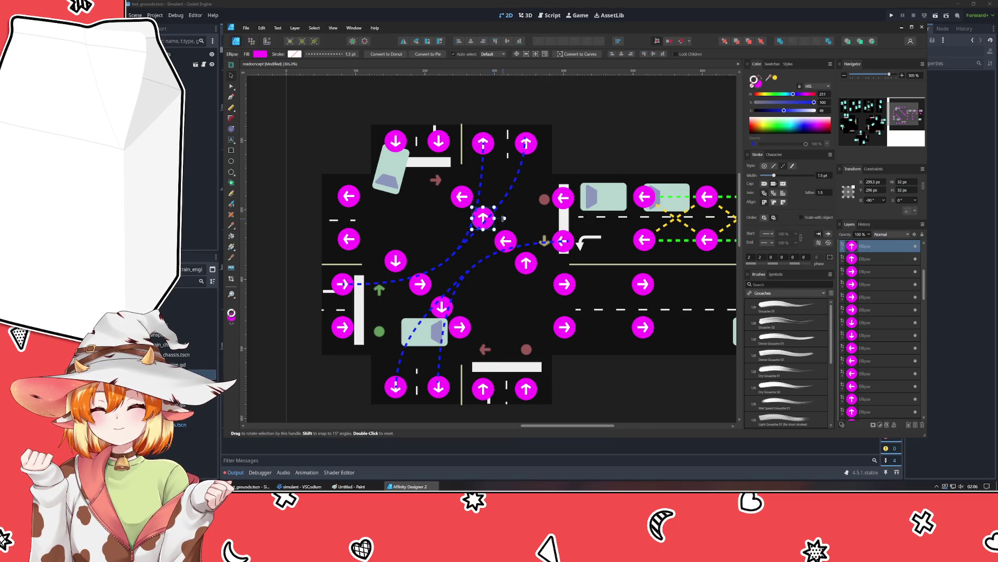
Step: Select every object in the drawing and group them together
{"action": "left_click", "coordinate": [598, 405]}
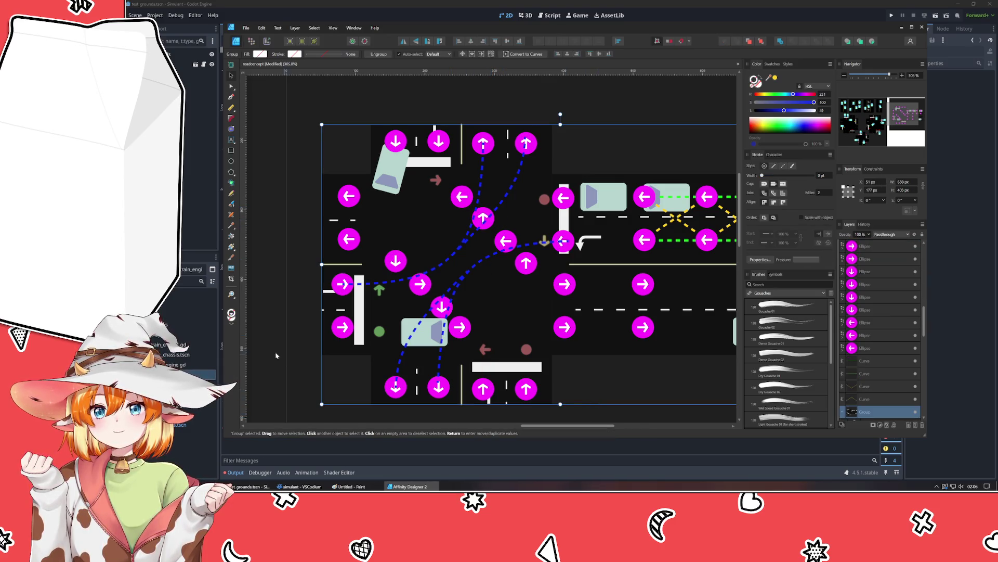
{"action": "left_click", "coordinate": [286, 382]}
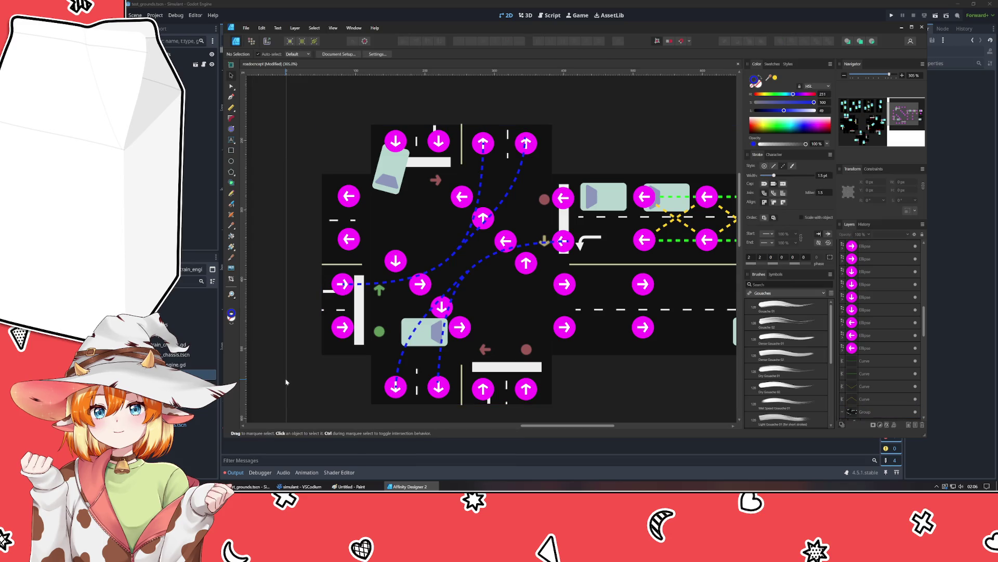
{"action": "left_click", "coordinate": [441, 307]}
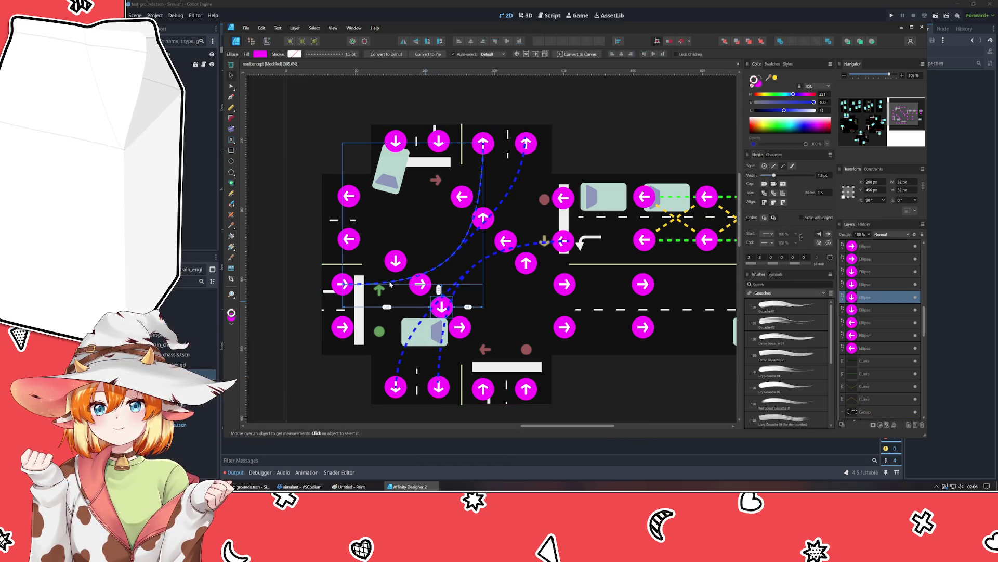
{"action": "mouse_move", "coordinate": [442, 307]}
{"action": "left_mouse_down"}
{"action": "mouse_move", "coordinate": [397, 308]}
{"action": "mouse_move", "coordinate": [437, 309]}
{"action": "left_mouse_up"}
{"action": "key", "text": "Escape"}
{"action": "key", "text": "ctrl+a"}
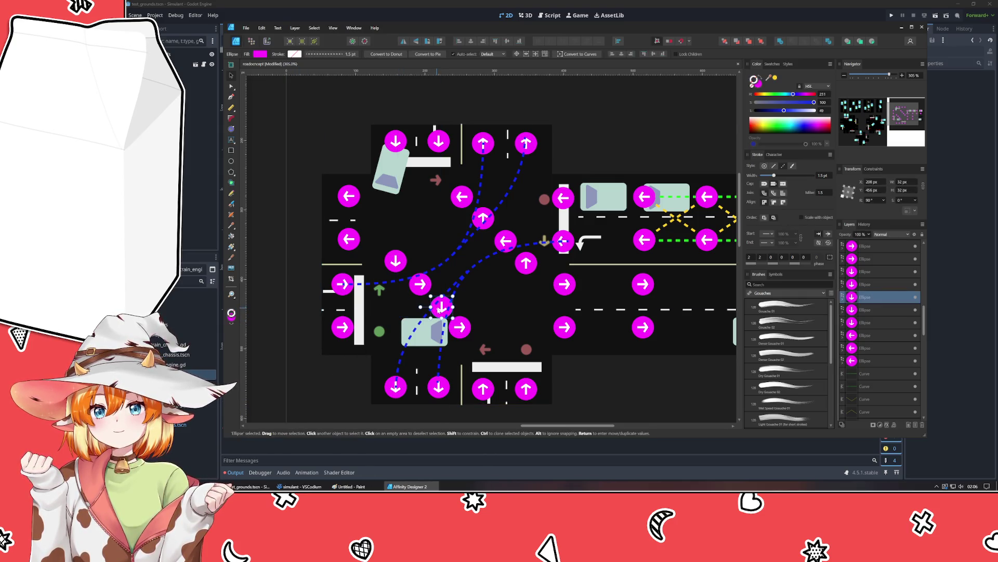
{"action": "key", "text": "ctrl+g"}
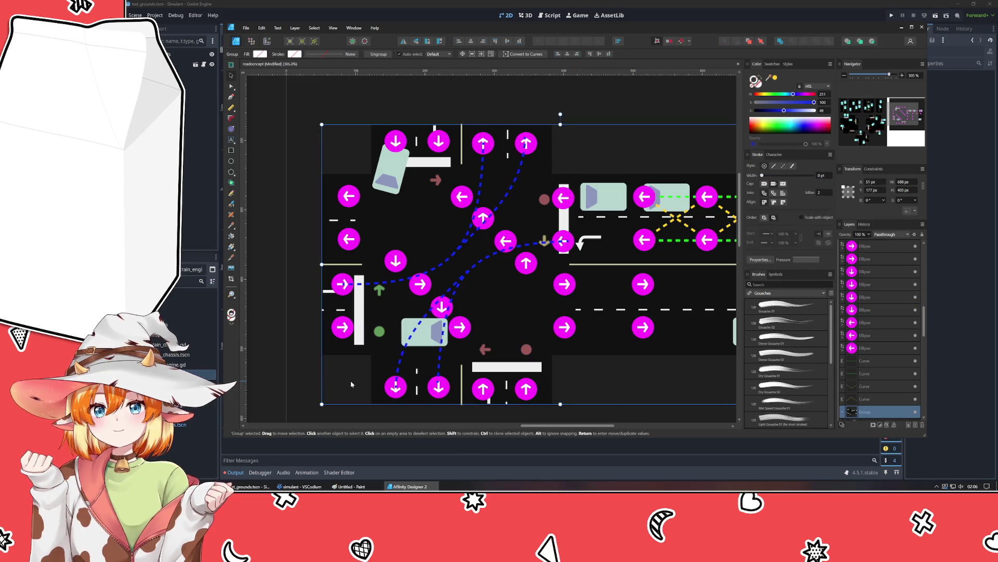
{"action": "left_click", "coordinate": [304, 385]}
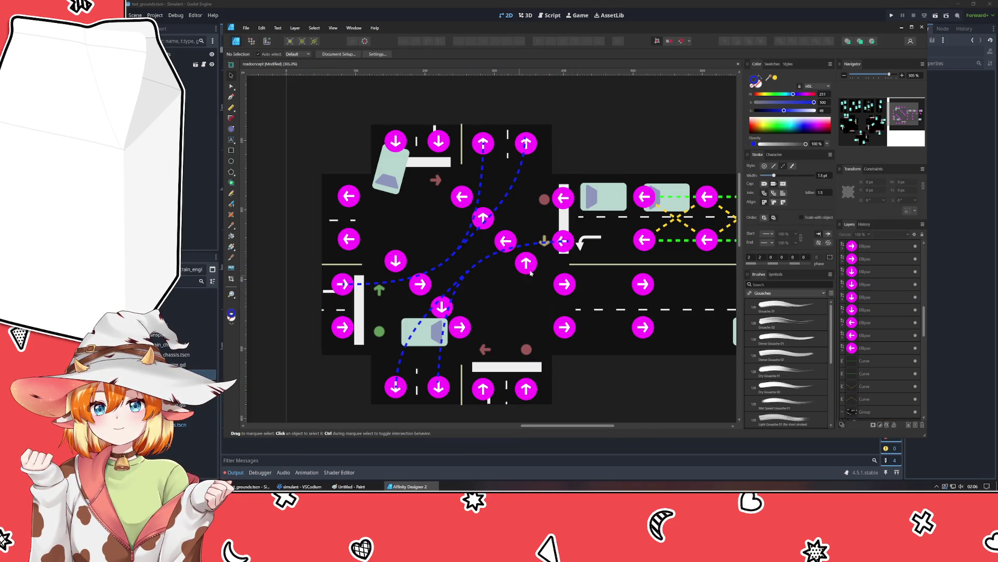
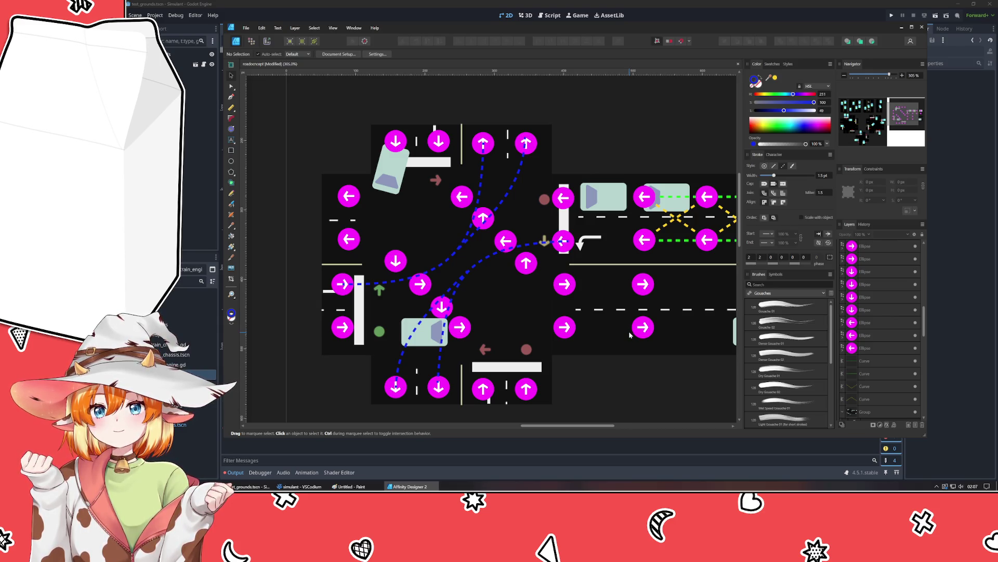
Step: Save the road concept and select the four arrow badges around the junction centre
{"action": "key", "text": "ctrl+s"}
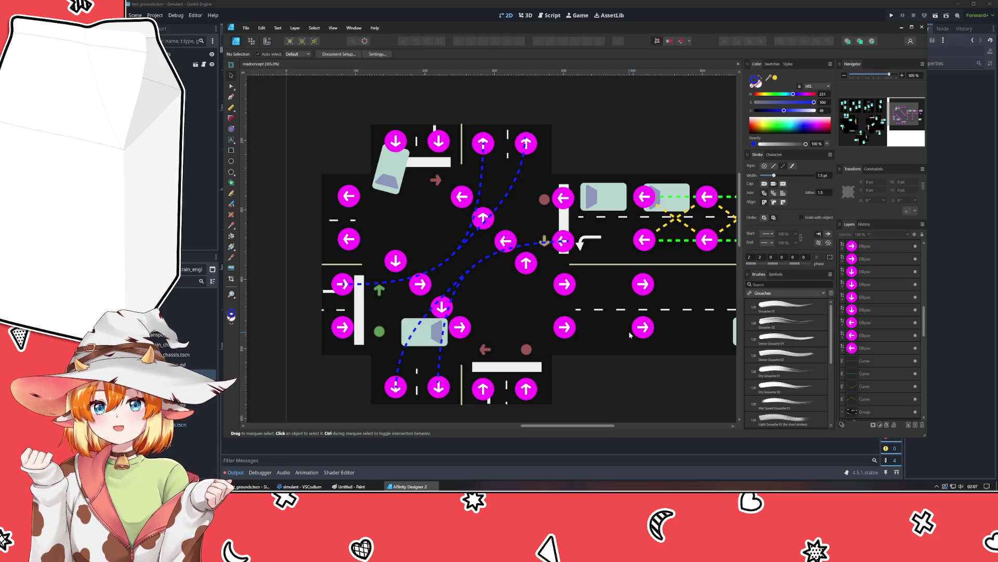
{"action": "left_click_drag", "start_coordinate": [519, 254], "coordinate": [492, 217]}
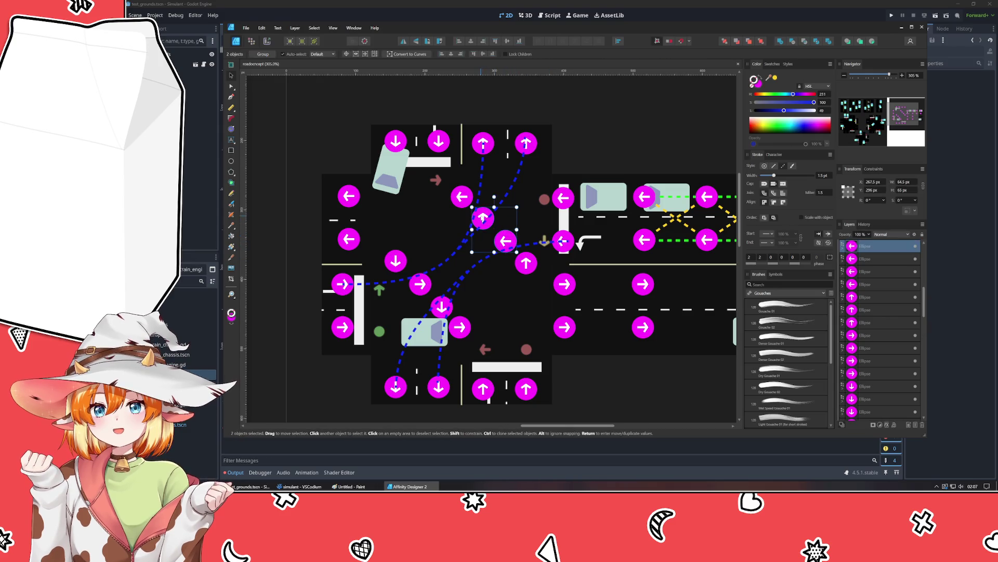
{"action": "left_click", "coordinate": [420, 284], "text": "shift"}
{"action": "left_click", "coordinate": [442, 308], "text": "shift"}
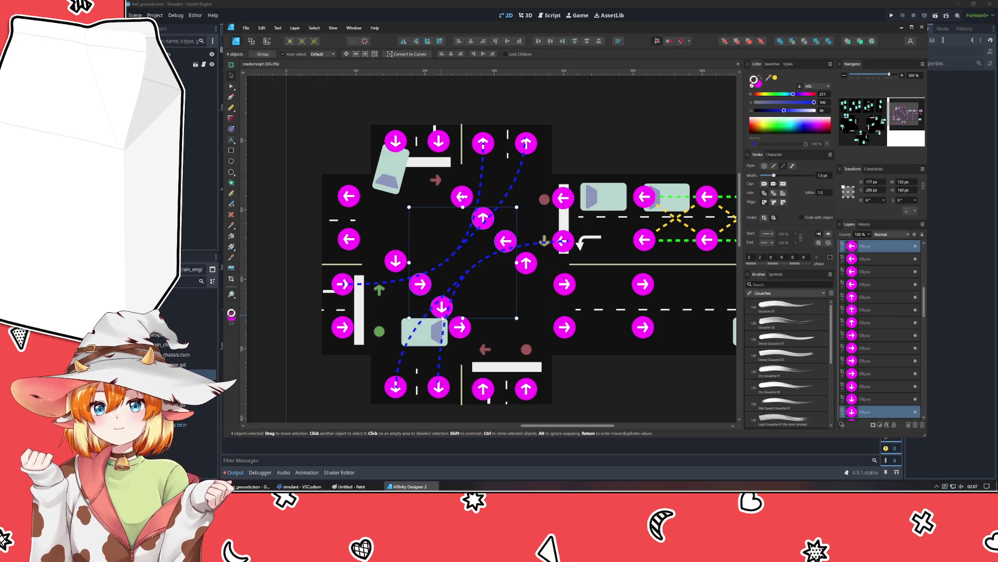
{"action": "left_click", "coordinate": [462, 197]}
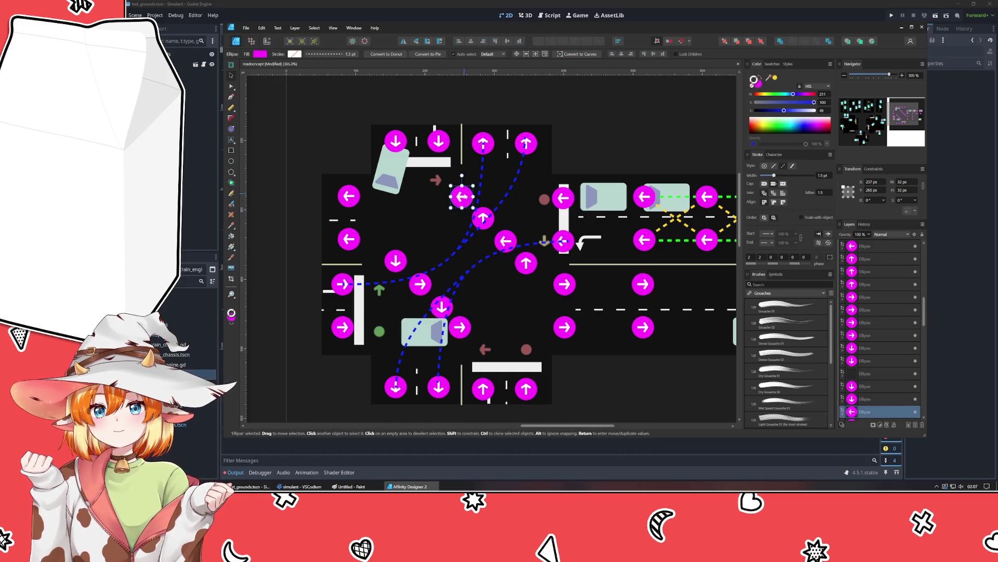
{"action": "key", "text": "ctrl+z"}
Step: Rotate a copy of the four arrow badges around the junction centre, then deselect everything
{"action": "mouse_move", "coordinate": [463, 197]}
{"action": "left_mouse_down"}
{"action": "mouse_move", "coordinate": [420, 210]}
{"action": "mouse_move", "coordinate": [397, 260]}
{"action": "left_mouse_up"}
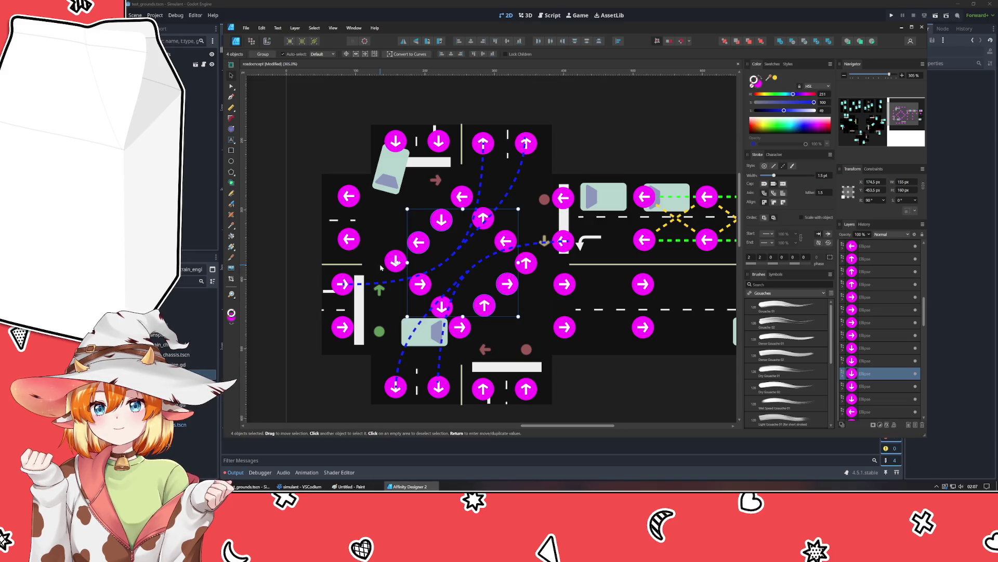
{"action": "left_click", "coordinate": [658, 385]}
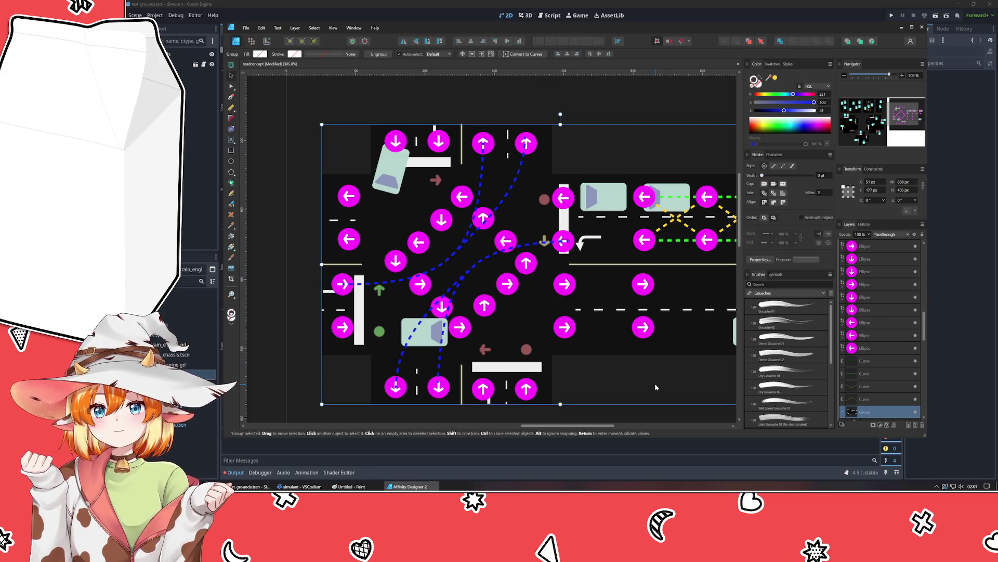
{"action": "left_click", "coordinate": [657, 388]}
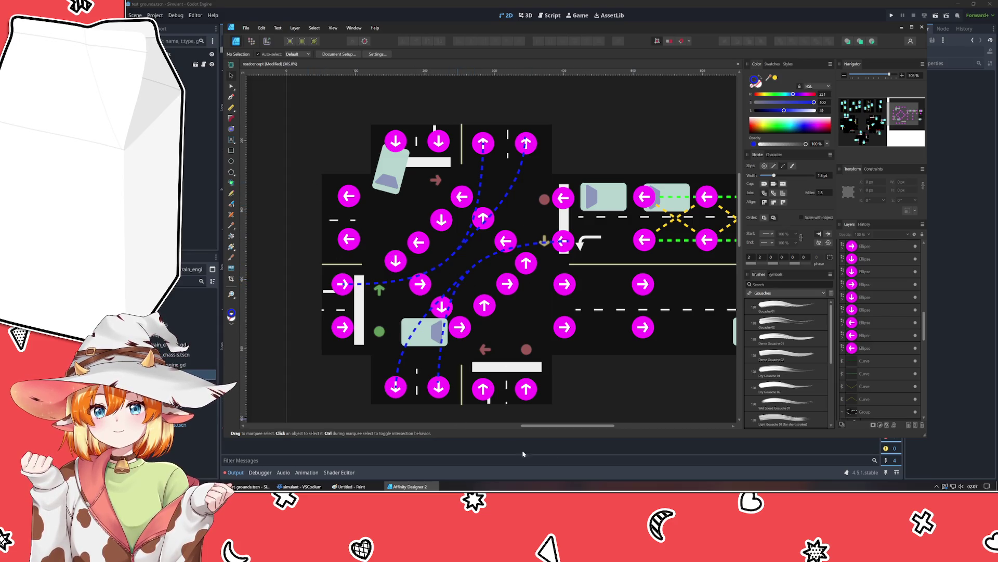
{"action": "left_click", "coordinate": [624, 401]}
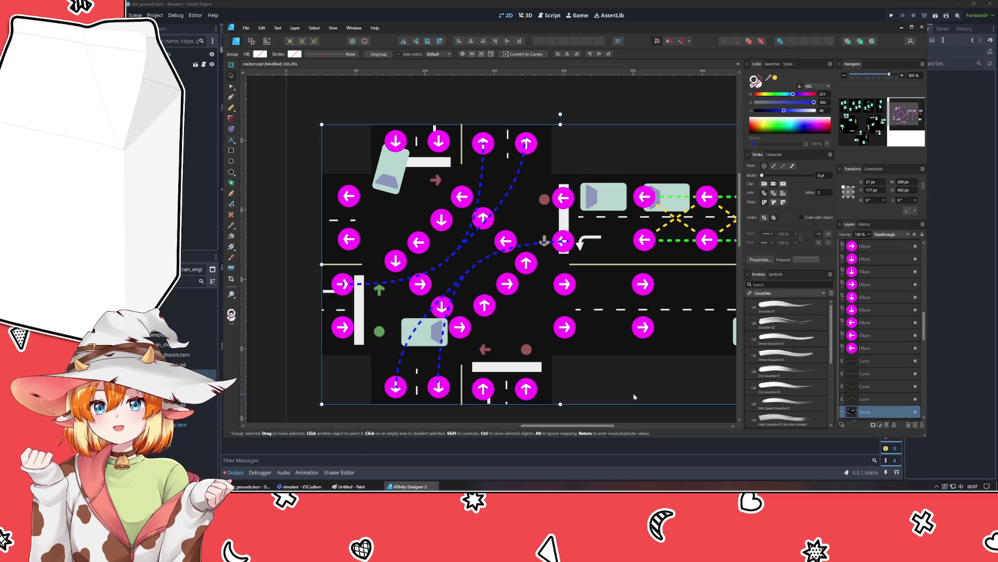
{"action": "left_click", "coordinate": [302, 393]}
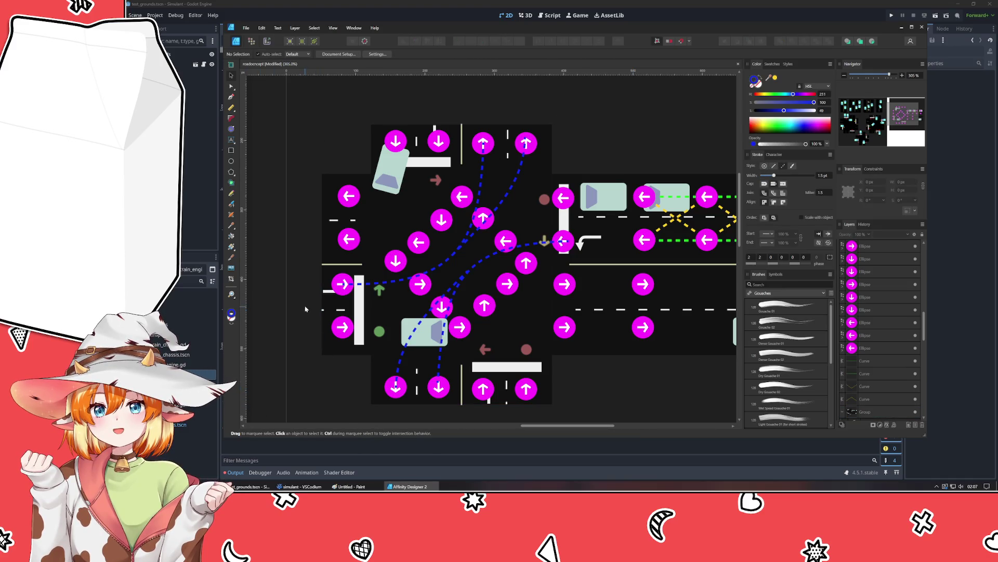
{"action": "left_click", "coordinate": [230, 97]}
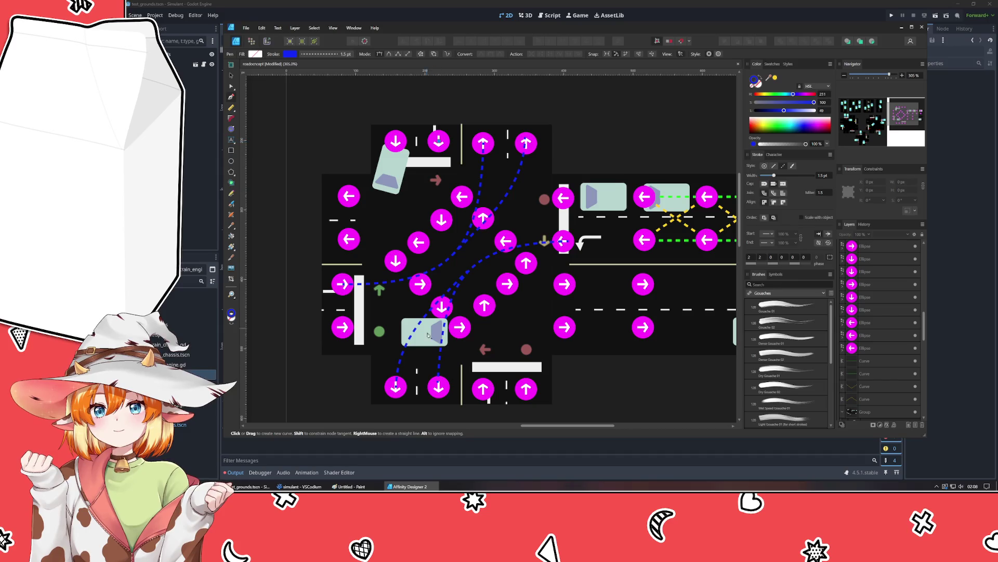
Step: Draw the first vertical lane line from bottom to top arrow and colour it red
{"action": "left_click", "coordinate": [439, 393]}
{"action": "left_click", "coordinate": [439, 138]}
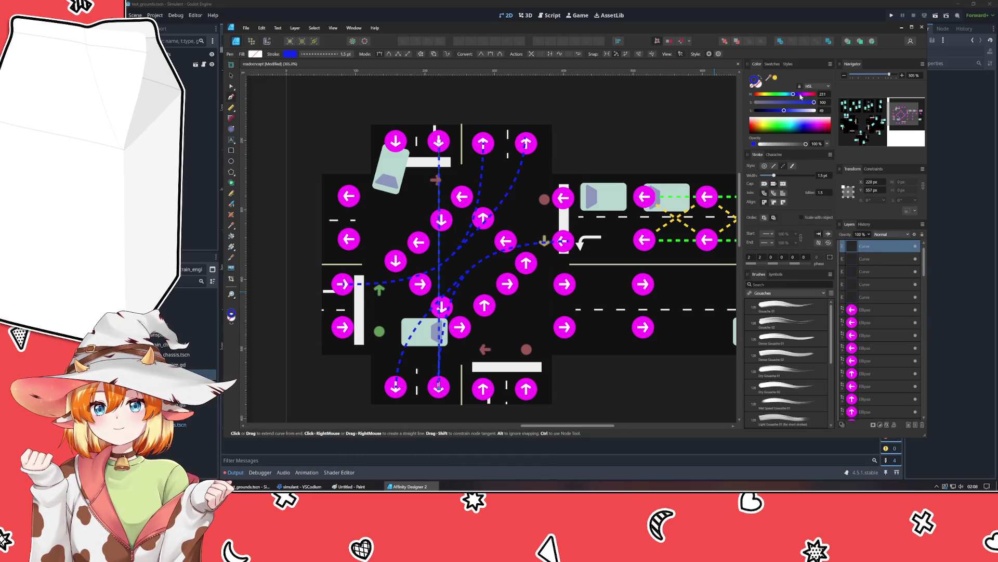
{"action": "left_click", "coordinate": [772, 64]}
{"action": "left_click", "coordinate": [804, 96]}
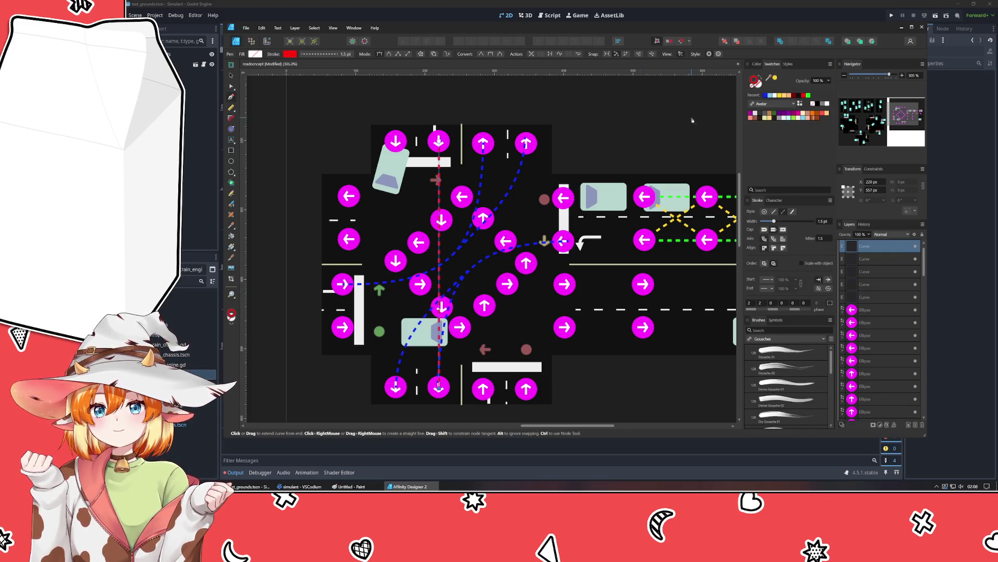
{"action": "key", "text": "Escape"}
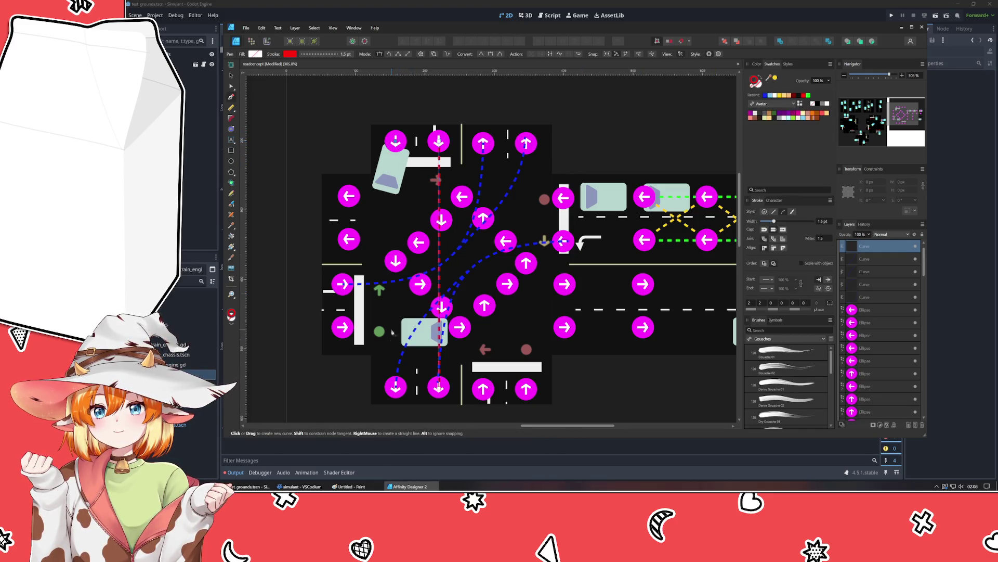
Step: Draw red vertical lines through the remaining three lanes
{"action": "left_click", "coordinate": [396, 389]}
{"action": "left_click", "coordinate": [395, 137]}
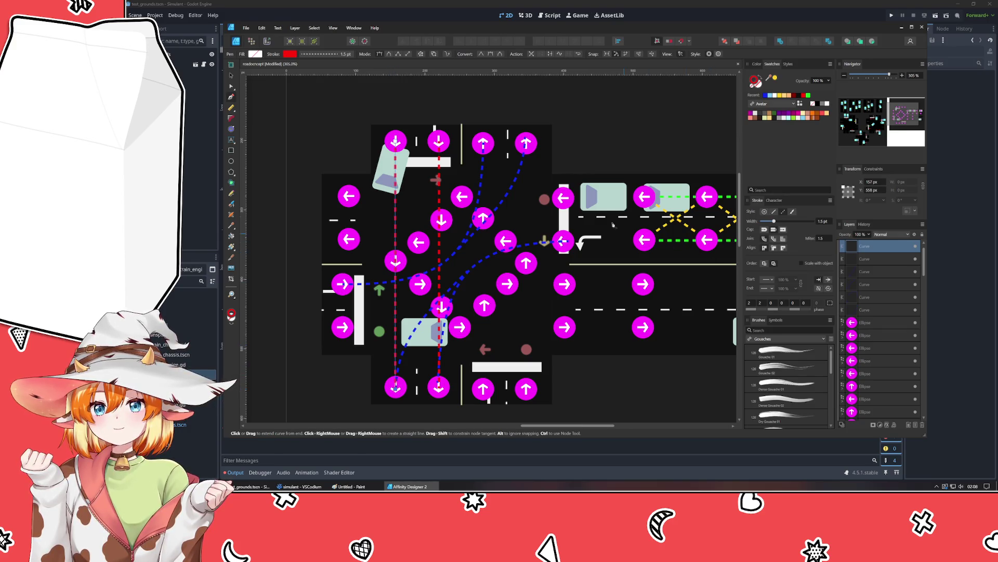
{"action": "key", "text": "Escape"}
{"action": "left_click", "coordinate": [484, 144]}
{"action": "left_click", "coordinate": [484, 387]}
{"action": "key", "text": "Escape"}
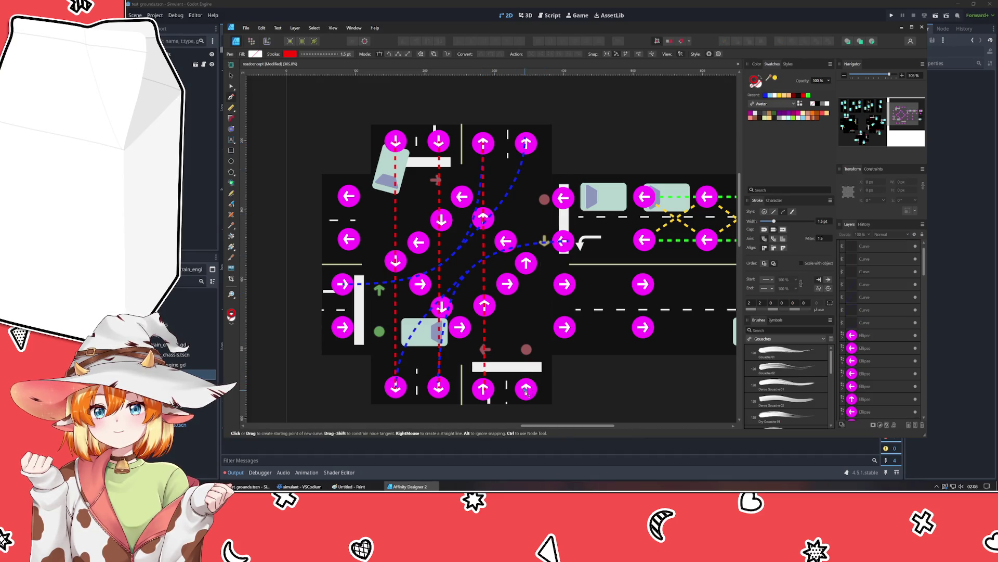
{"action": "left_click", "coordinate": [526, 145]}
{"action": "left_click", "coordinate": [526, 387]}
{"action": "key", "text": "Escape"}
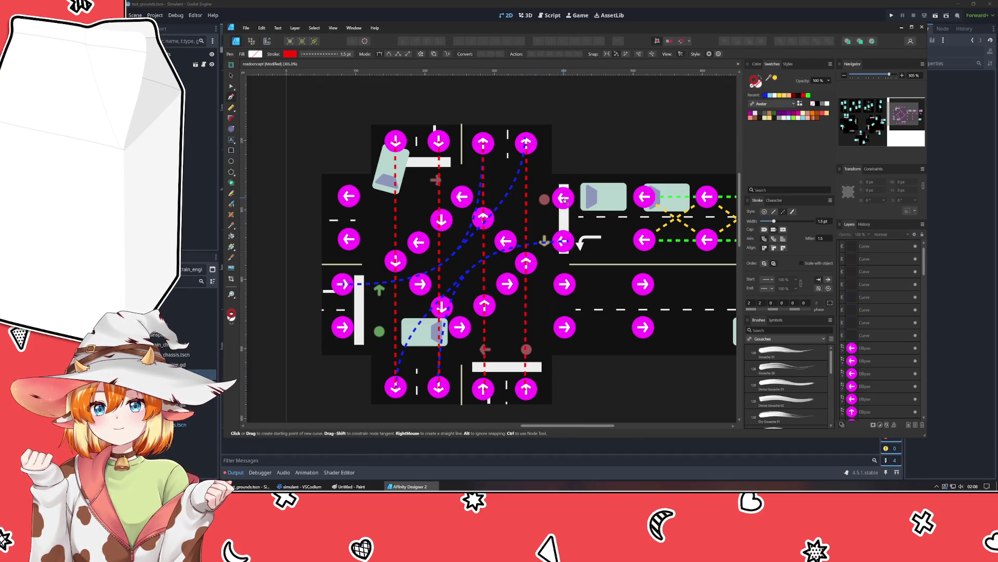
Step: Draw a red horizontal line across the top lane from the left arrow to the red dot
{"action": "left_click", "coordinate": [349, 197]}
{"action": "left_click", "coordinate": [544, 198]}
{"action": "key", "text": "Escape"}
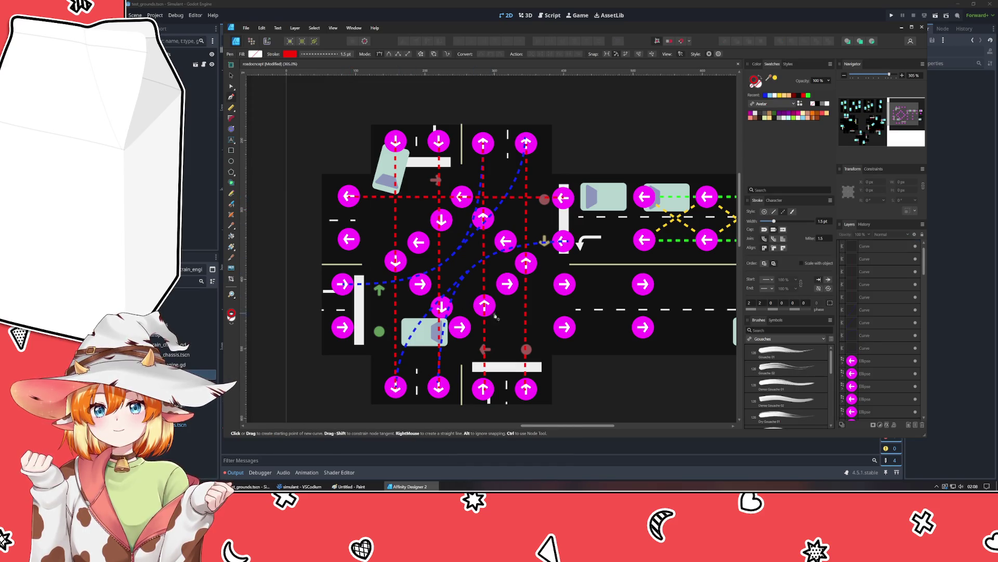
{"action": "left_click", "coordinate": [808, 96]}
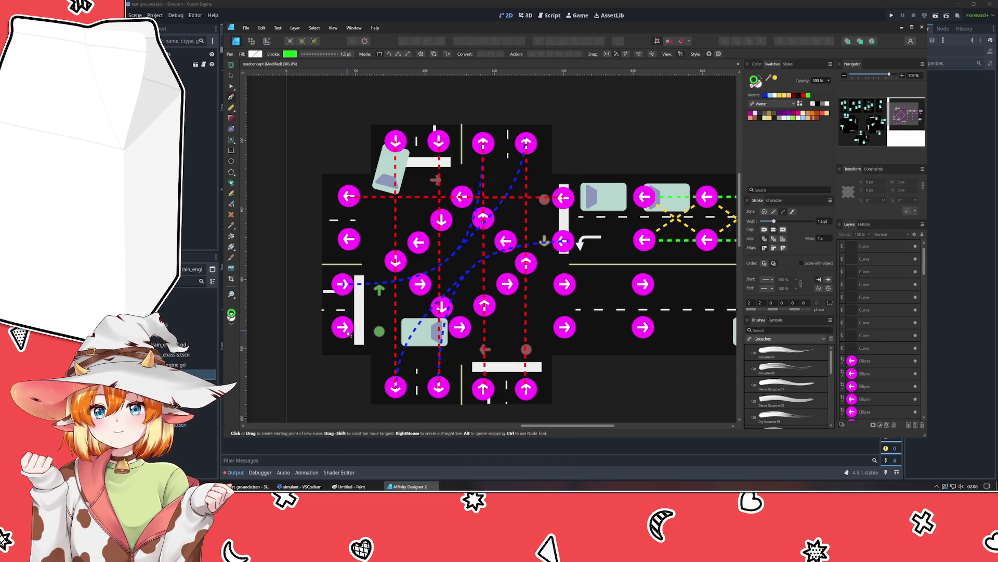
Step: Draw green lines across the two lower horizontal lanes
{"action": "left_click", "coordinate": [565, 326]}
{"action": "left_click", "coordinate": [342, 326]}
{"action": "key", "text": "Escape"}
{"action": "left_click", "coordinate": [343, 284]}
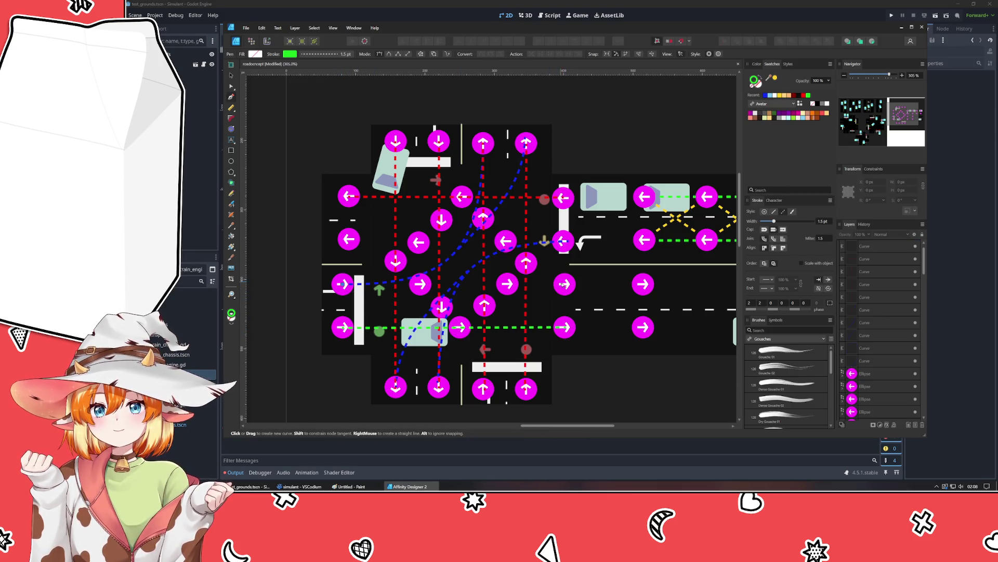
{"action": "left_click", "coordinate": [565, 285]}
{"action": "key", "text": "Escape"}
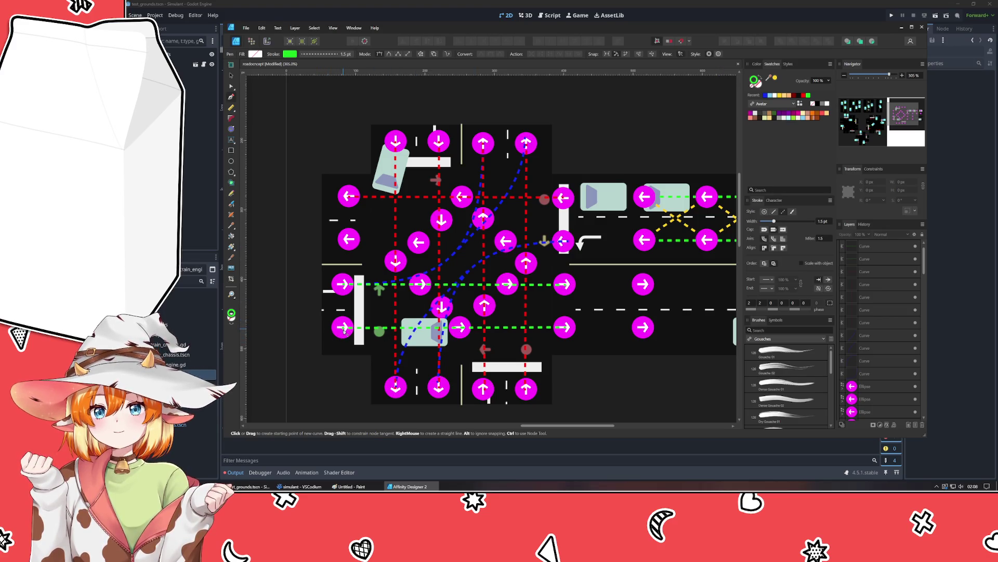
Step: Draw green turning paths linking the bottom arrows, the central node and the top arrows
{"action": "left_click", "coordinate": [397, 387]}
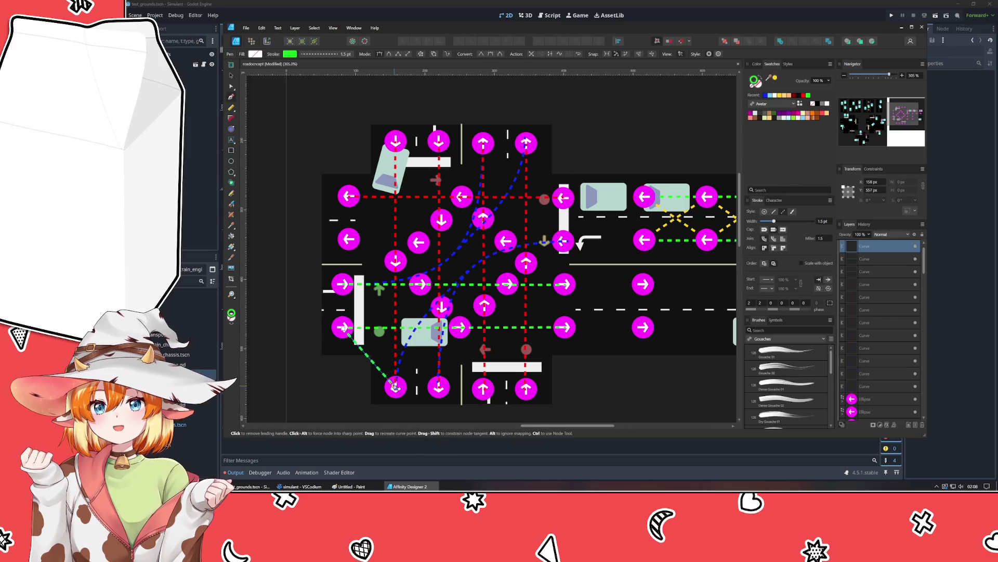
{"action": "left_click", "coordinate": [440, 388]}
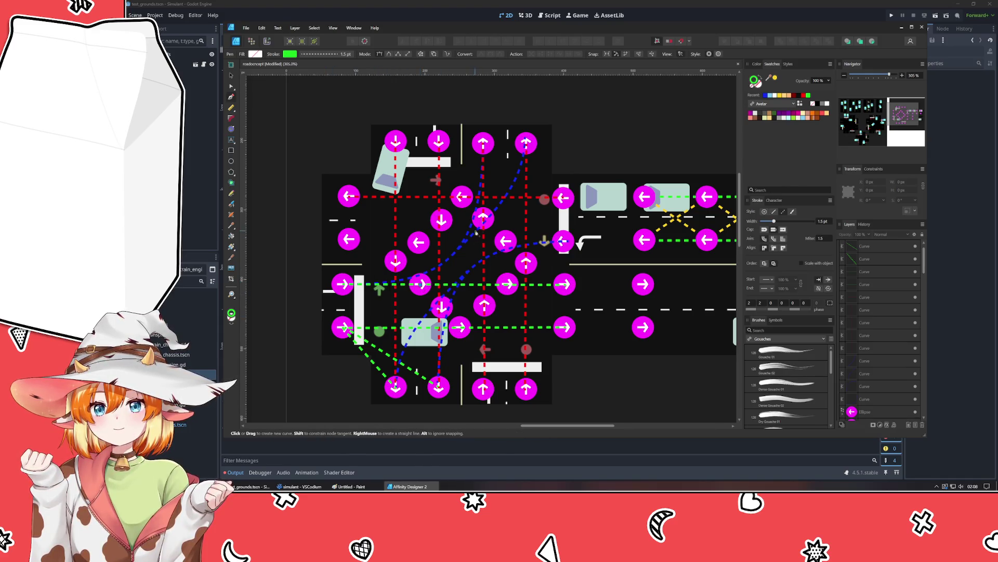
{"action": "left_click", "coordinate": [484, 220]}
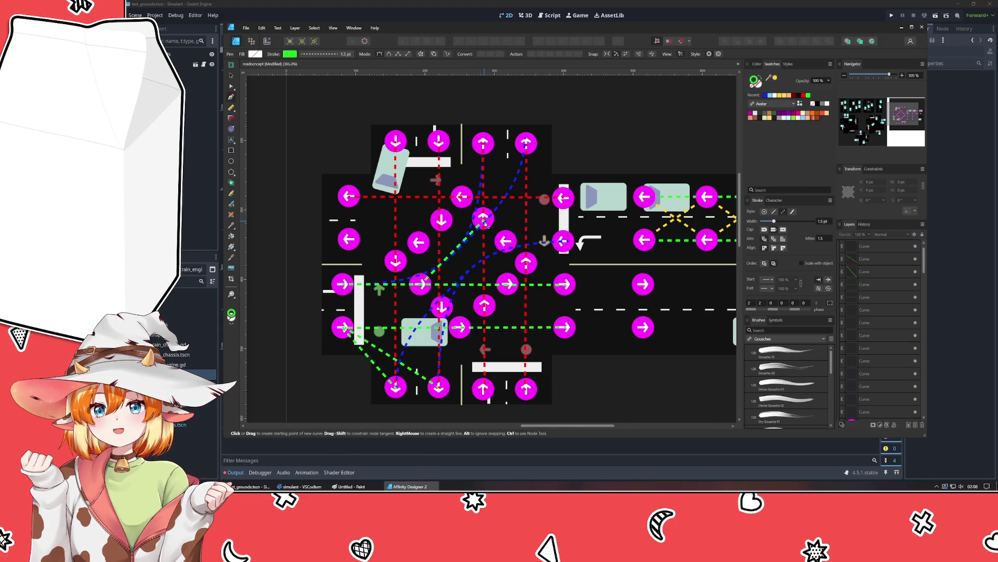
{"action": "left_click", "coordinate": [484, 145]}
{"action": "left_click", "coordinate": [483, 218]}
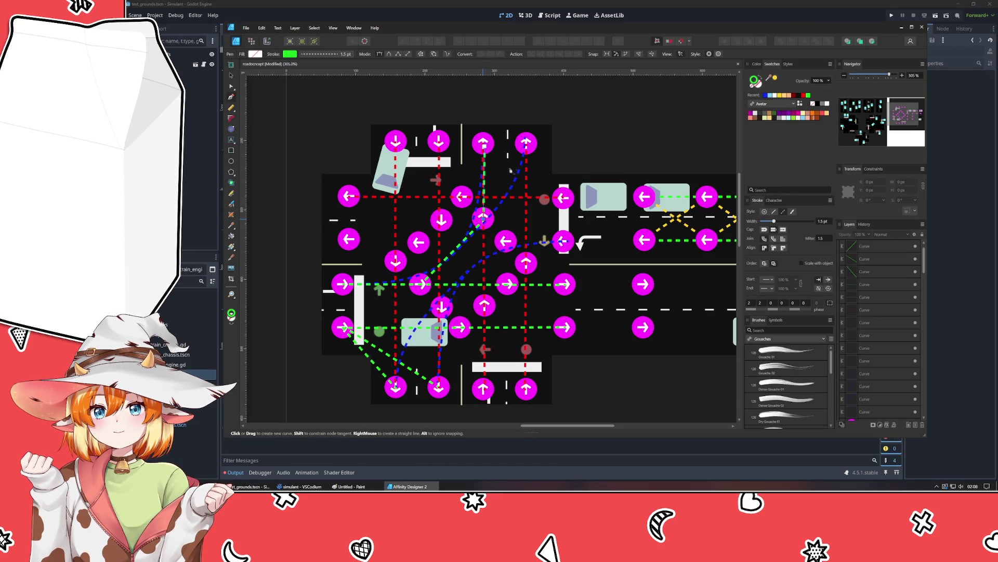
{"action": "left_click", "coordinate": [527, 147]}
{"action": "key", "text": "Escape"}
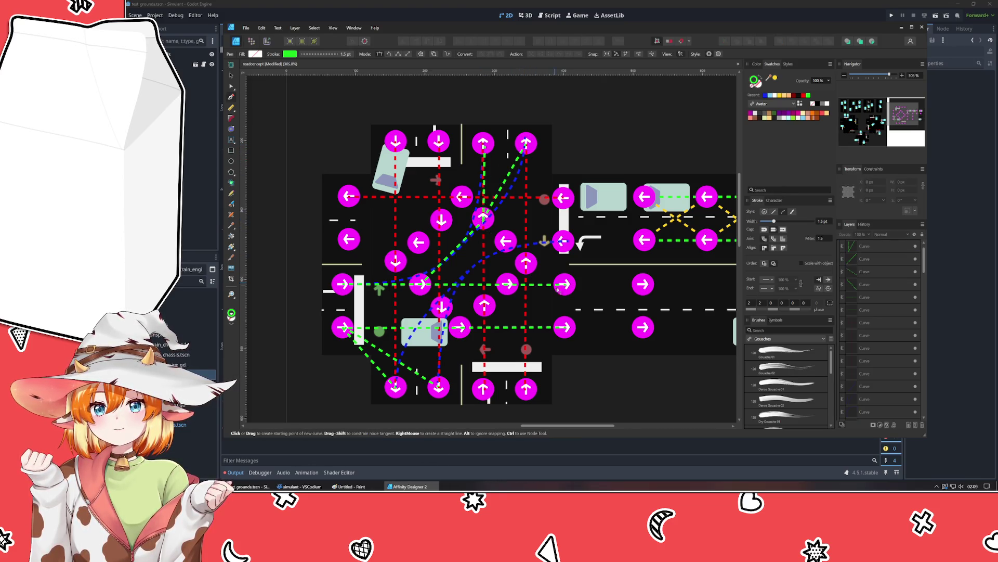
Step: Draw yellow routes from the right arrow to the centre and down to the lower arrow
{"action": "left_click", "coordinate": [783, 96]}
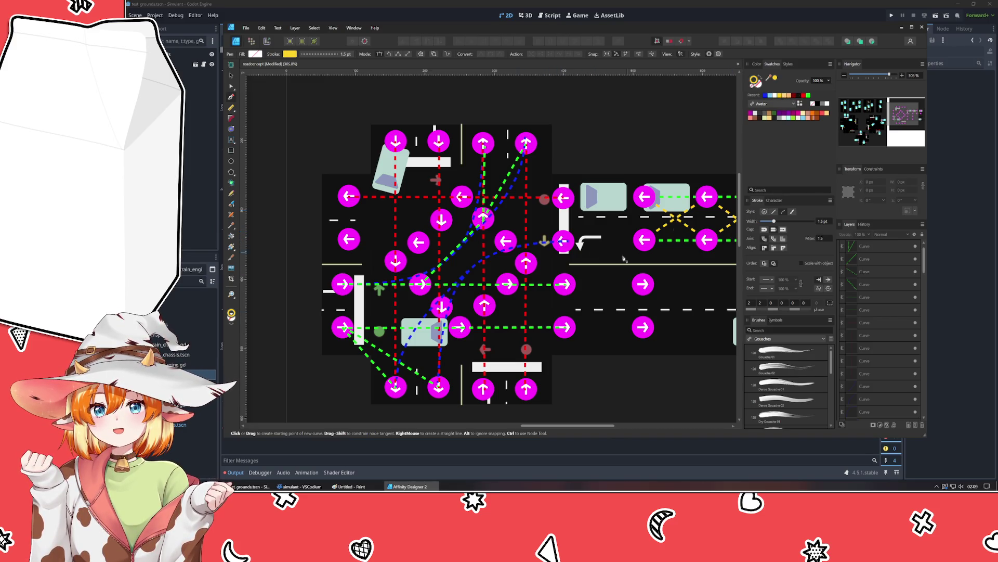
{"action": "left_click", "coordinate": [563, 242]}
{"action": "left_click", "coordinate": [505, 241]}
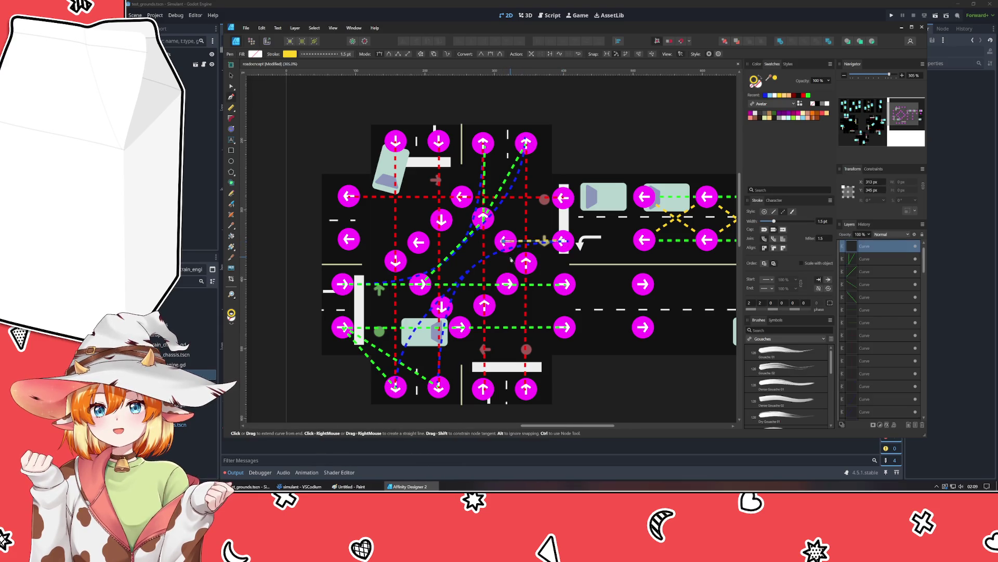
{"action": "key", "text": "Escape"}
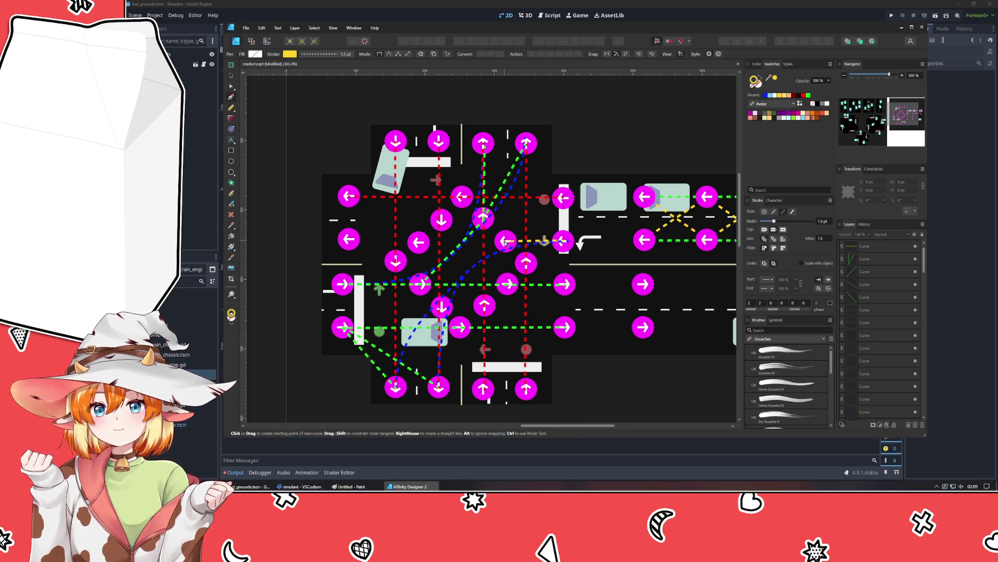
{"action": "left_click", "coordinate": [504, 240]}
{"action": "left_click", "coordinate": [441, 306]}
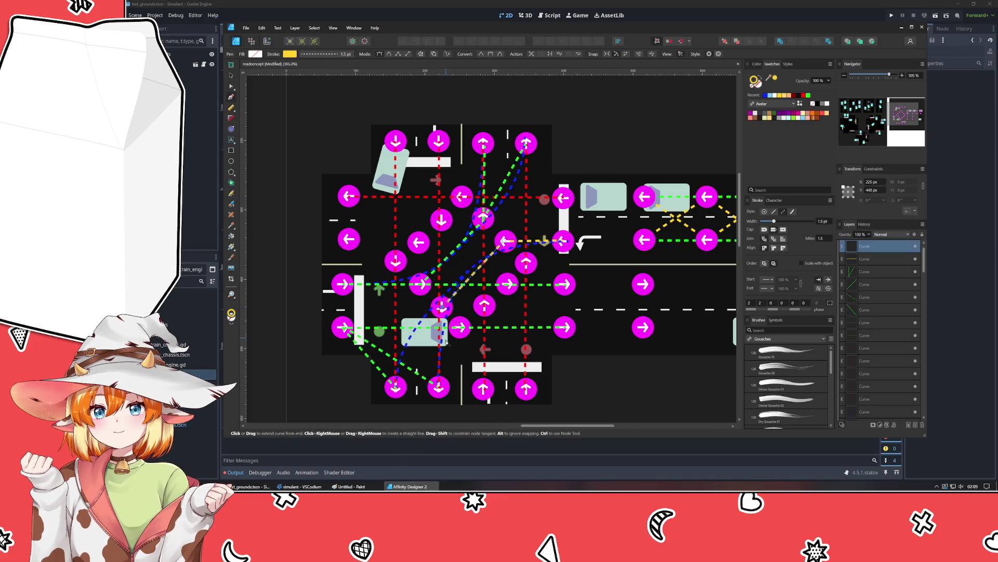
{"action": "left_click", "coordinate": [441, 307]}
{"action": "left_click", "coordinate": [441, 307]}
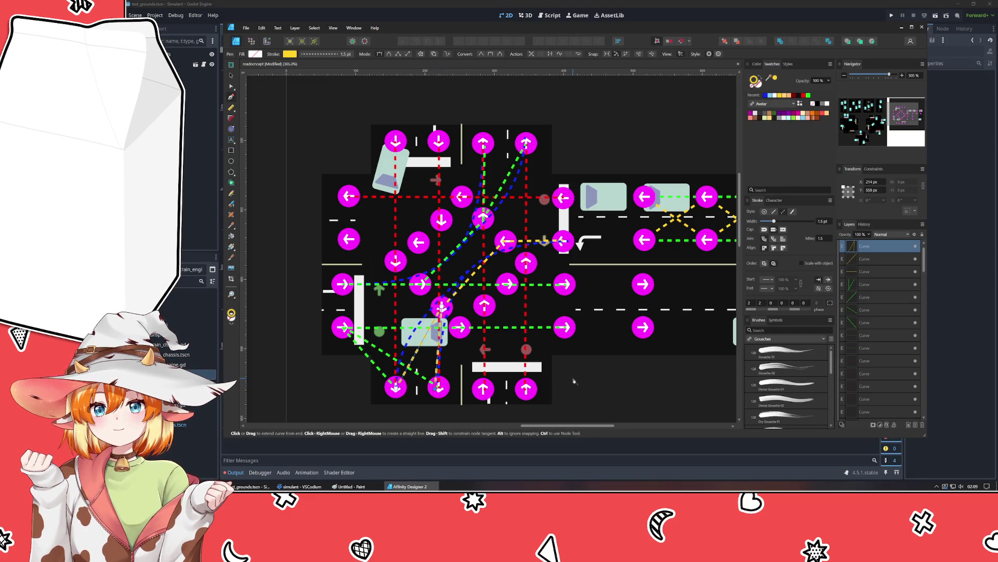
{"action": "key", "text": "Escape"}
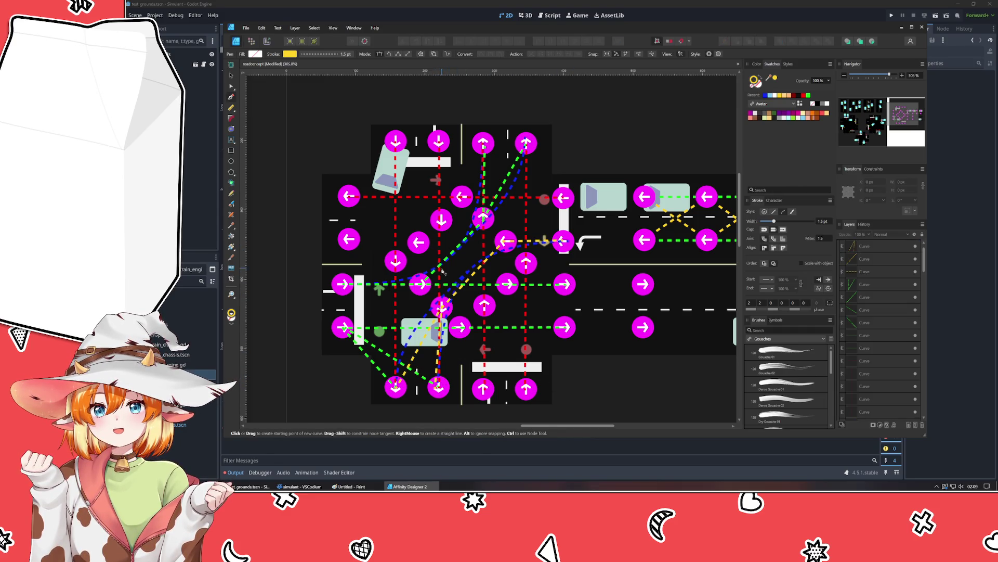
Step: Inspect the nodes of a red dashed route curve with the Node tool
{"action": "left_click", "coordinate": [231, 86]}
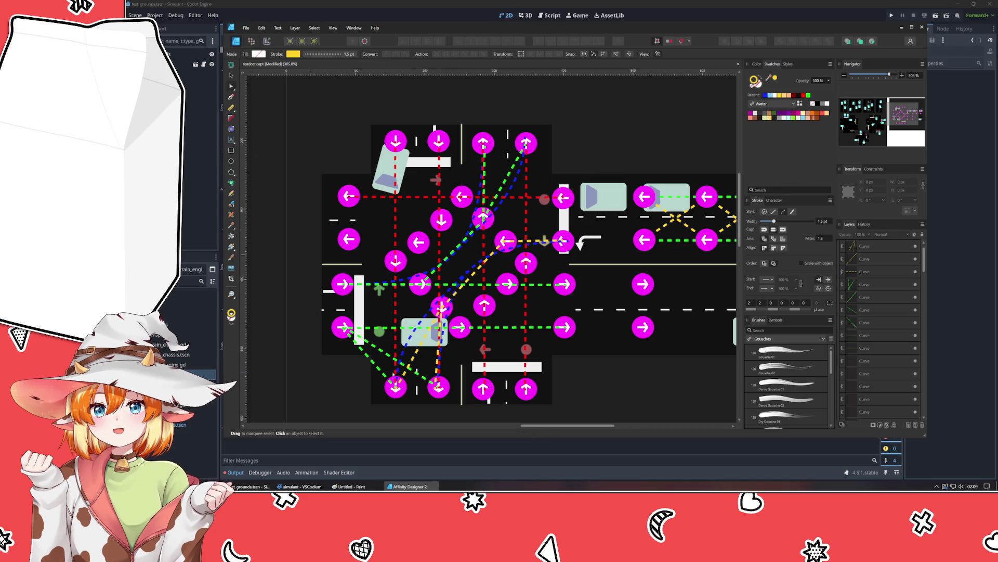
{"action": "left_click", "coordinate": [440, 245]}
{"action": "left_click", "coordinate": [441, 305]}
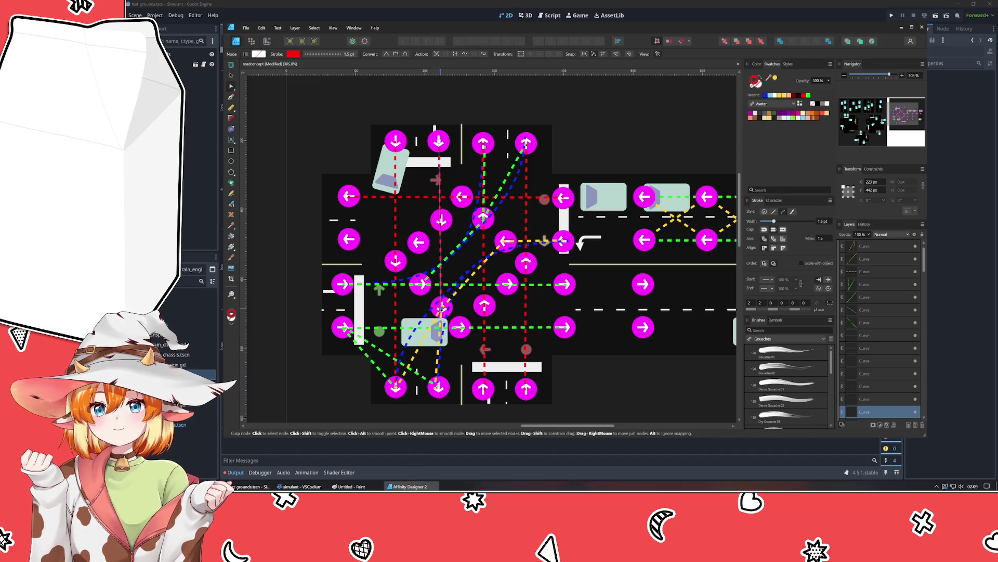
{"action": "left_click", "coordinate": [599, 412]}
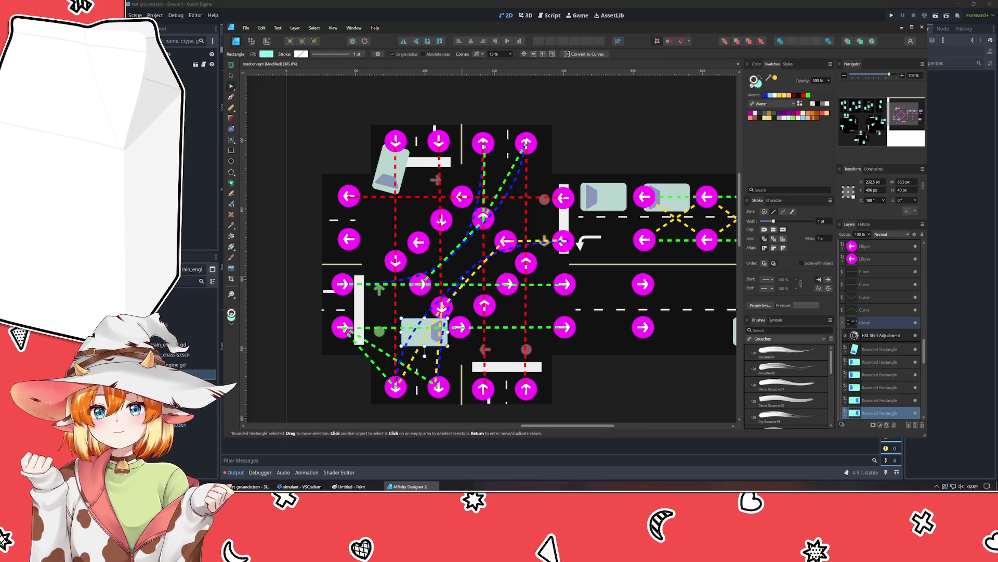
Step: Select the four blue route curves, hide them and group them
{"action": "left_click", "coordinate": [466, 272]}
{"action": "left_click", "coordinate": [875, 271]}
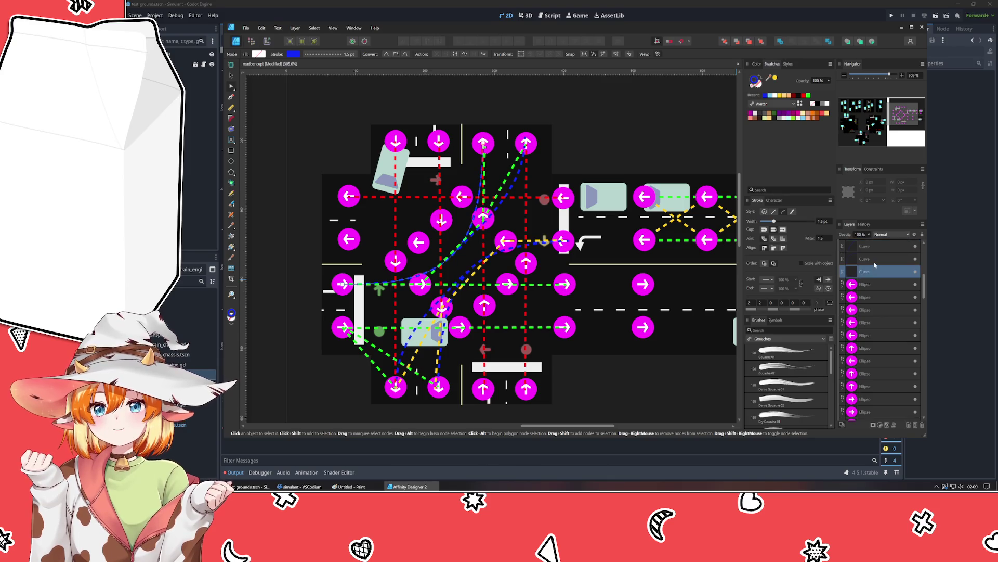
{"action": "scroll", "coordinate": [875, 270], "scroll_direction": "up", "scroll_amount": 1}
{"action": "left_click", "coordinate": [873, 272], "text": "shift"}
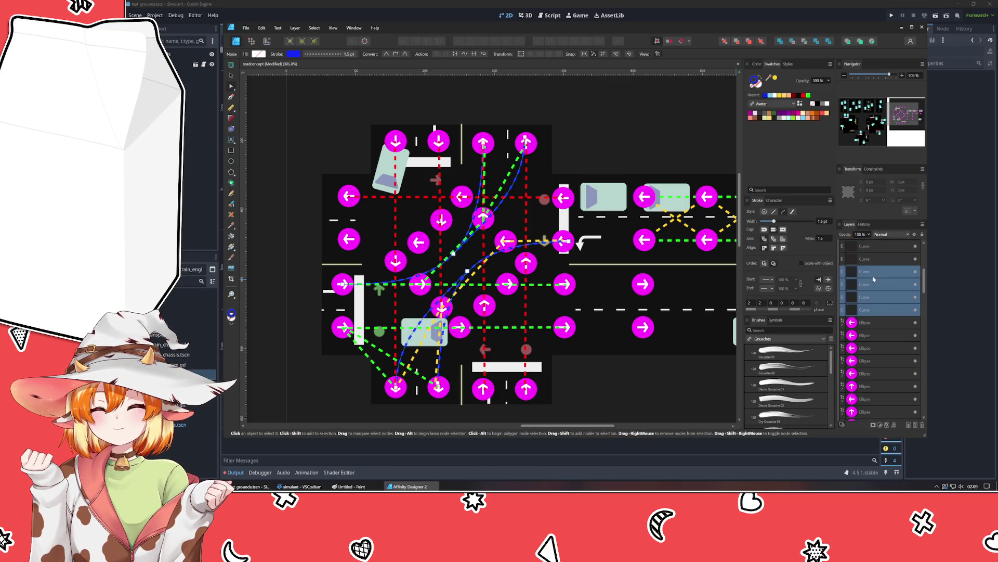
{"action": "left_click", "coordinate": [916, 272]}
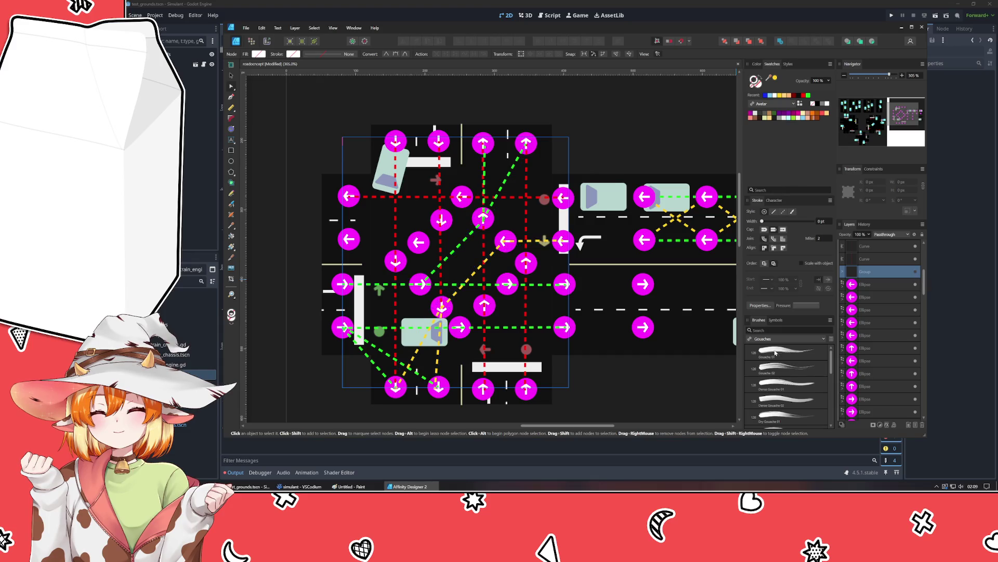
{"action": "key", "text": "ctrl+g"}
{"action": "left_click", "coordinate": [669, 388]}
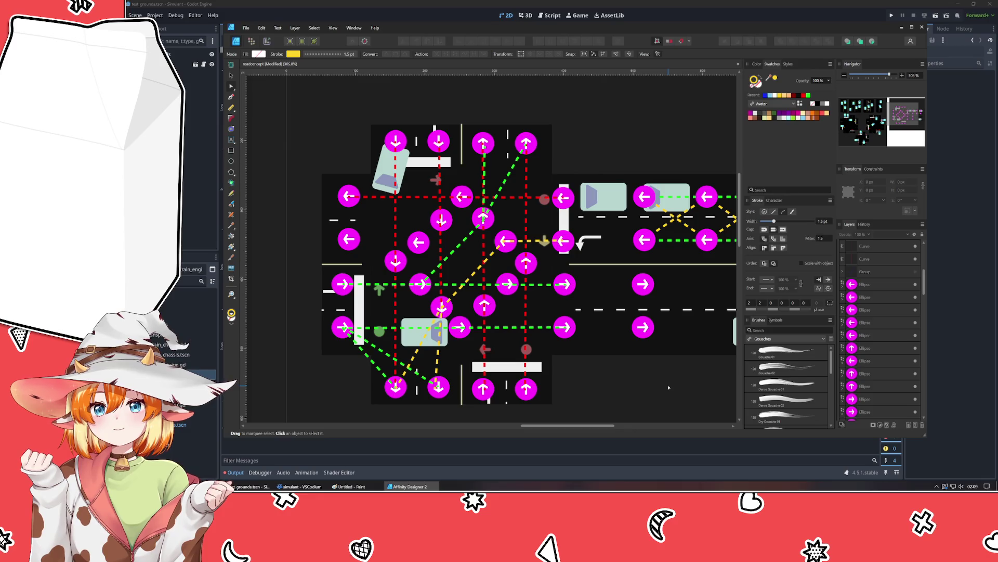
Step: Nudge a node on a red route curve slightly upward
{"action": "left_click", "coordinate": [483, 272]}
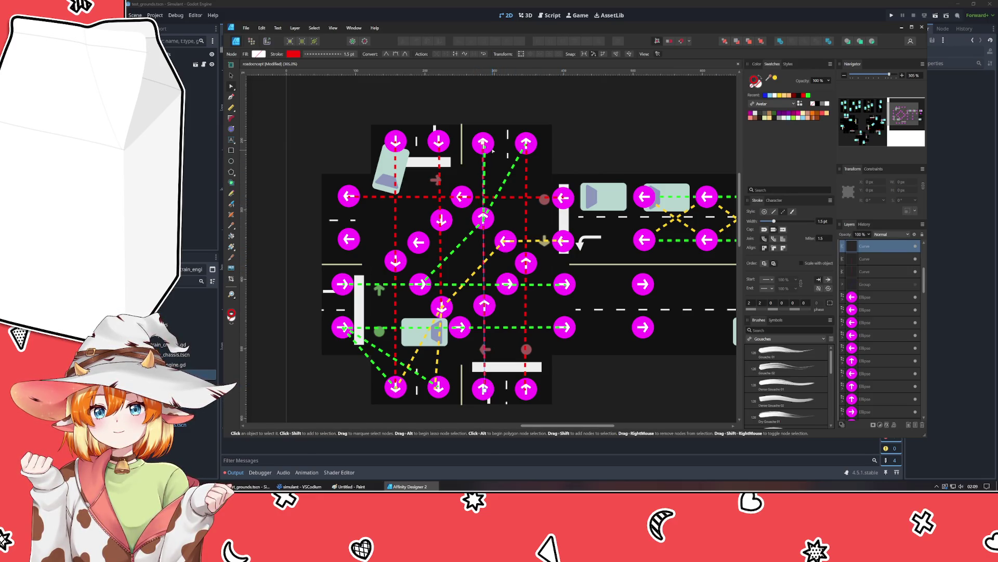
{"action": "left_click", "coordinate": [484, 218]}
{"action": "left_click_drag", "start_coordinate": [483, 218], "coordinate": [483, 215]}
{"action": "left_click", "coordinate": [599, 397]}
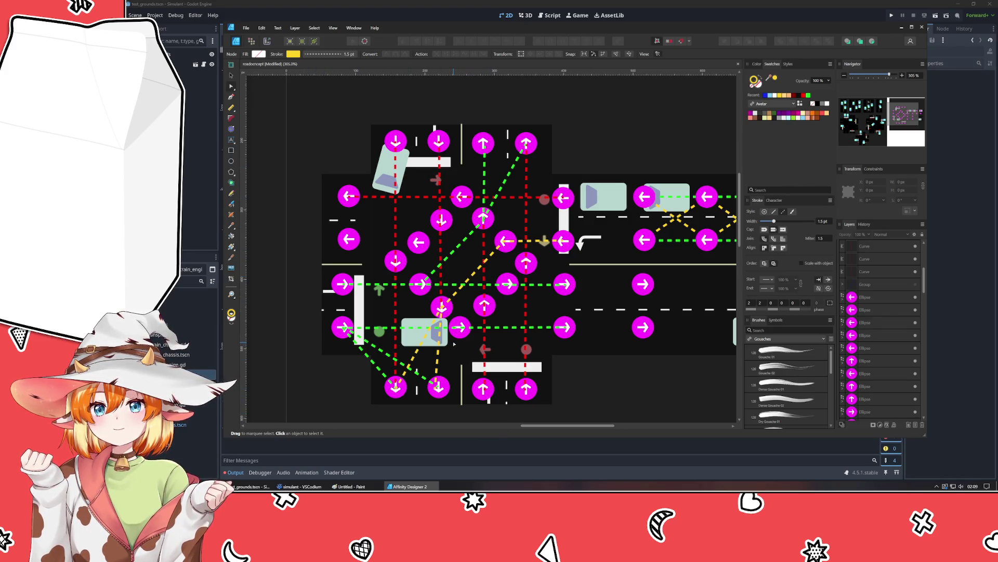
Step: Select the arrow badge circle layers and group them together
{"action": "left_click", "coordinate": [882, 292]}
{"action": "scroll", "coordinate": [876, 333], "scroll_direction": "down", "scroll_amount": 3}
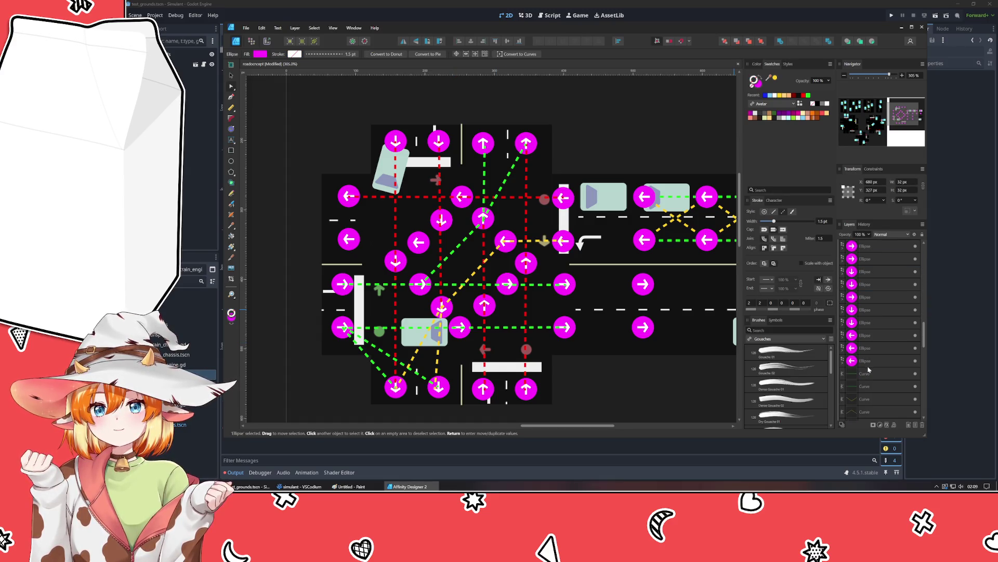
{"action": "left_click", "coordinate": [868, 368], "text": "shift"}
{"action": "key", "text": "a"}
{"action": "key", "text": "ctrl+g"}
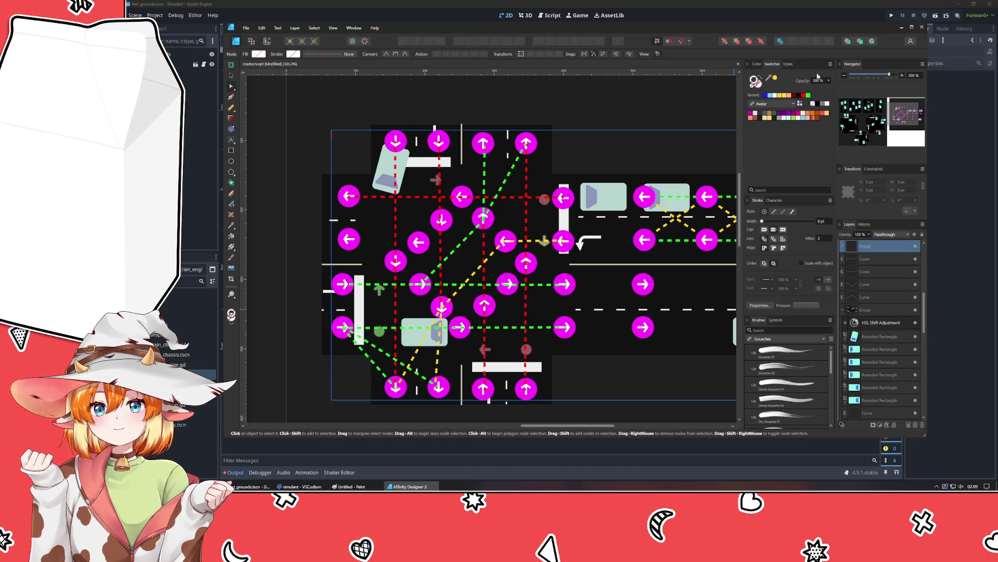
{"action": "left_click", "coordinate": [657, 123]}
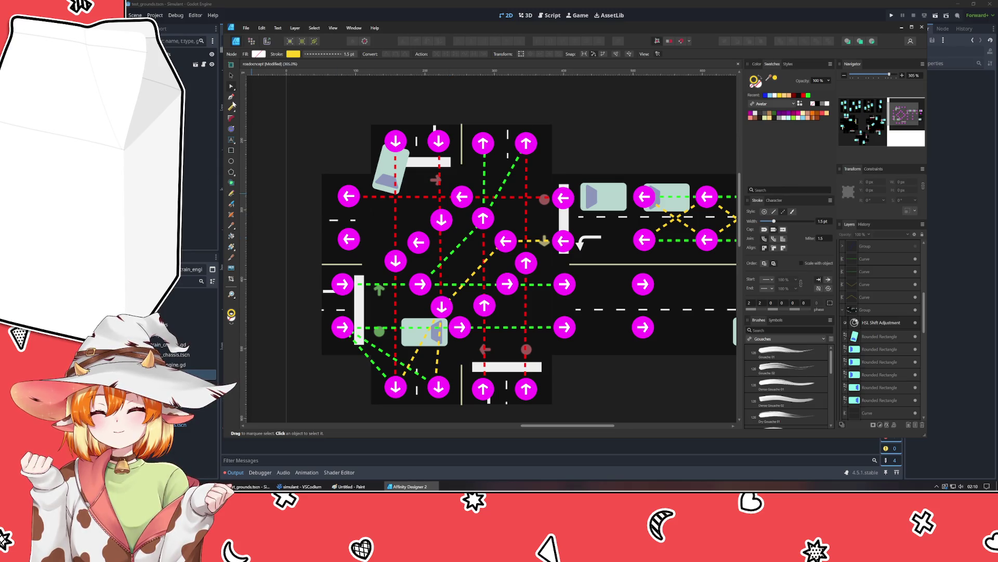
{"action": "left_click", "coordinate": [232, 98]}
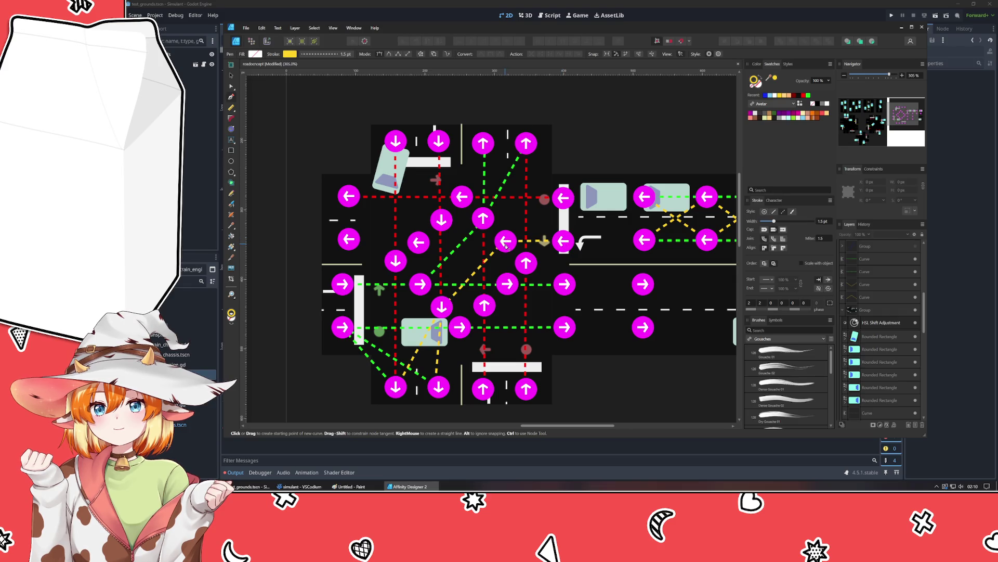
Step: Draw a yellow route across the left lane, then undo two stray red lines on the right
{"action": "left_click", "coordinate": [347, 241]}
{"action": "left_click", "coordinate": [502, 241]}
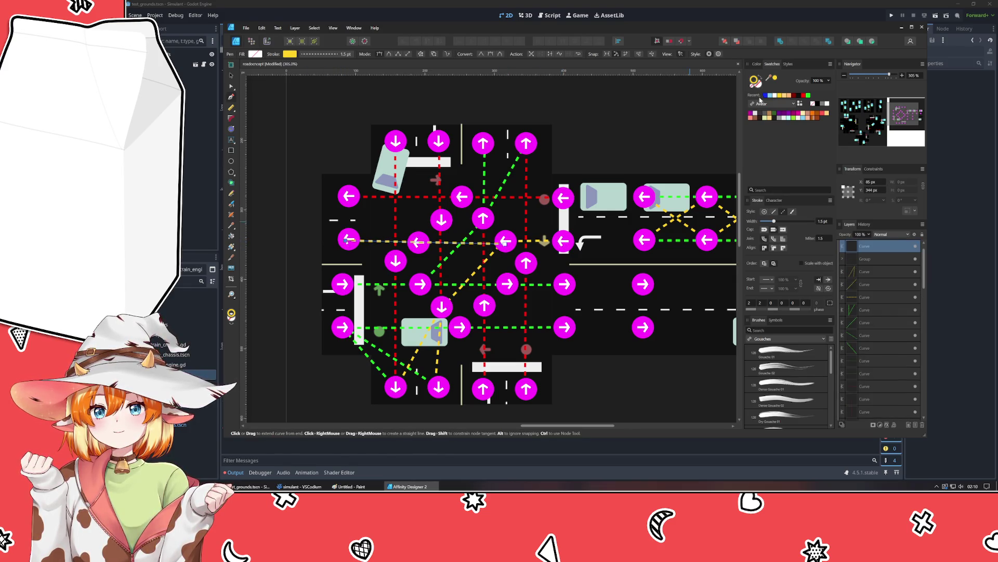
{"action": "left_click", "coordinate": [804, 95]}
{"action": "key", "text": "Escape"}
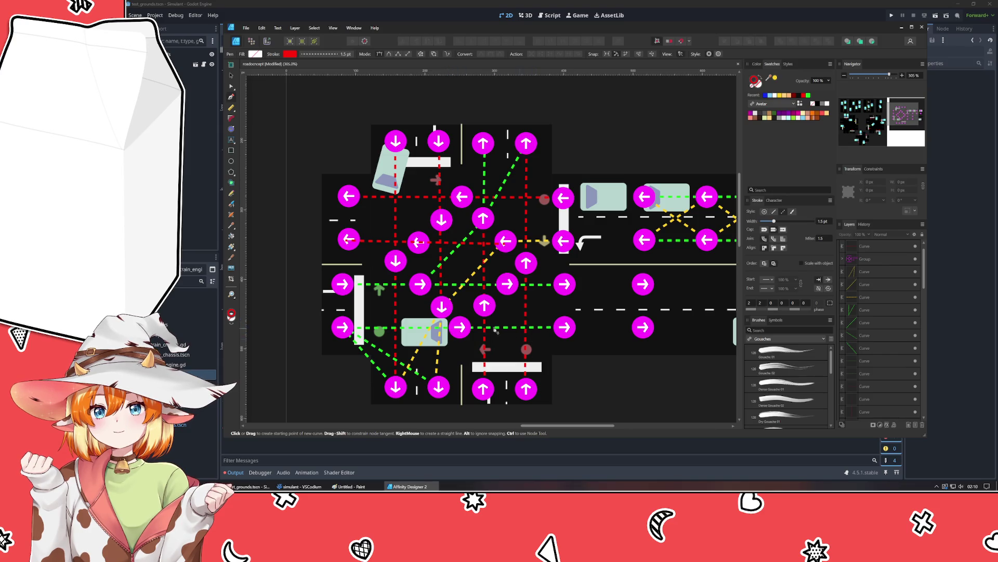
{"action": "left_click", "coordinate": [644, 327]}
{"action": "left_click", "coordinate": [566, 327]}
{"action": "left_click", "coordinate": [565, 283]}
{"action": "left_click", "coordinate": [644, 284]}
{"action": "key", "text": "ctrl+z"}
{"action": "key", "text": "ctrl+z"}
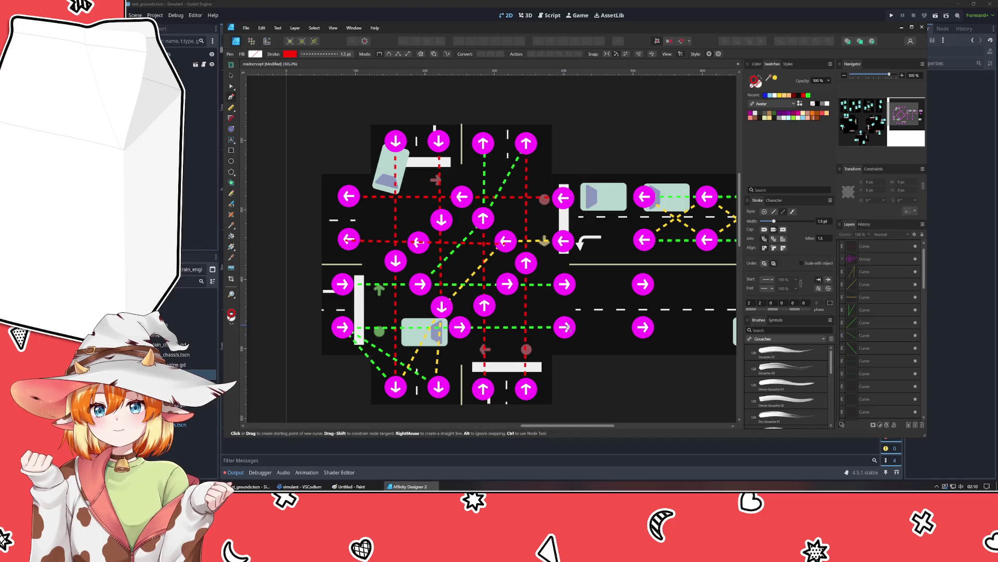
Step: Draw green lines across both right-hand lanes
{"action": "left_click", "coordinate": [808, 96]}
{"action": "left_click", "coordinate": [566, 327]}
{"action": "left_click", "coordinate": [643, 327]}
{"action": "left_click", "coordinate": [565, 285]}
{"action": "left_click", "coordinate": [643, 284]}
Step: Add yellow diagonal routes between the right-hand arrows and save the document
{"action": "left_click", "coordinate": [784, 96]}
{"action": "left_click", "coordinate": [566, 327]}
{"action": "left_click", "coordinate": [643, 285]}
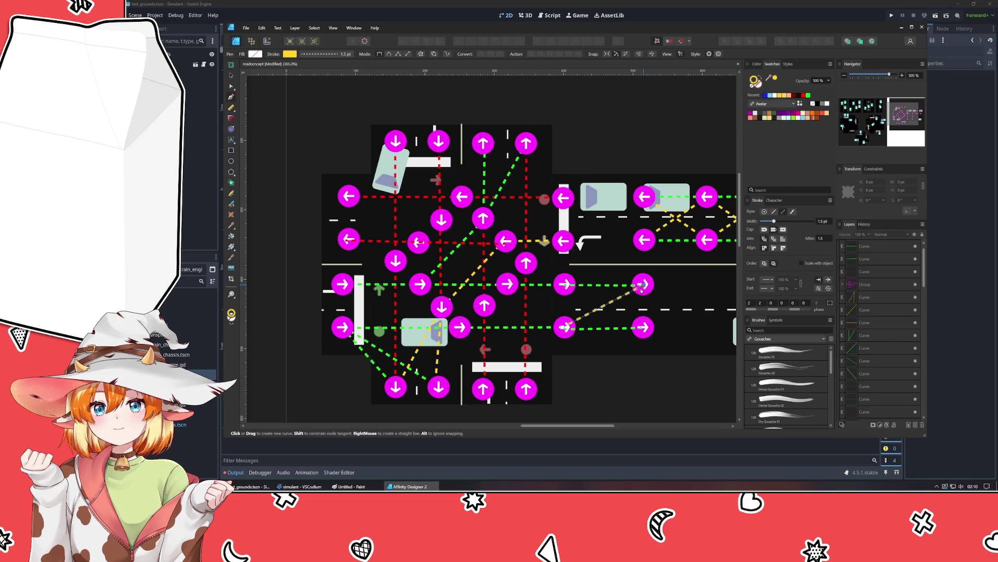
{"action": "left_click", "coordinate": [643, 327]}
{"action": "left_click", "coordinate": [231, 75]}
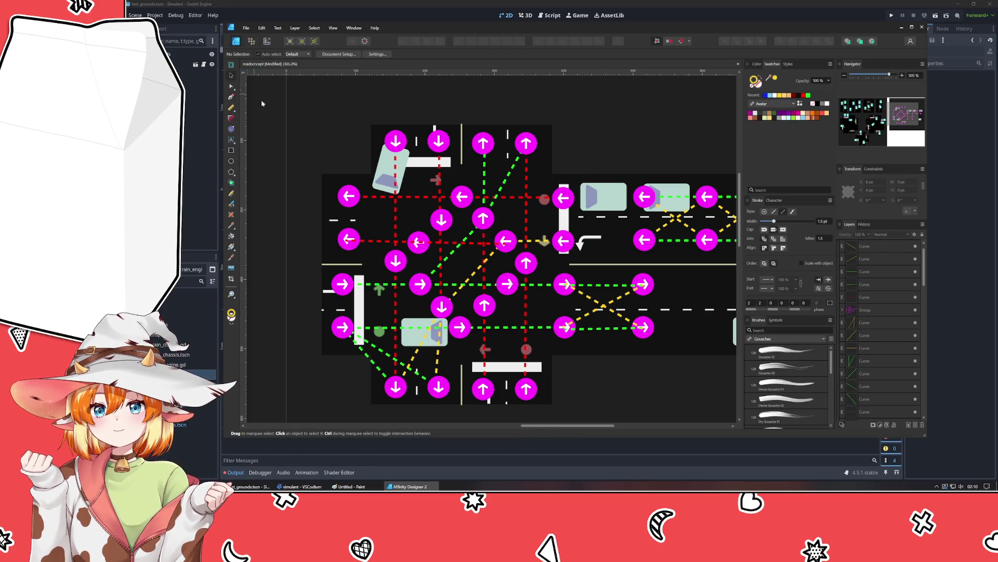
{"action": "key", "text": "ctrl+s"}
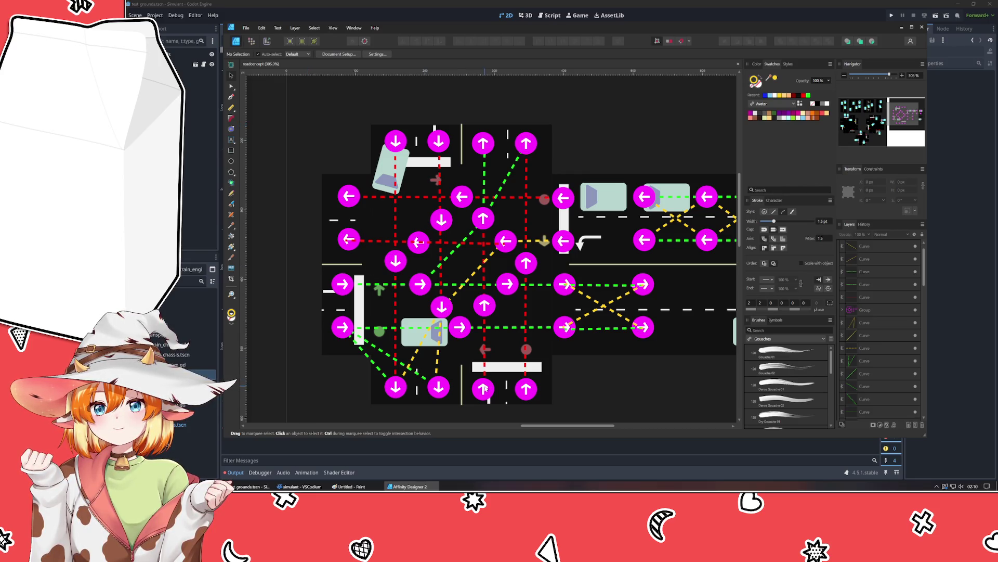
{"action": "key", "text": "p"}
{"action": "left_click", "coordinate": [804, 96]}
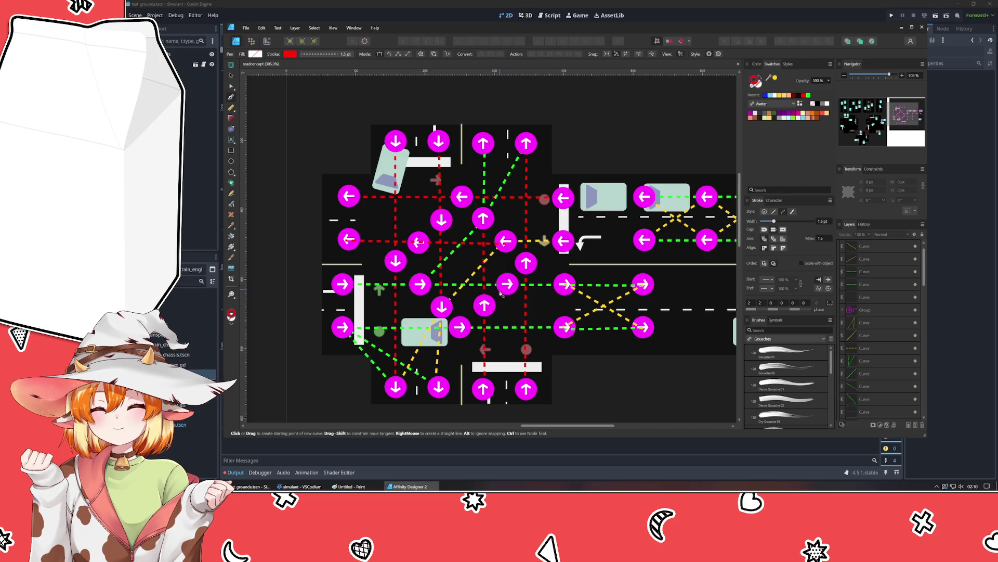
Step: Draw two red diagonal routes: toward the left arrow and to the right-hand lower arrow
{"action": "left_click", "coordinate": [419, 242]}
{"action": "left_click", "coordinate": [360, 213]}
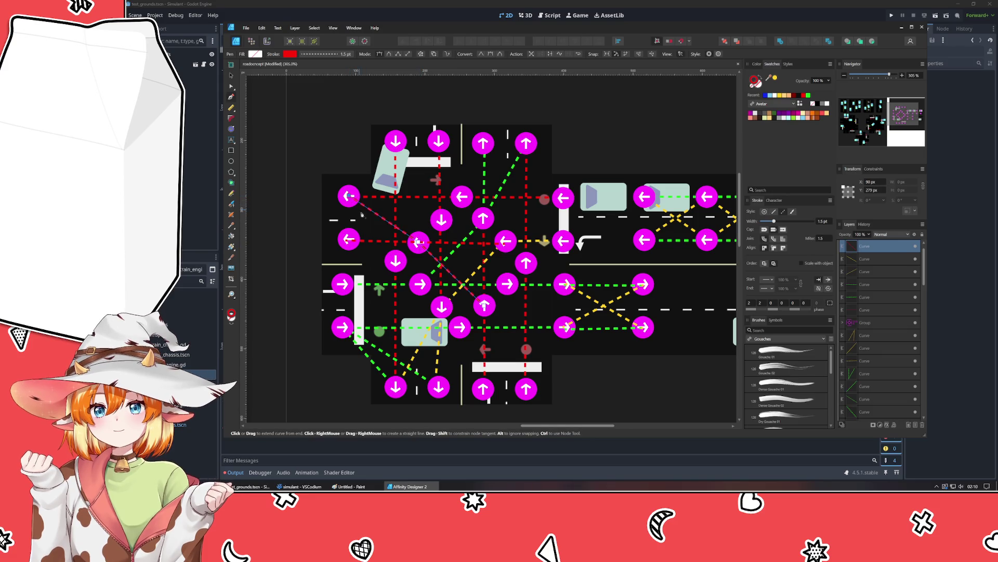
{"action": "key", "text": "Escape"}
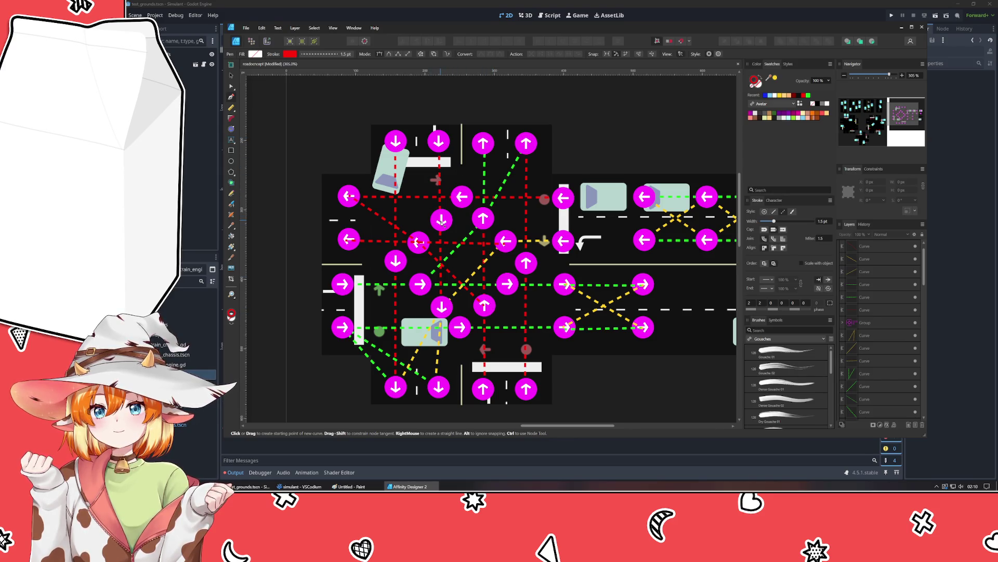
{"action": "left_click", "coordinate": [508, 284]}
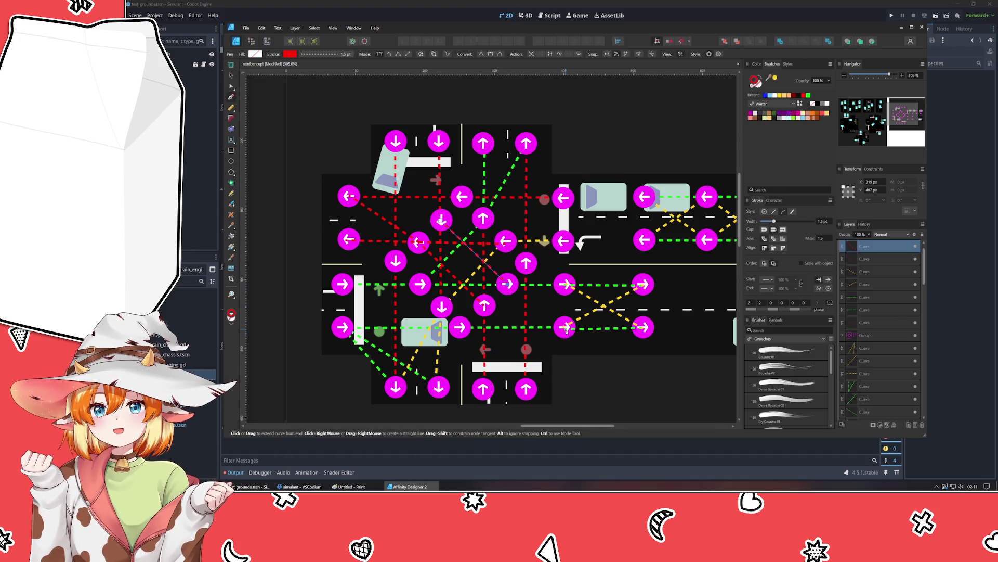
{"action": "left_click", "coordinate": [566, 328]}
{"action": "key", "text": "Escape"}
{"action": "key", "text": "Escape"}
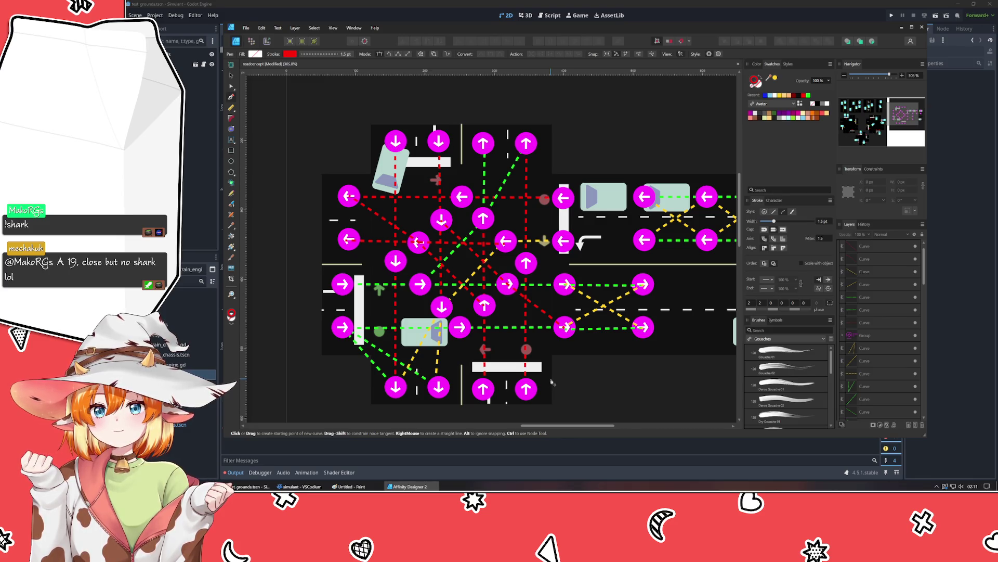
Step: Bring the grouped arrow badge layer to the front
{"action": "left_click", "coordinate": [875, 338]}
{"action": "left_click", "coordinate": [762, 42]}
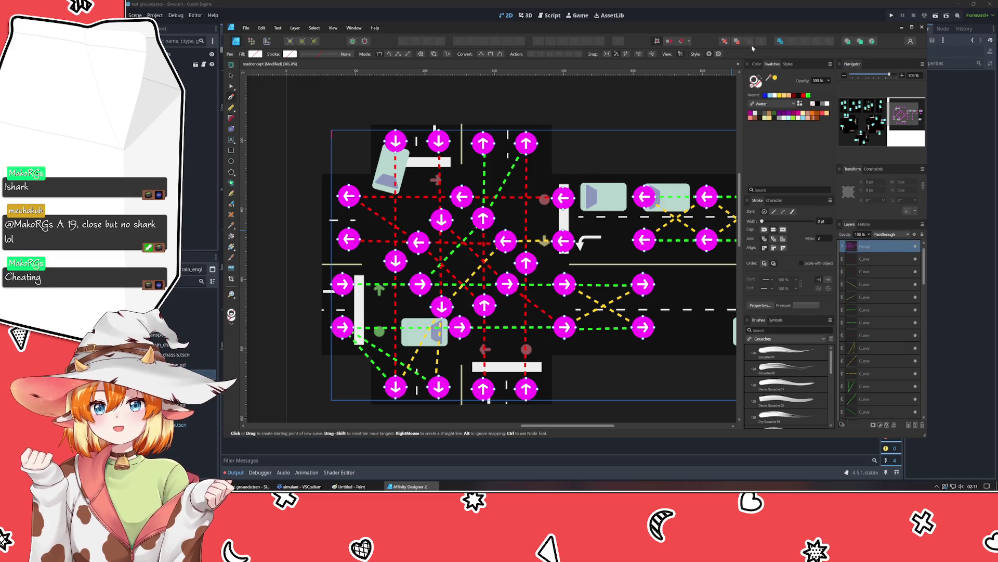
{"action": "left_click", "coordinate": [231, 76]}
{"action": "left_click", "coordinate": [305, 148]}
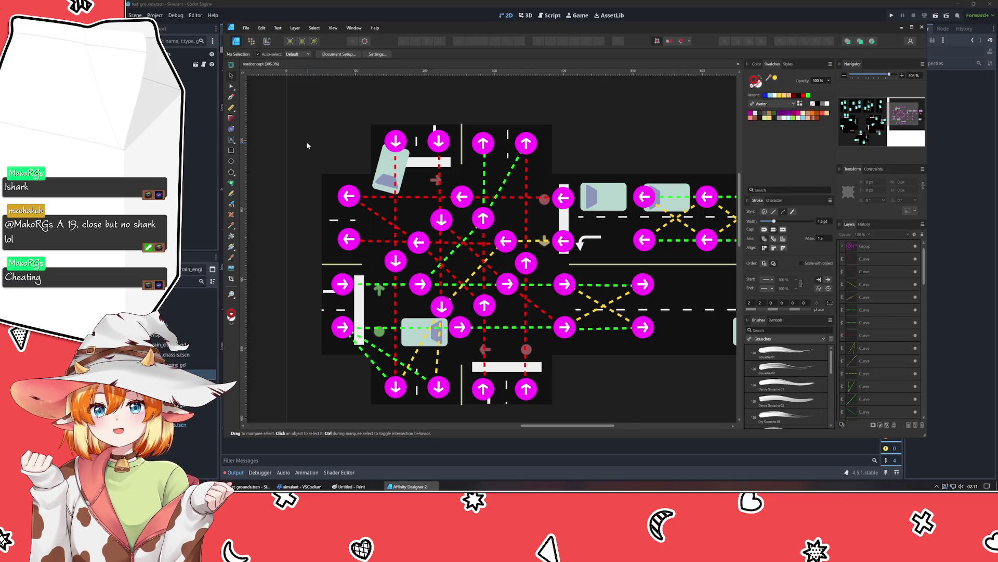
{"action": "left_click", "coordinate": [232, 98]}
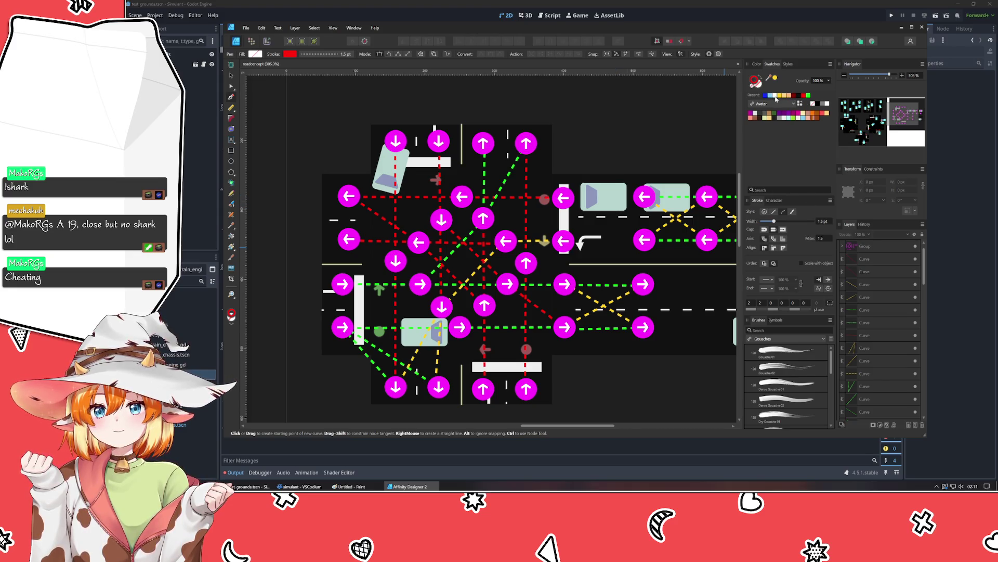
Step: Draw three yellow connectors: top to right, top-left to left, and bottom to right arrows
{"action": "left_click", "coordinate": [526, 143]}
{"action": "left_click", "coordinate": [559, 188]}
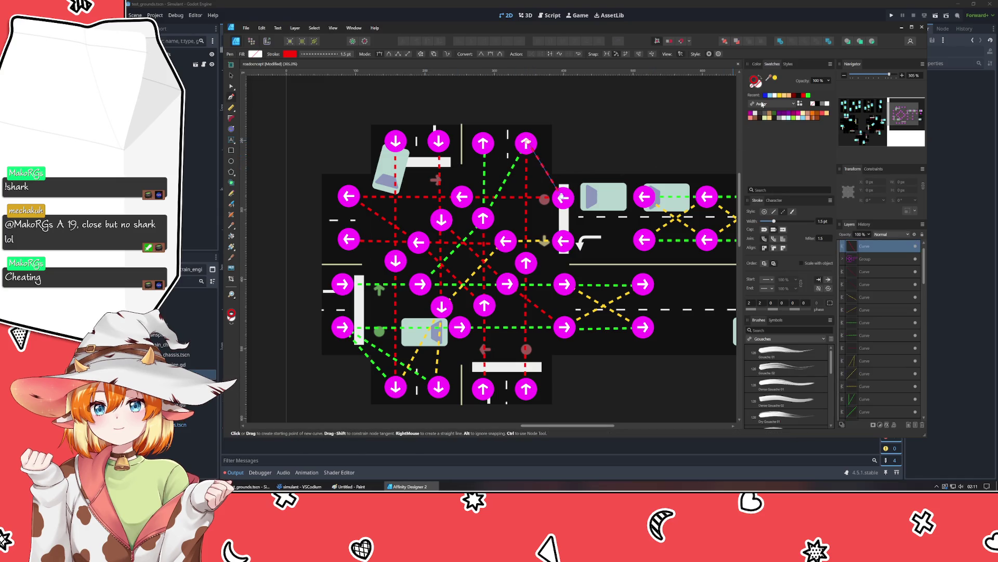
{"action": "left_click", "coordinate": [779, 95]}
{"action": "key", "text": "Escape"}
{"action": "left_click", "coordinate": [396, 142]}
{"action": "left_click", "coordinate": [348, 196]}
{"action": "key", "text": "Escape"}
{"action": "left_click", "coordinate": [527, 389]}
{"action": "left_click", "coordinate": [564, 327]}
{"action": "key", "text": "Escape"}
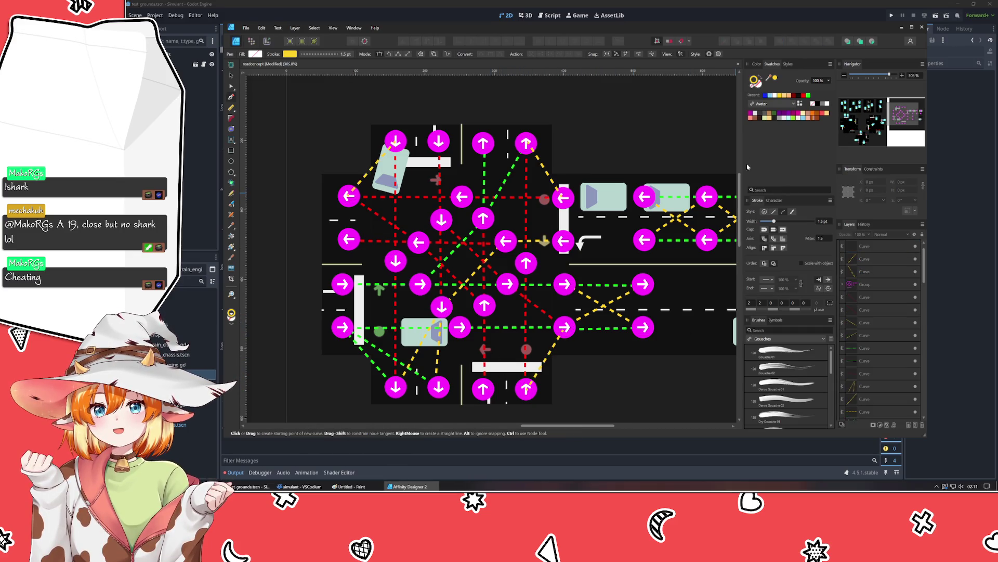
Step: Draw red connectors from the top arrow to the right and bottom arrows, then save roadconcept
{"action": "left_click", "coordinate": [803, 95]}
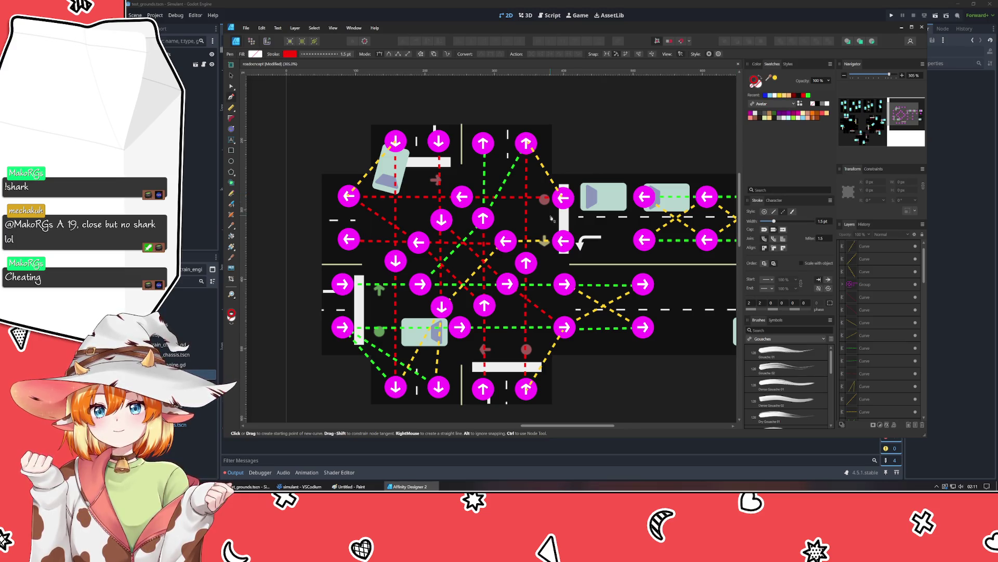
{"action": "left_click", "coordinate": [483, 143]}
{"action": "left_click", "coordinate": [563, 197]}
{"action": "key", "text": "Escape"}
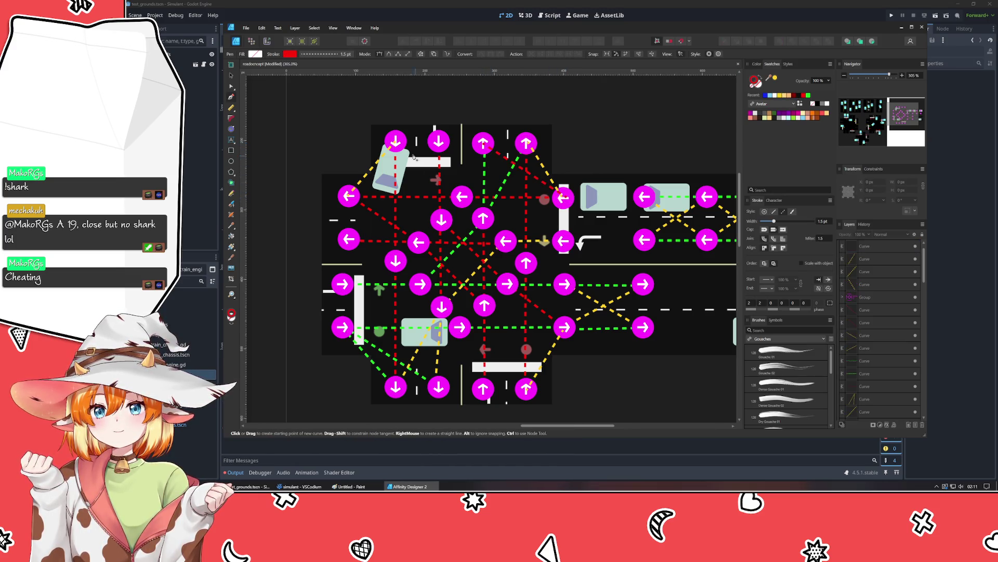
{"action": "key", "text": "Escape"}
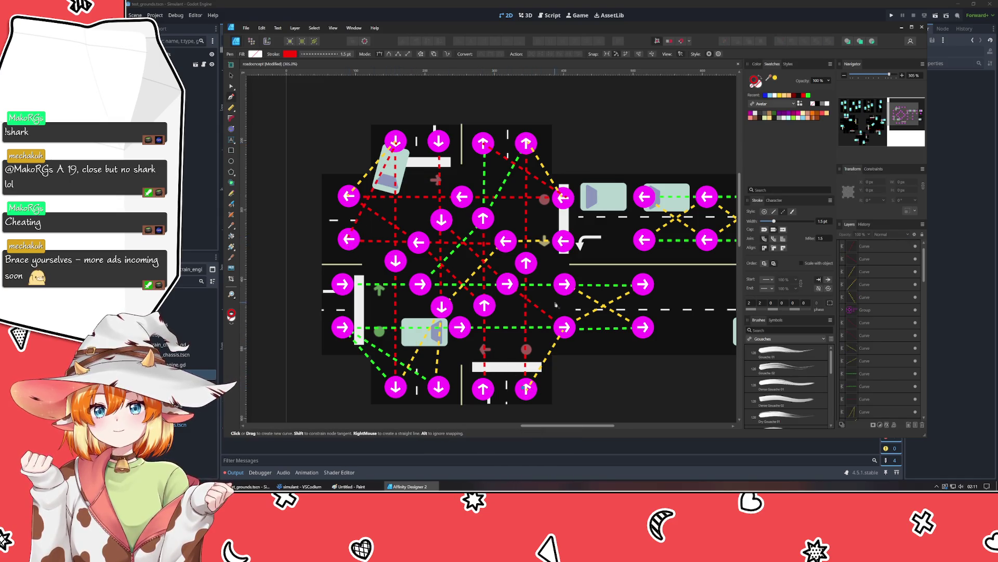
{"action": "left_click", "coordinate": [527, 388]}
{"action": "key", "text": "Escape"}
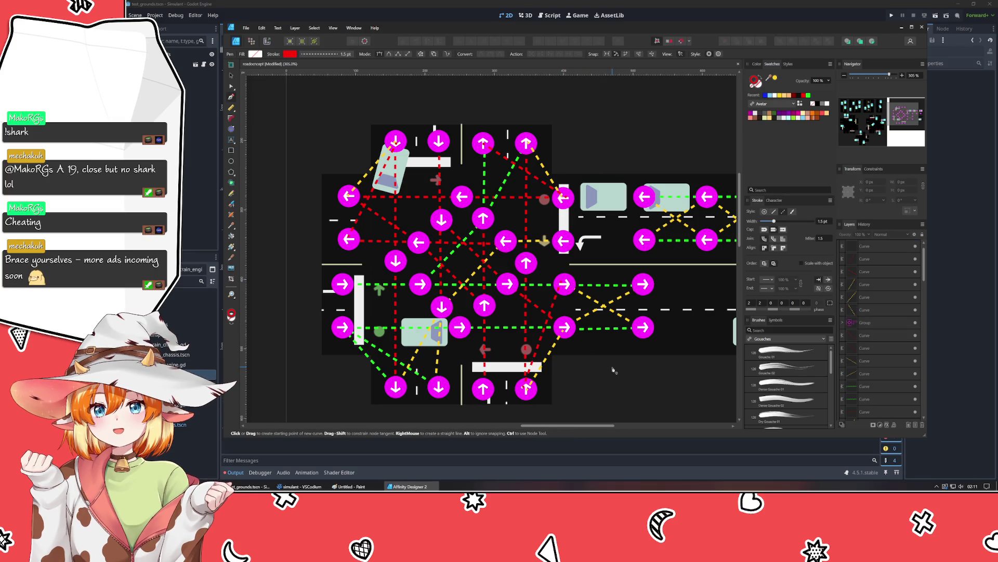
{"action": "left_click", "coordinate": [231, 76]}
{"action": "key", "text": "ctrl+s"}
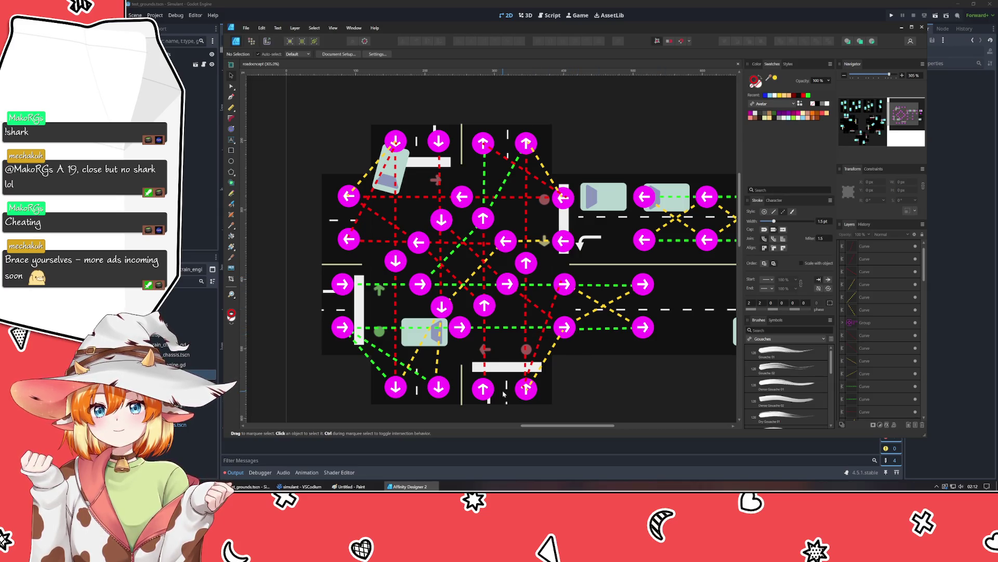
Step: Recolour the green dashed connector yellow
{"action": "left_click", "coordinate": [385, 355]}
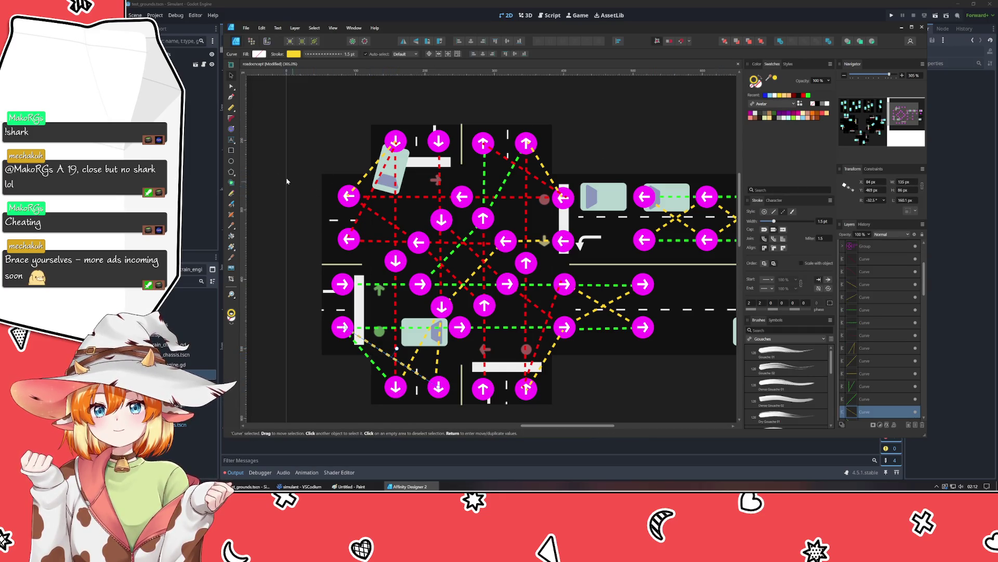
{"action": "left_click", "coordinate": [279, 169]}
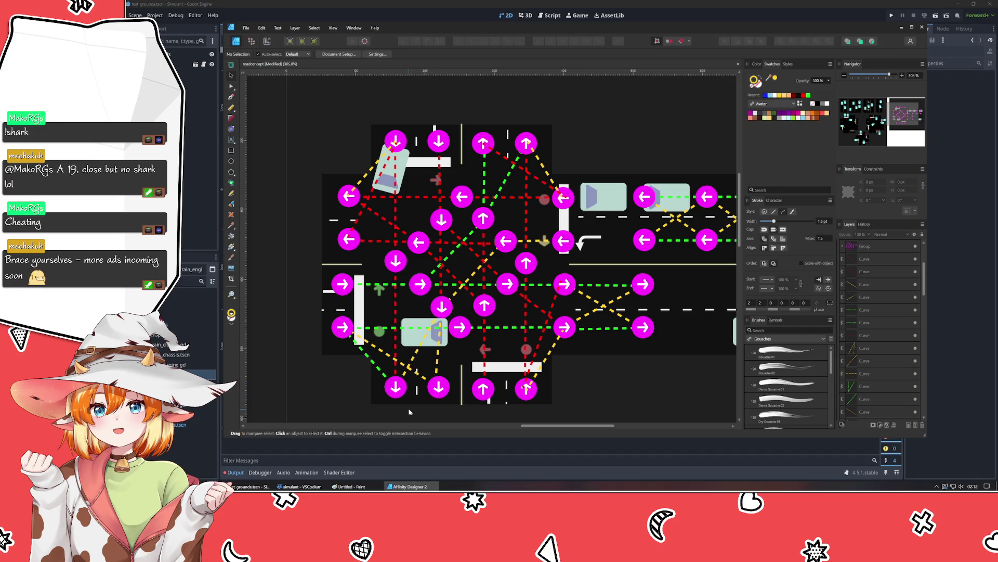
{"action": "left_click", "coordinate": [504, 183]}
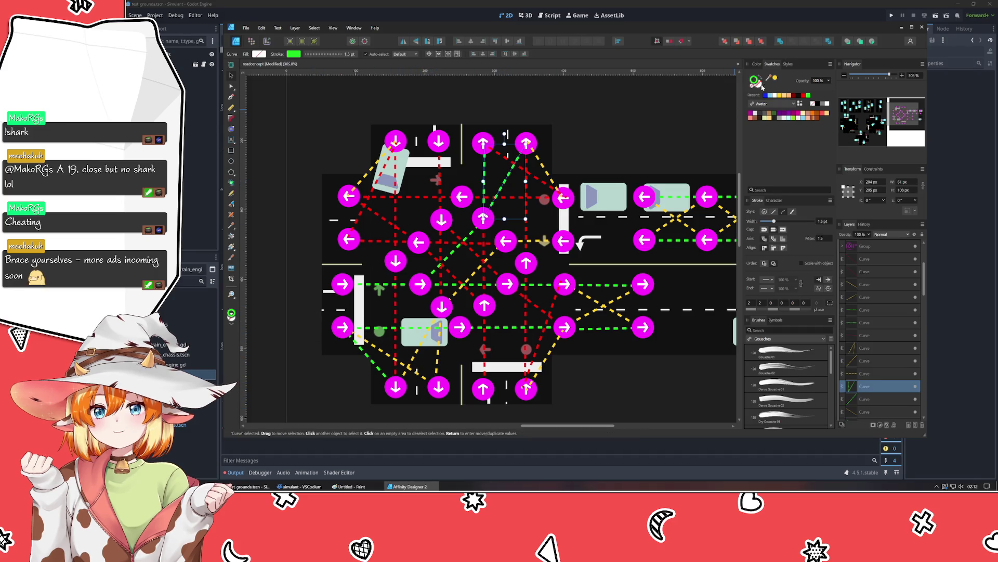
{"action": "left_click", "coordinate": [784, 96]}
{"action": "left_click", "coordinate": [426, 248]}
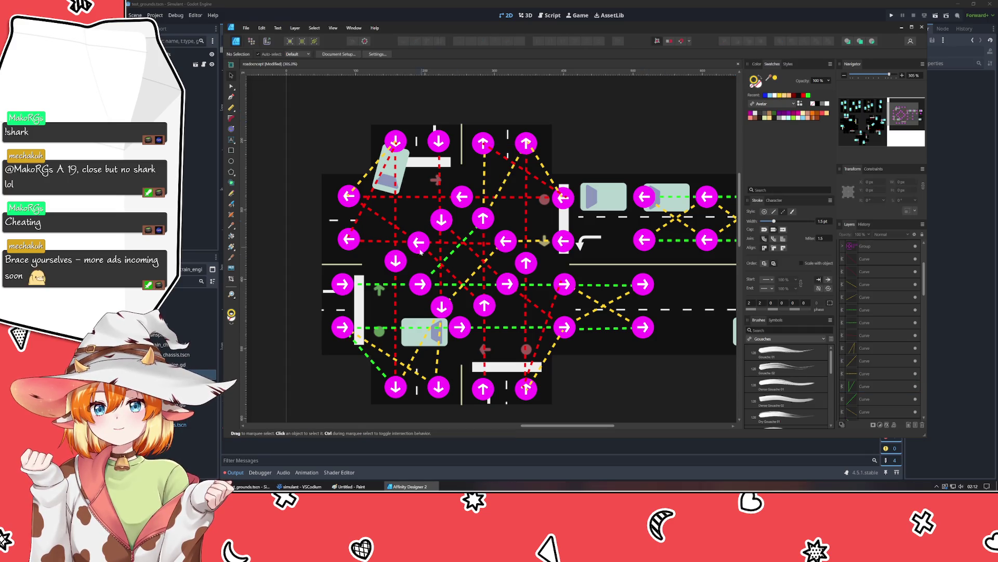
Step: Turn the vertical yellow dashed connector green, restoring it after an accidental delete
{"action": "left_click", "coordinate": [483, 178]}
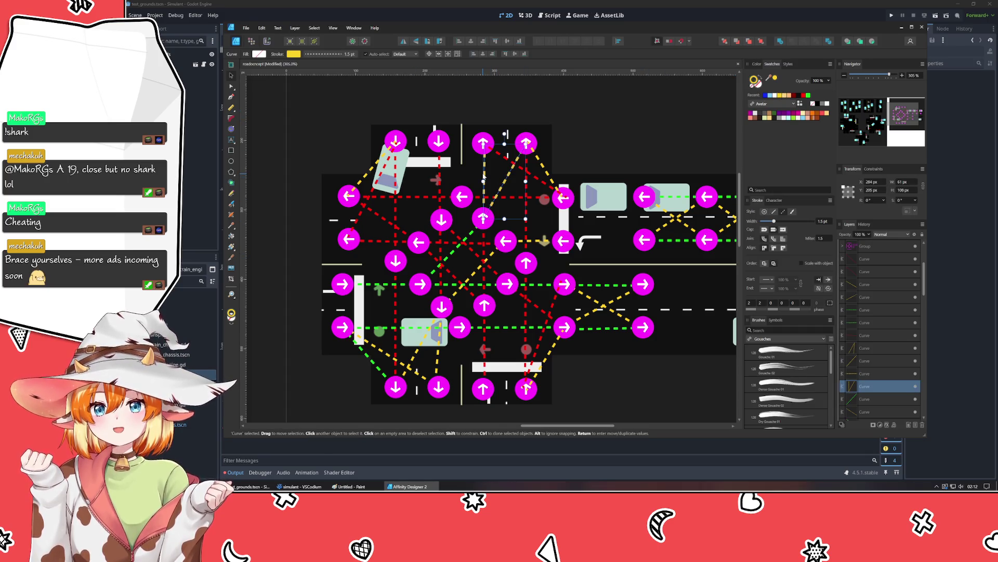
{"action": "key", "text": "Delete"}
{"action": "left_click", "coordinate": [231, 96]}
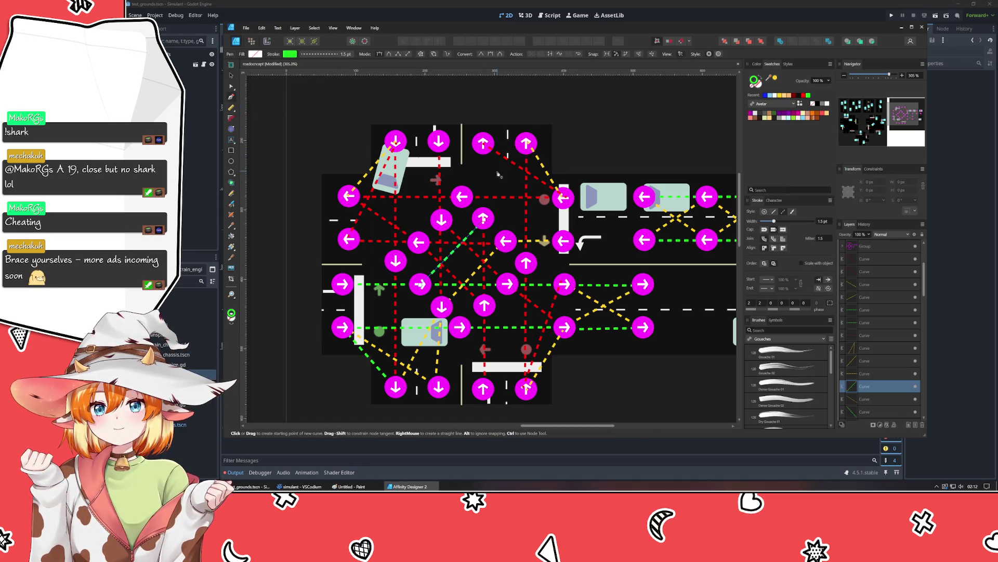
{"action": "key", "text": "ctrl+z"}
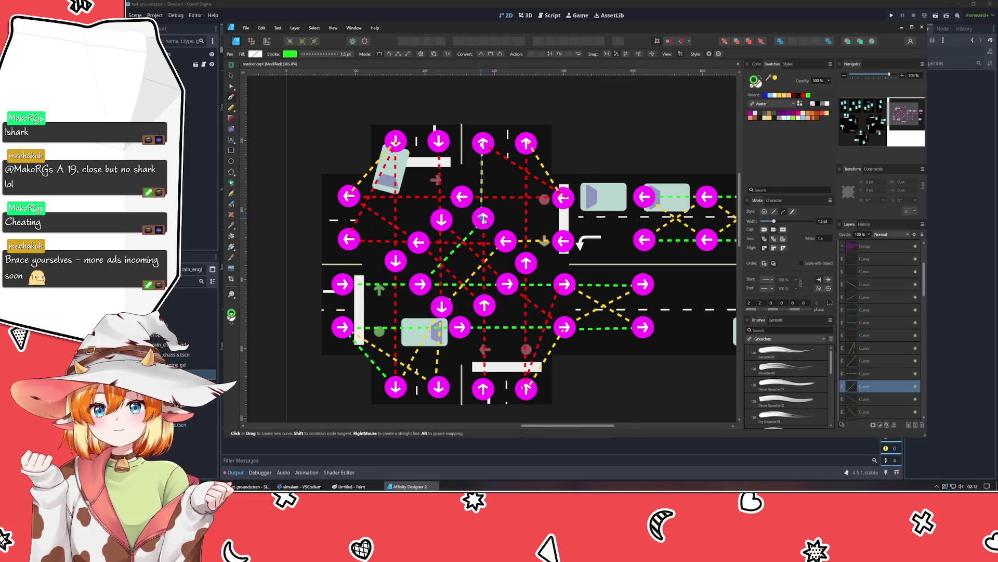
{"action": "left_click", "coordinate": [808, 96]}
{"action": "key", "text": "Escape"}
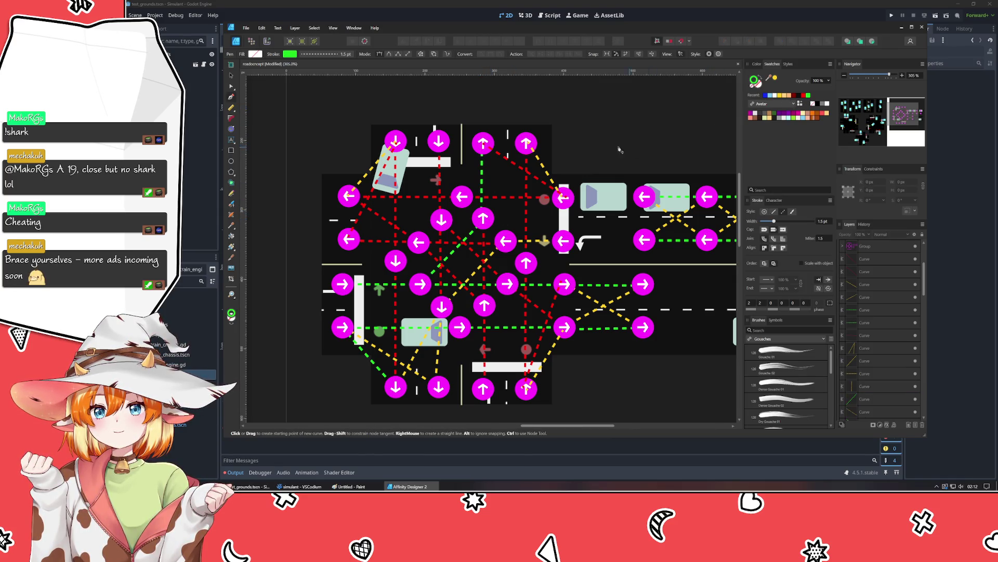
Step: Draw a new yellow diagonal connector running up to the right
{"action": "left_click", "coordinate": [484, 219]}
{"action": "left_click", "coordinate": [522, 151]}
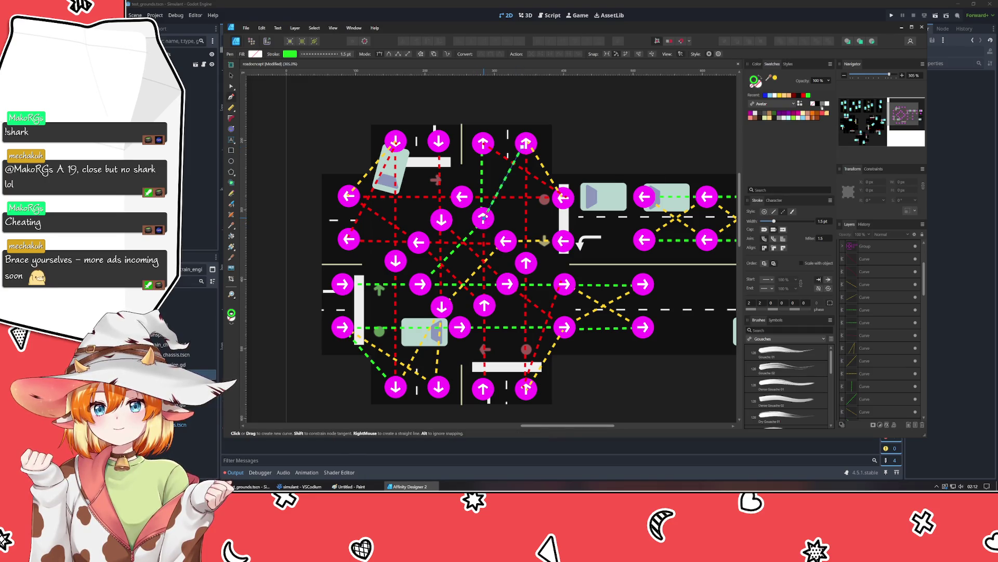
{"action": "left_click", "coordinate": [779, 96]}
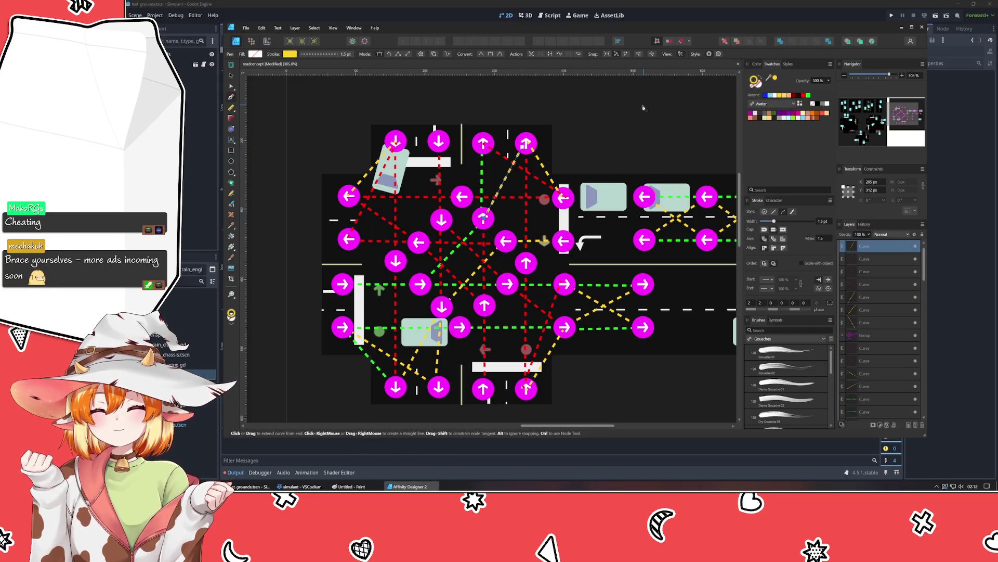
{"action": "key", "text": "Escape"}
Step: Move the Group layer to the top of the stack and save
{"action": "left_click", "coordinate": [231, 75]}
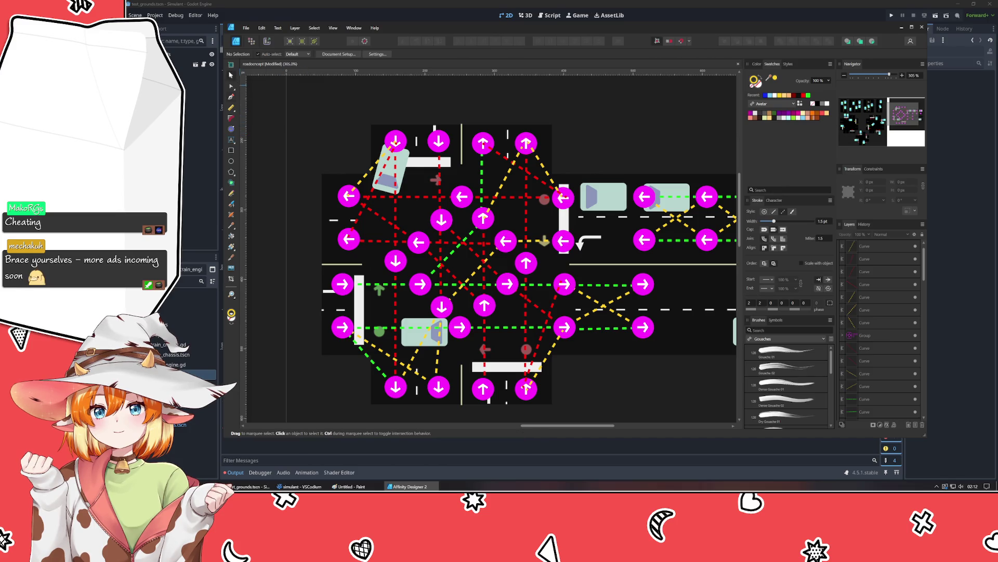
{"action": "left_click_drag", "start_coordinate": [874, 340], "coordinate": [866, 243]}
{"action": "key", "text": "ctrl+s"}
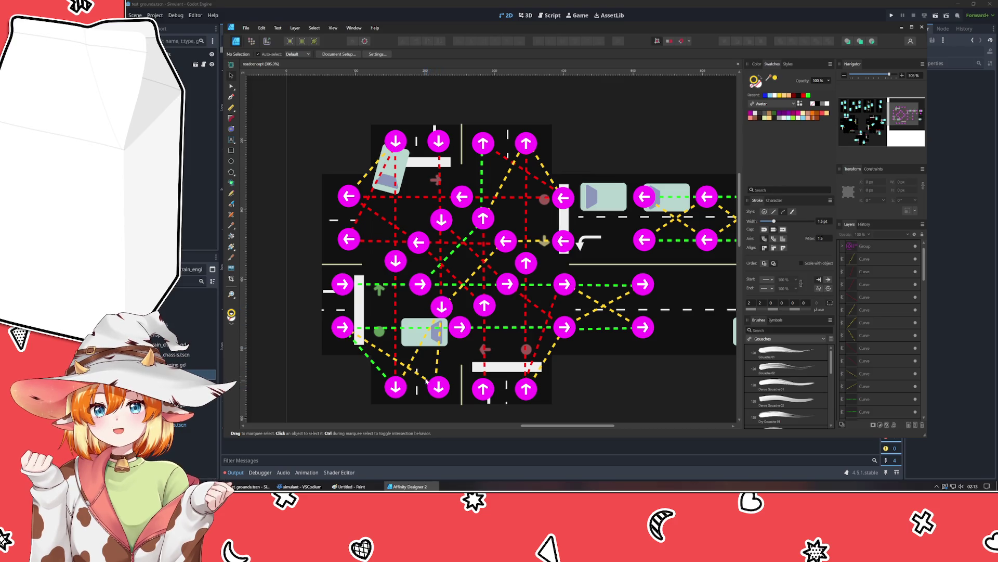
Step: Group the yellow dashed connectors with Ctrl+G, then select the yellow diagonal connector
{"action": "left_click", "coordinate": [417, 353]}
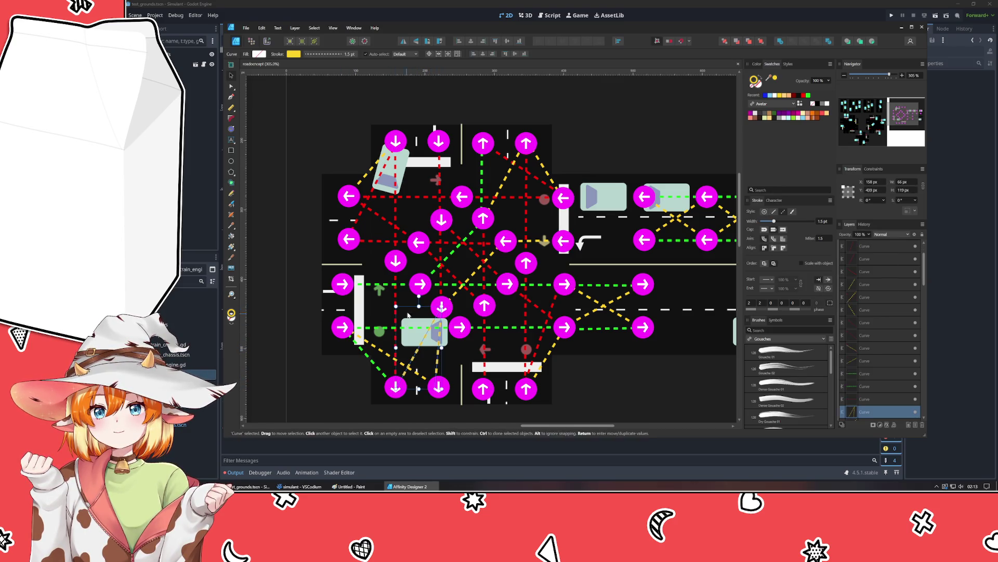
{"action": "left_click", "coordinate": [312, 406]}
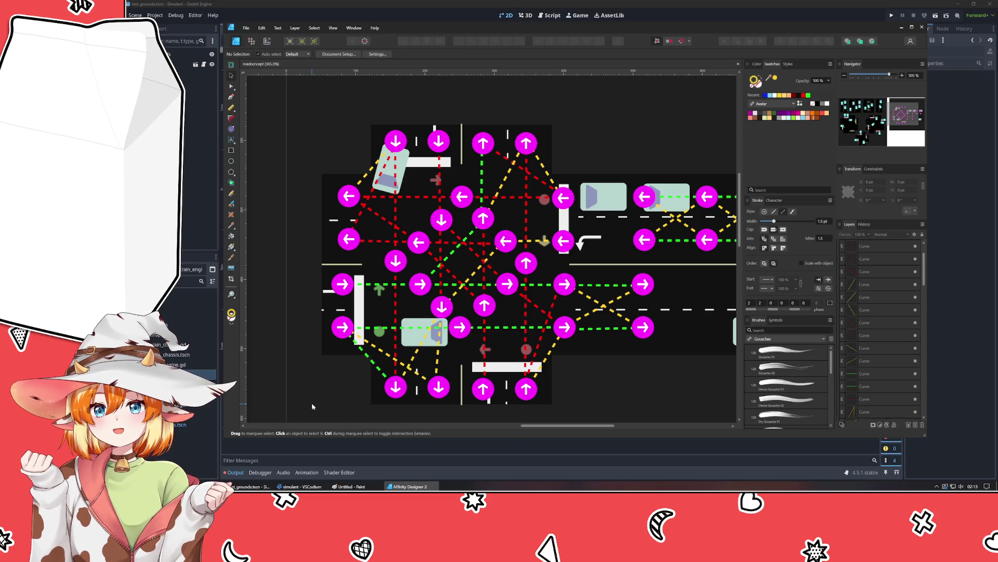
{"action": "left_click", "coordinate": [418, 357]}
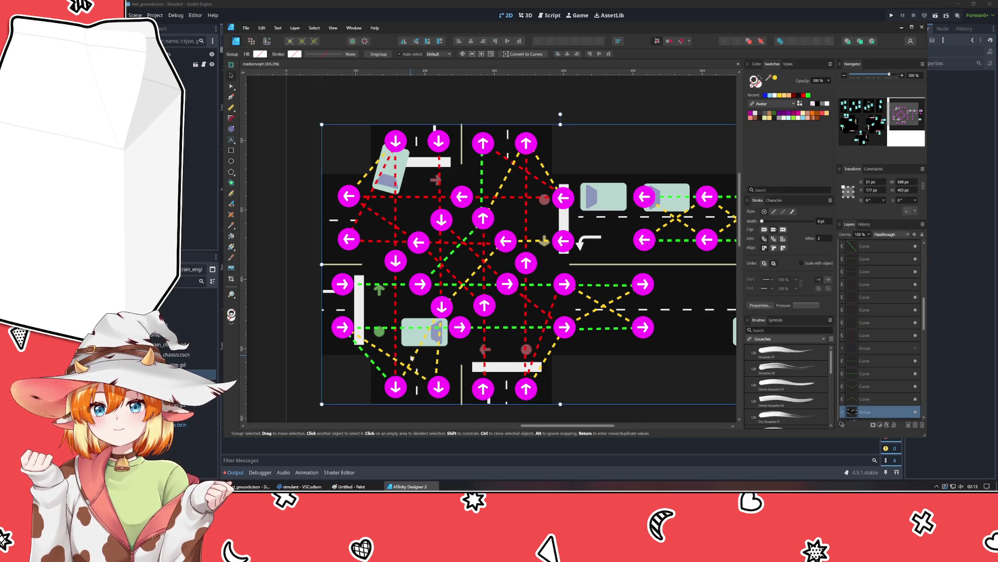
{"action": "key", "text": "ctrl+a"}
{"action": "key", "text": "ctrl+g"}
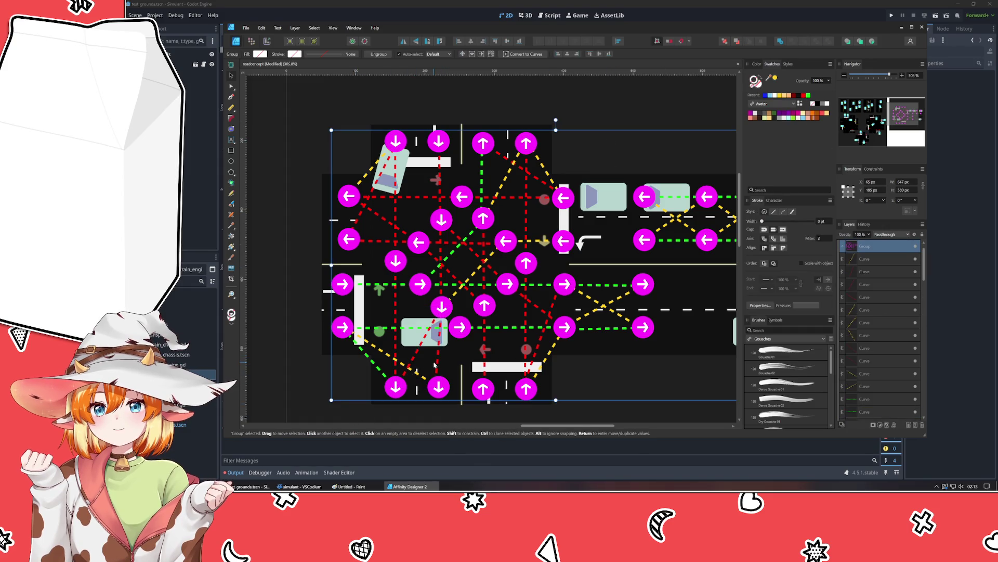
{"action": "left_click", "coordinate": [437, 367]}
{"action": "left_click", "coordinate": [470, 277]}
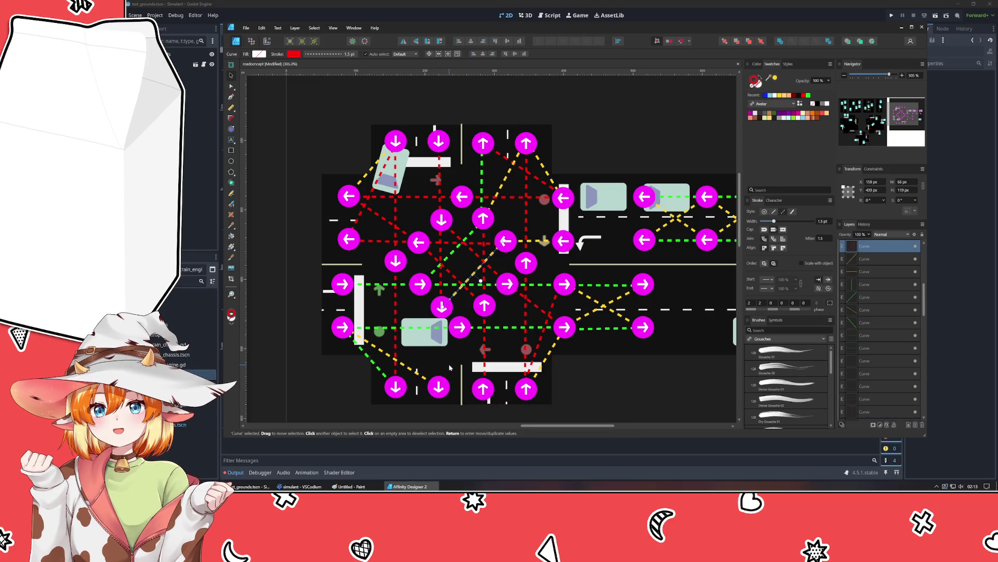
Step: Draw a vertical connector and a red diagonal connector to the lower-left arrow
{"action": "left_click", "coordinate": [232, 98]}
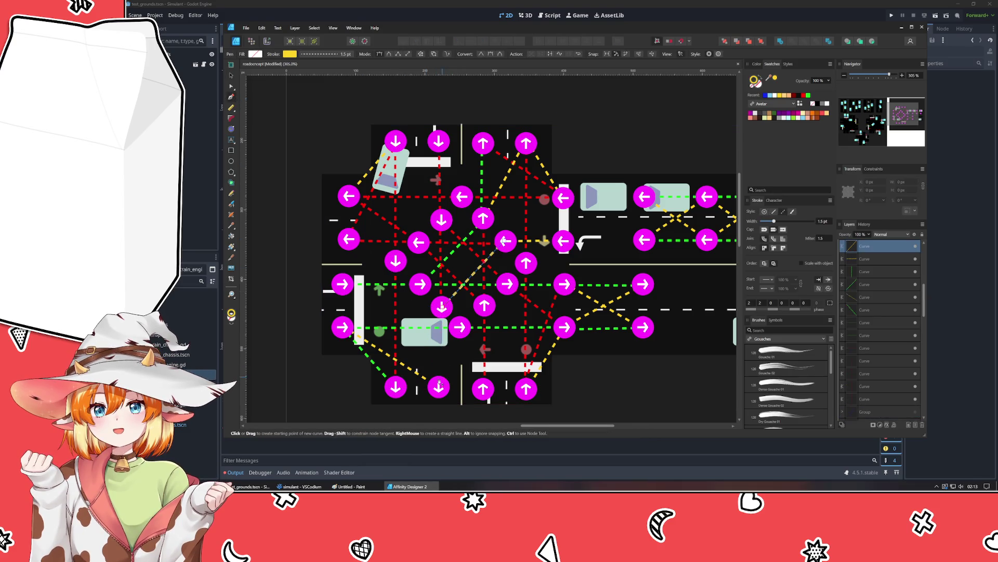
{"action": "left_click", "coordinate": [442, 306]}
{"action": "left_click", "coordinate": [441, 387]}
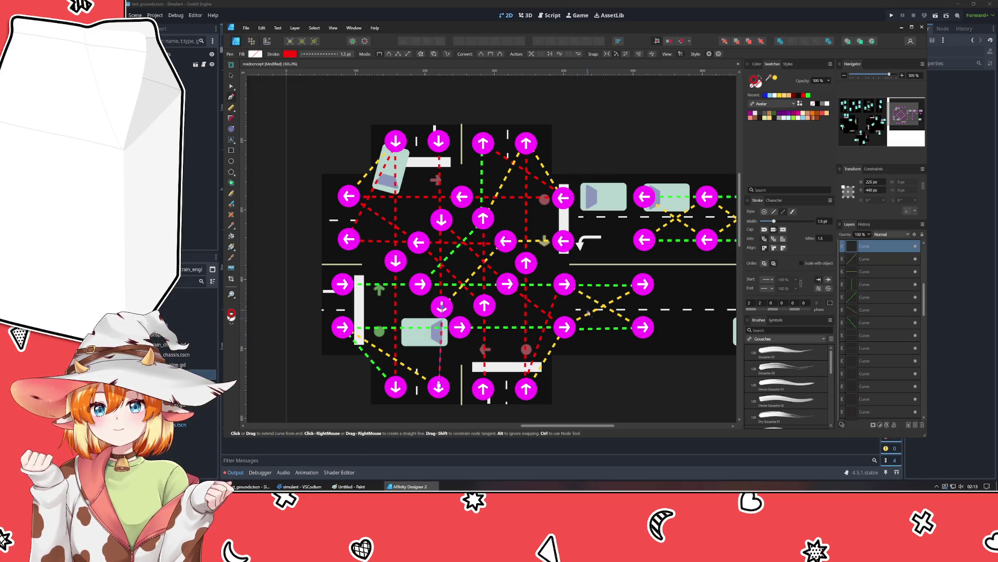
{"action": "left_click", "coordinate": [779, 95]}
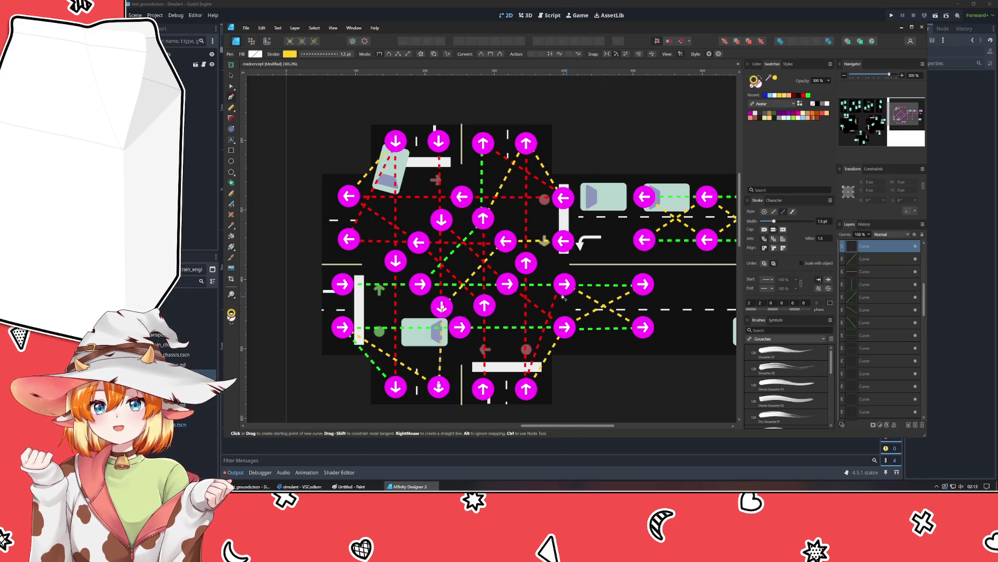
{"action": "key", "text": "Escape"}
{"action": "left_click", "coordinate": [396, 387]}
{"action": "left_click", "coordinate": [441, 307]}
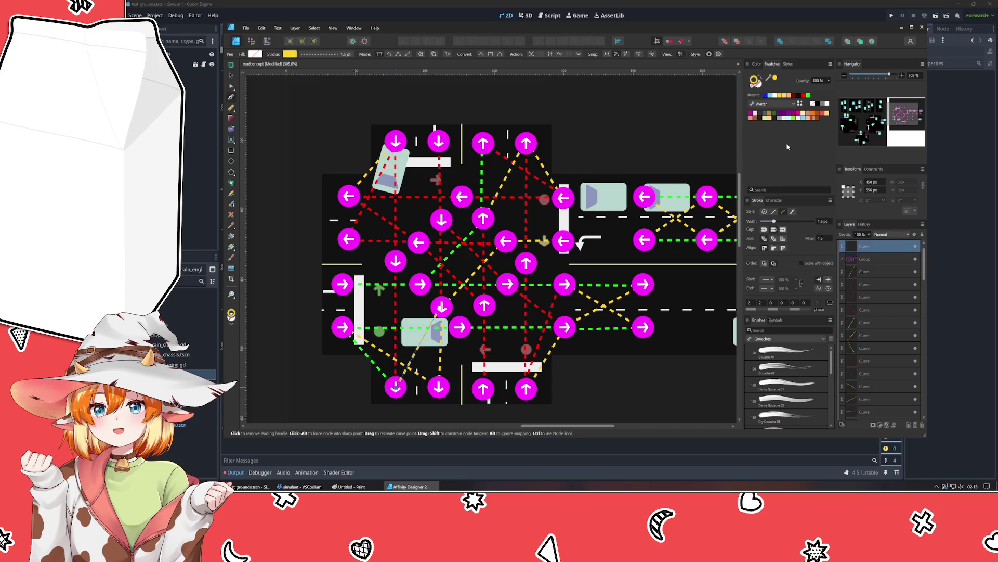
{"action": "left_click", "coordinate": [804, 95]}
{"action": "key", "text": "Escape"}
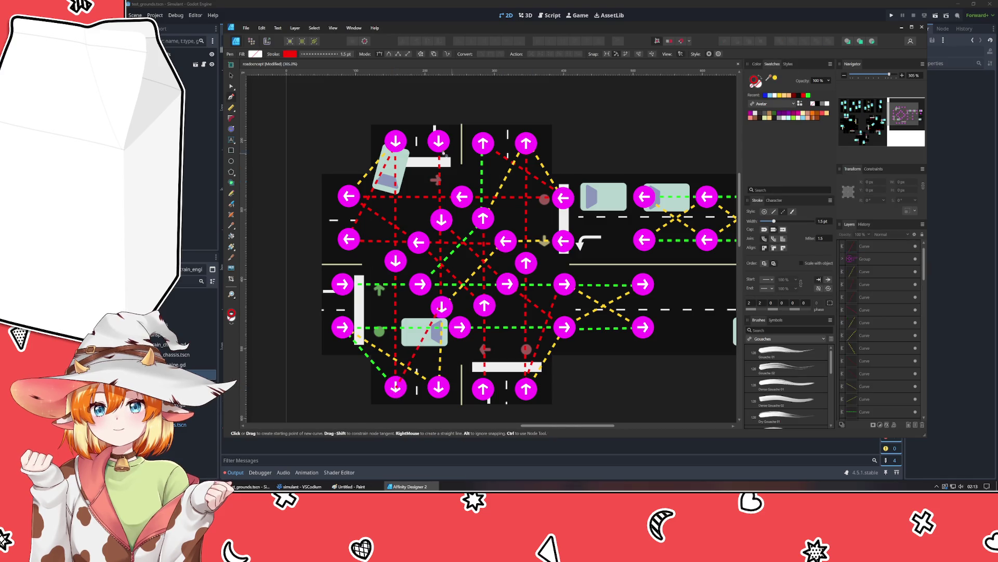
Step: Select the Group layer, then prepare a green stroke for the next curves
{"action": "left_click", "coordinate": [232, 76]}
{"action": "left_click", "coordinate": [855, 259]}
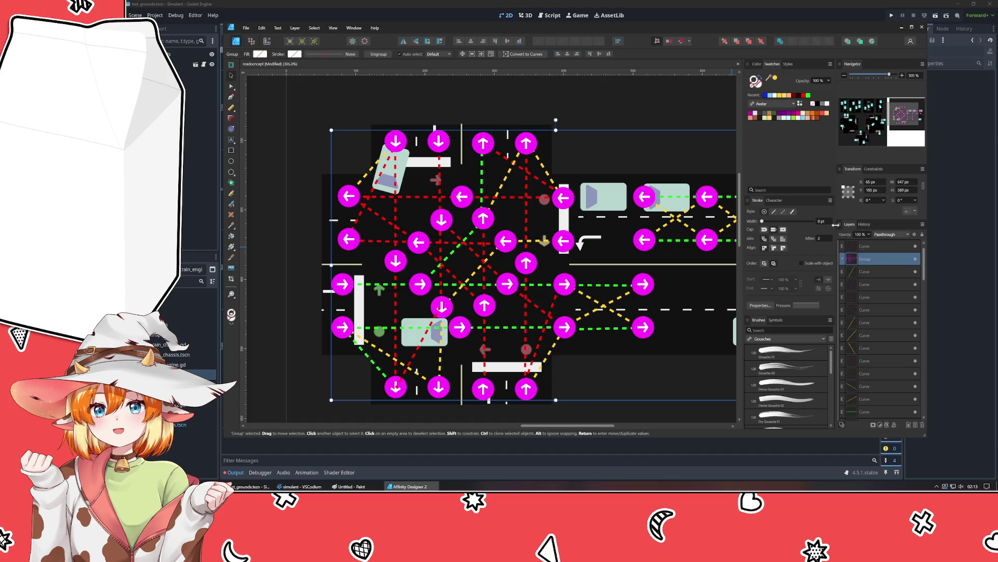
{"action": "left_click", "coordinate": [651, 113]}
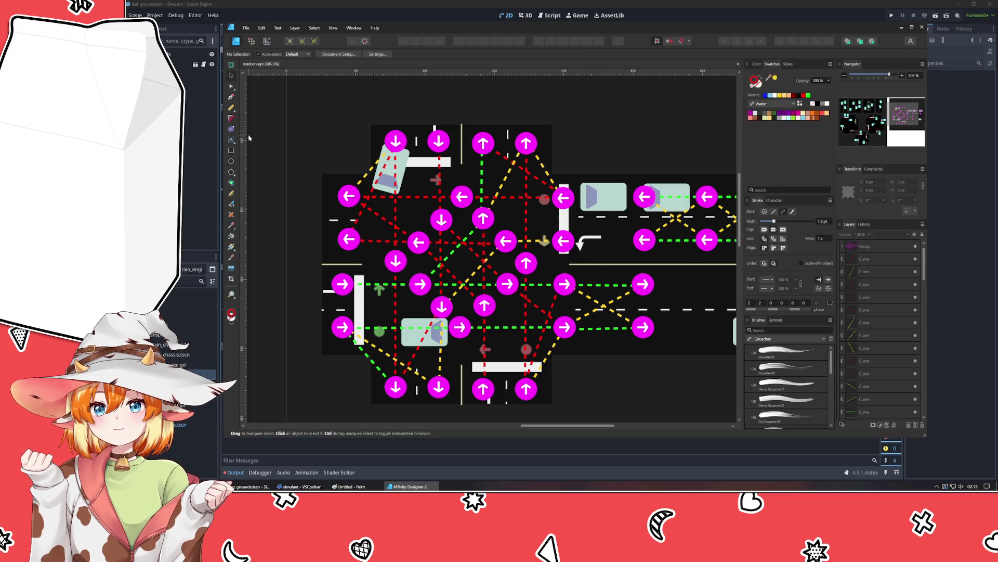
{"action": "left_click", "coordinate": [231, 97]}
{"action": "left_click", "coordinate": [808, 96]}
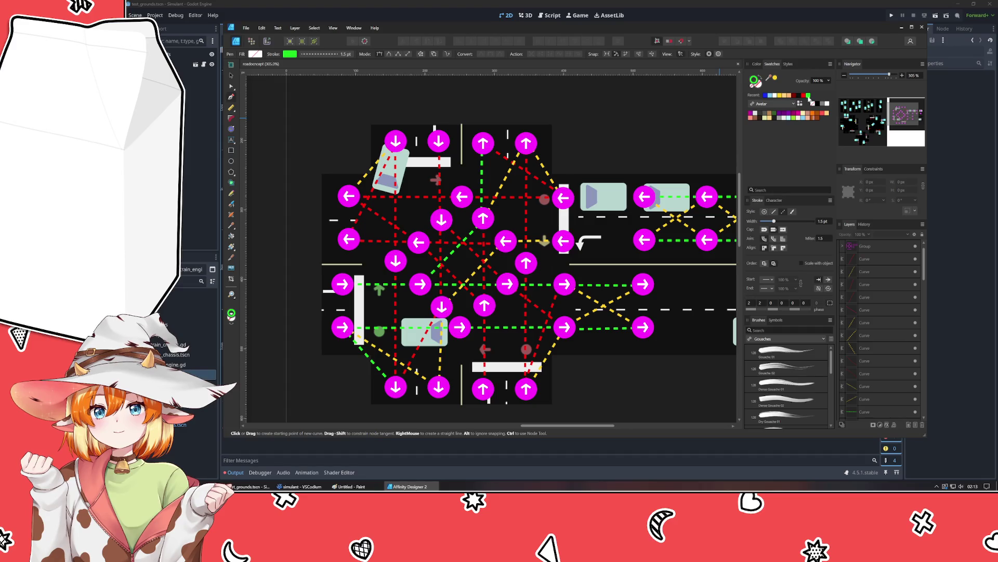
Step: Draw two green lines linking the upper-lane and lower-lane arrows on the right road
{"action": "left_click", "coordinate": [564, 198]}
{"action": "left_click", "coordinate": [645, 197]}
{"action": "left_click", "coordinate": [564, 241]}
{"action": "left_click", "coordinate": [645, 240]}
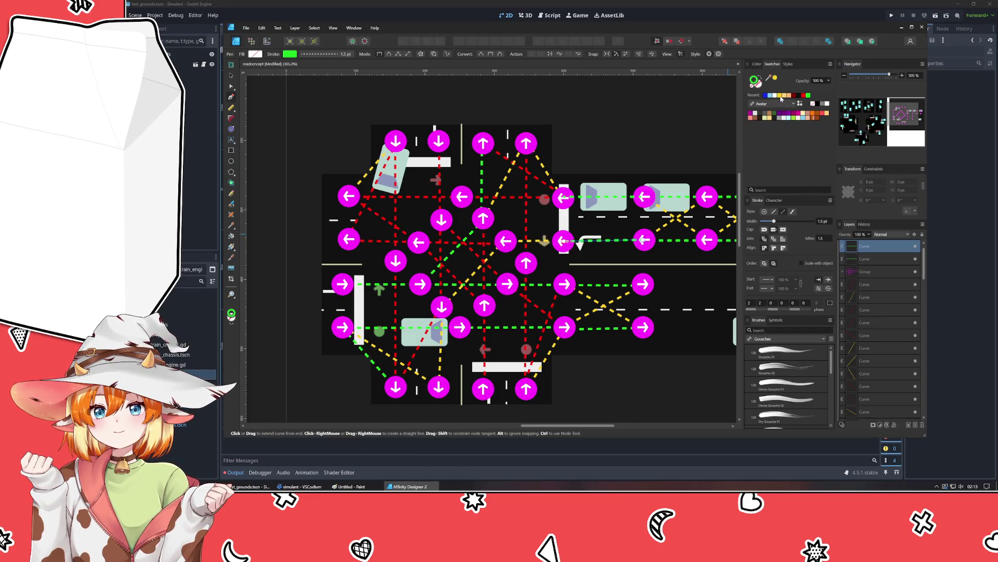
{"action": "key", "text": "Escape"}
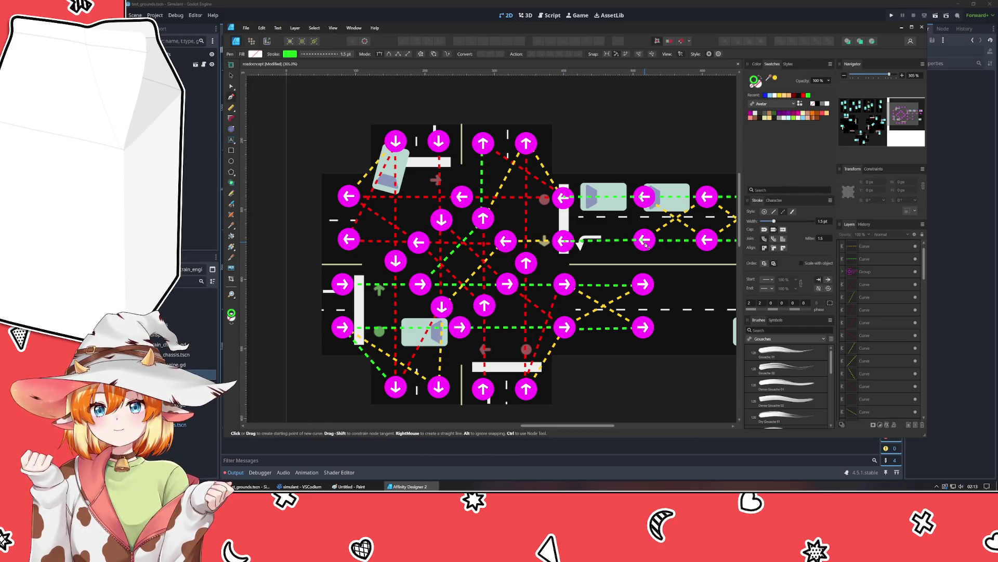
Step: Draw a yellow diagonal from the upper-lane arrow to the lower-lane arrow
{"action": "left_click", "coordinate": [779, 96]}
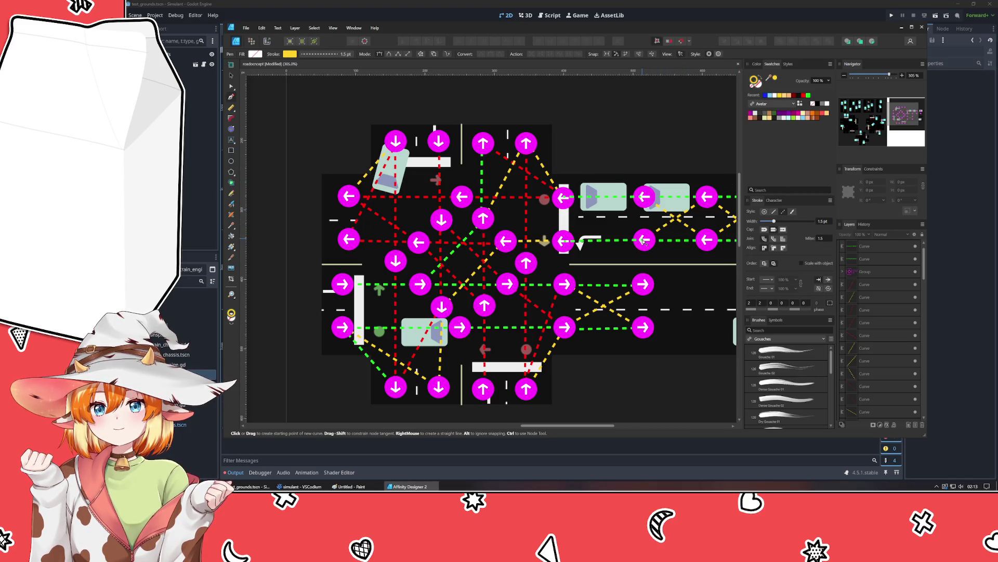
{"action": "left_click", "coordinate": [564, 198]}
{"action": "left_click", "coordinate": [645, 241]}
{"action": "key", "text": "Escape"}
Step: Bring the route artwork group to the front, then deselect it
{"action": "left_click", "coordinate": [640, 199]}
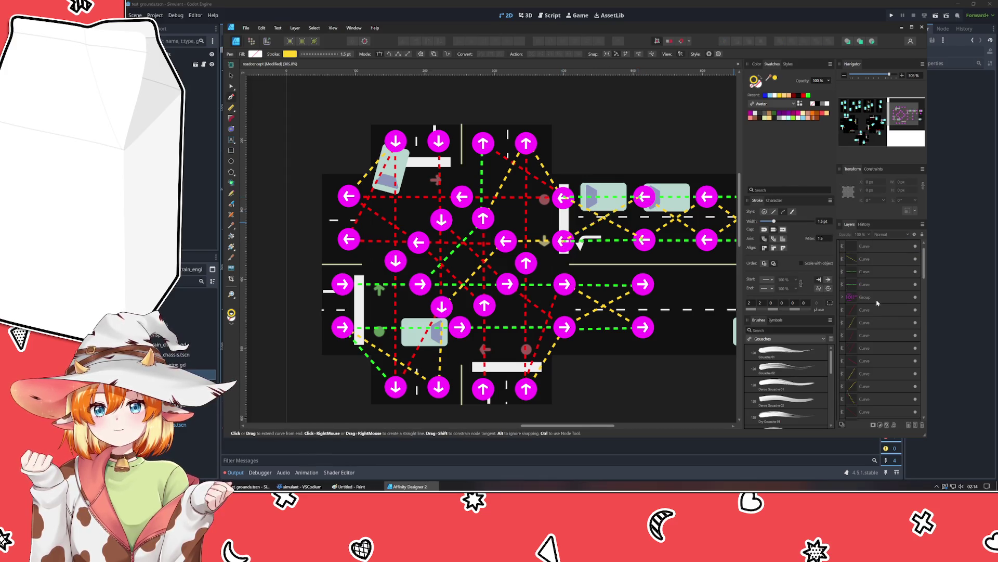
{"action": "key", "text": "Escape"}
{"action": "left_click", "coordinate": [751, 44]}
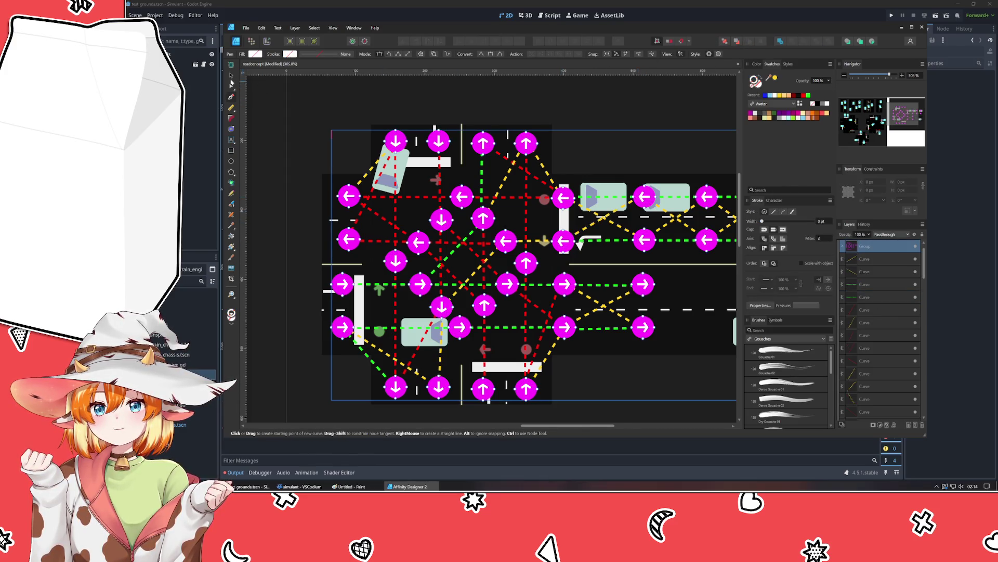
{"action": "left_click", "coordinate": [231, 76]}
{"action": "left_click", "coordinate": [340, 120]}
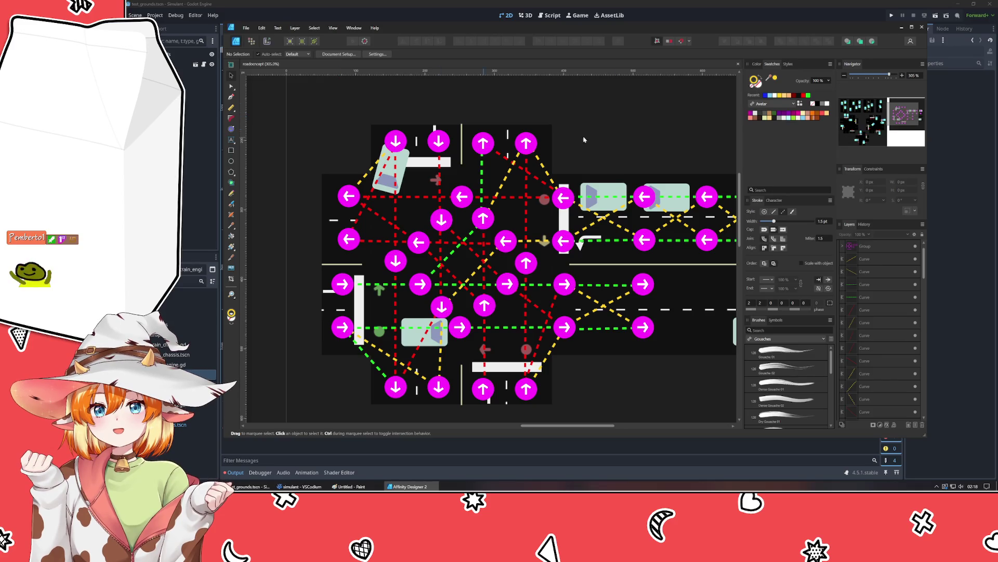
Step: Group the 38 loose route curves together in the Layers panel
{"action": "left_click", "coordinate": [878, 258]}
{"action": "scroll", "coordinate": [877, 266], "scroll_direction": "down", "scroll_amount": 5}
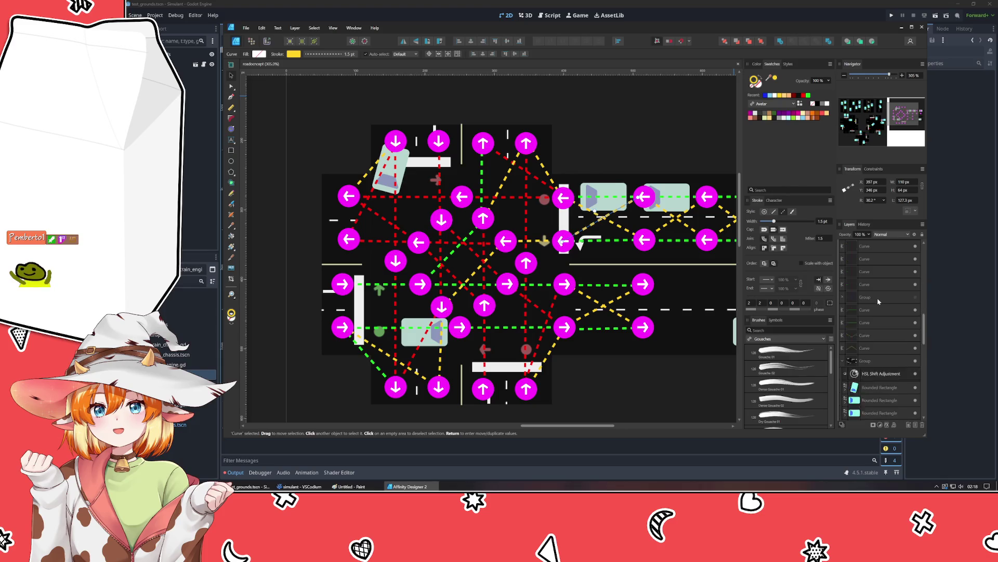
{"action": "left_click", "coordinate": [878, 276], "text": "shift"}
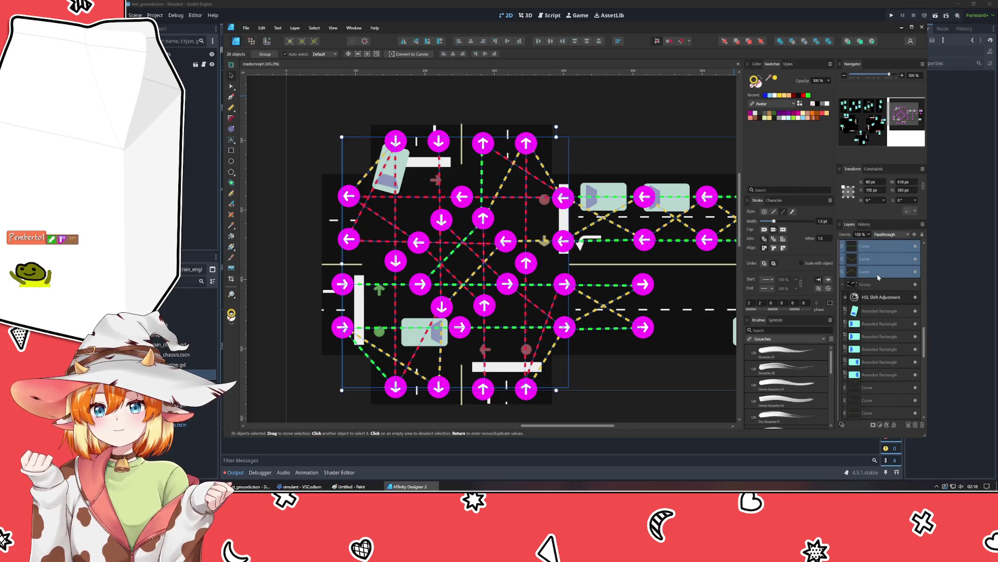
{"action": "key", "text": "ctrl+["}
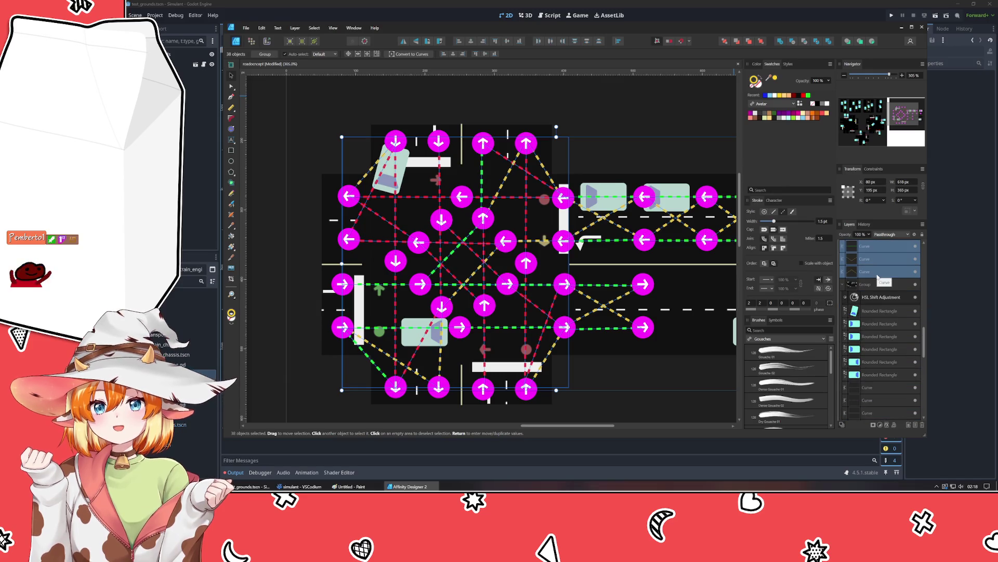
{"action": "key", "text": "ctrl+g"}
{"action": "left_click", "coordinate": [843, 258]}
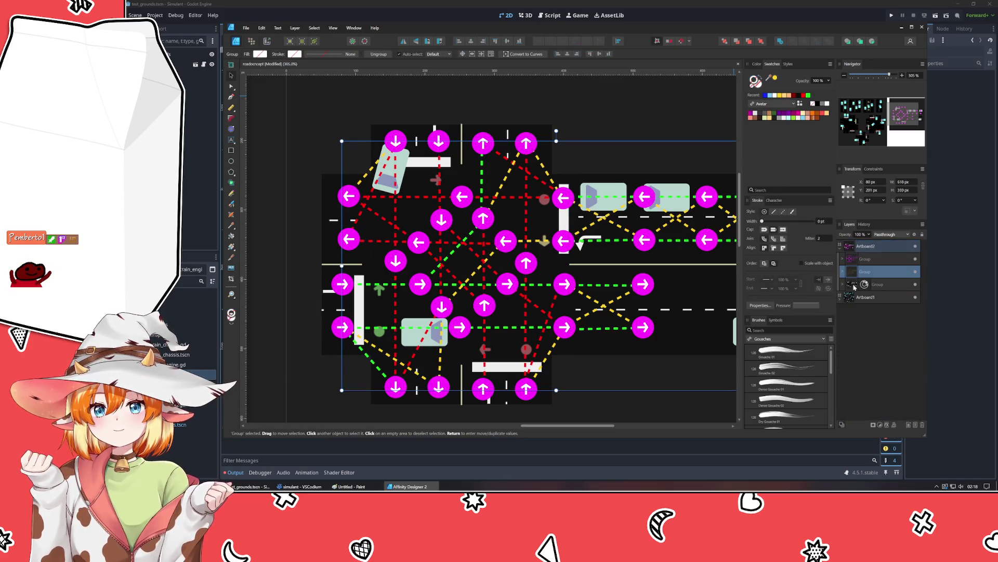
Step: Dim the road and car artwork group to 50% opacity and save
{"action": "left_click", "coordinate": [878, 285]}
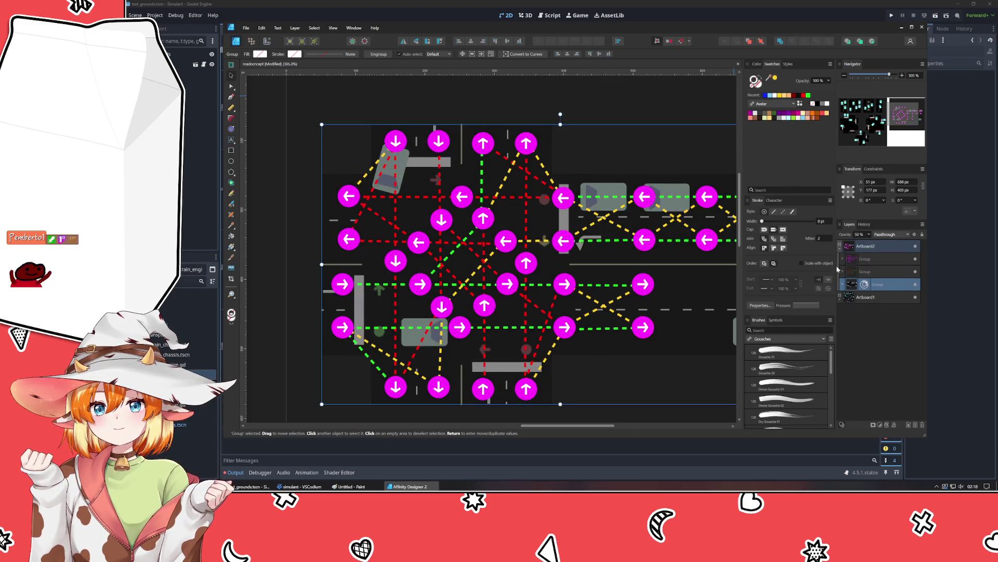
{"action": "left_click", "coordinate": [636, 101]}
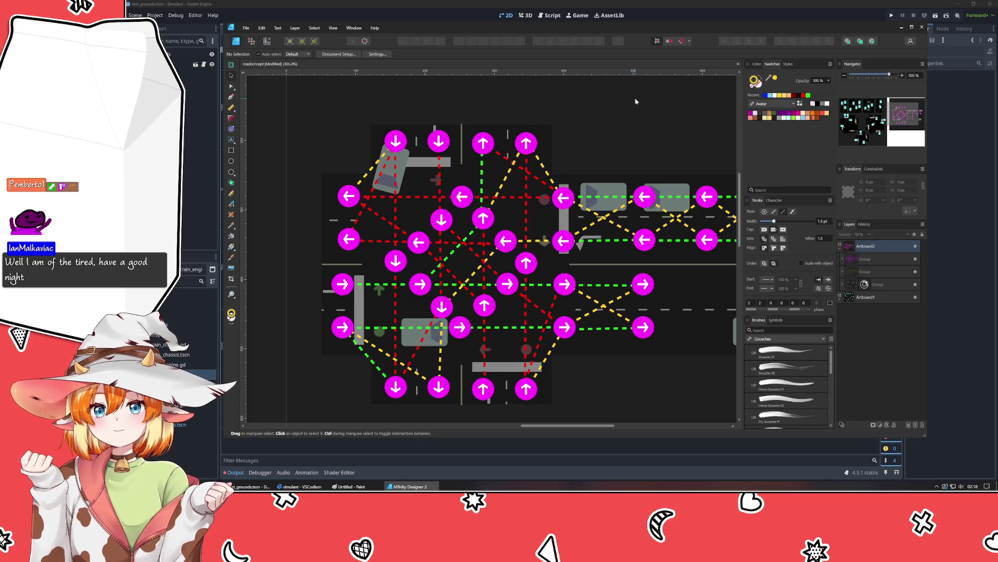
{"action": "key", "text": "ctrl+s"}
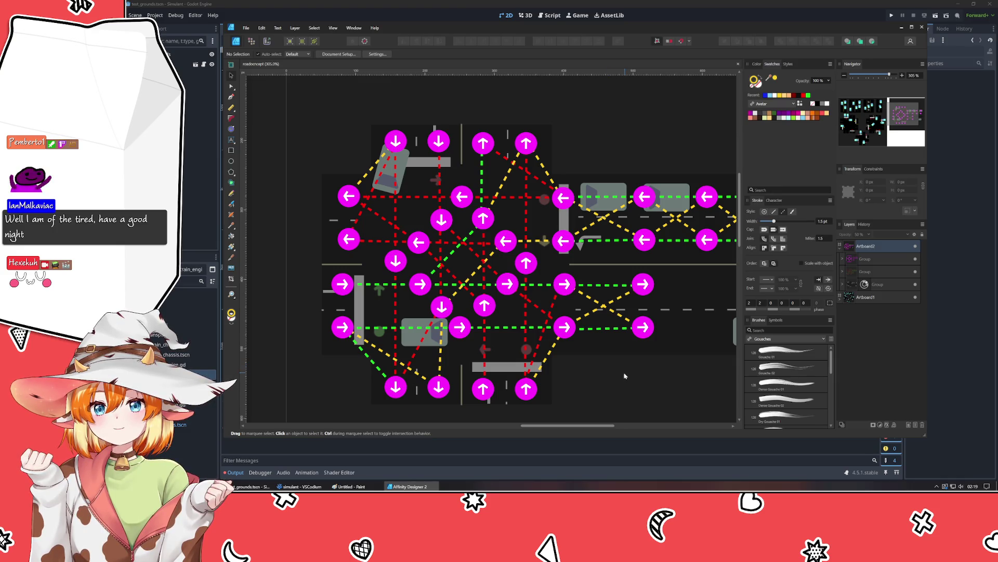
Step: Pan the canvas to show more of the right-hand road
{"action": "mouse_move", "coordinate": [627, 373]}
{"action": "left_mouse_down"}
{"action": "mouse_move", "coordinate": [517, 368]}
{"action": "mouse_move", "coordinate": [550, 363]}
{"action": "left_mouse_up"}
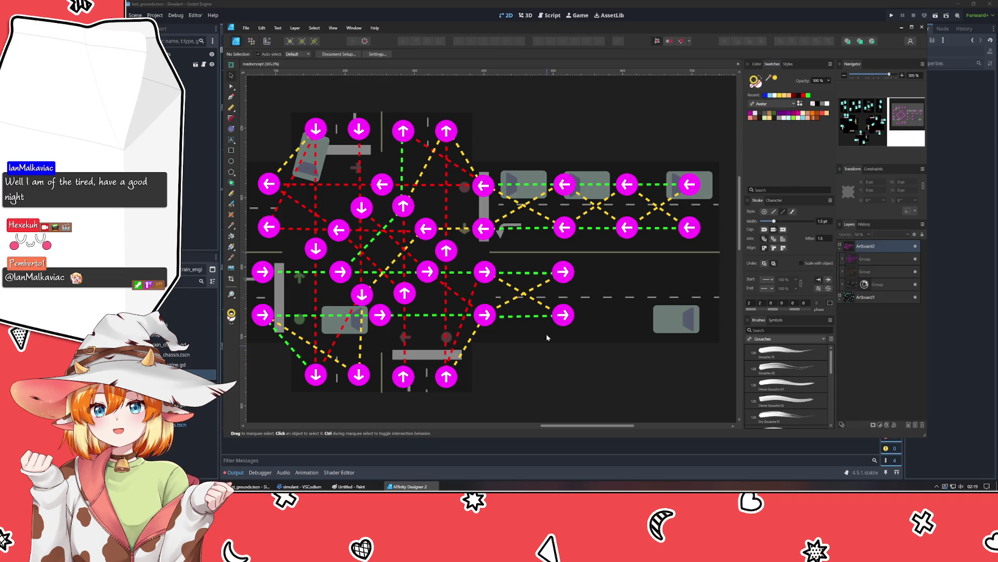
{"action": "left_click", "coordinate": [691, 231]}
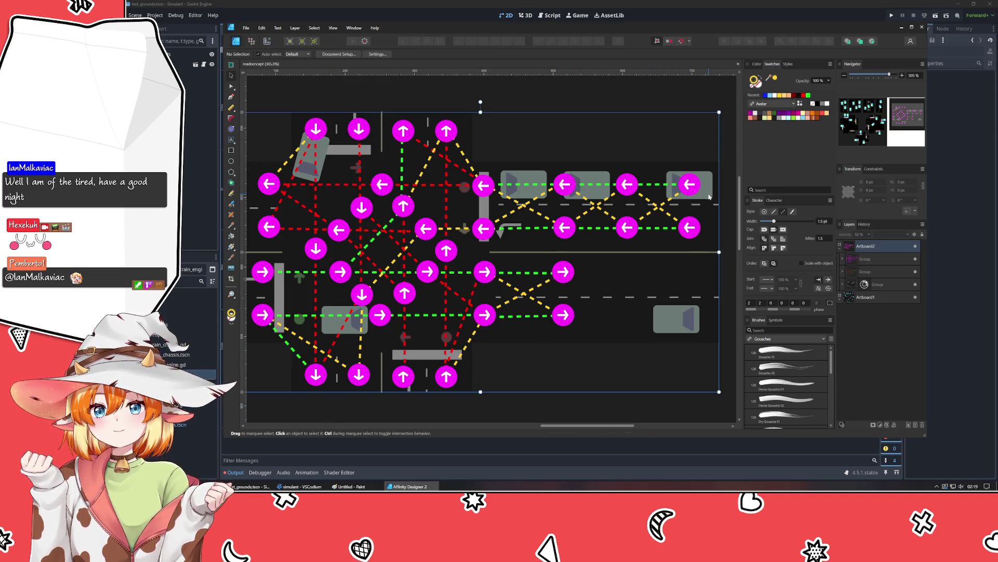
{"action": "left_click", "coordinate": [310, 420]}
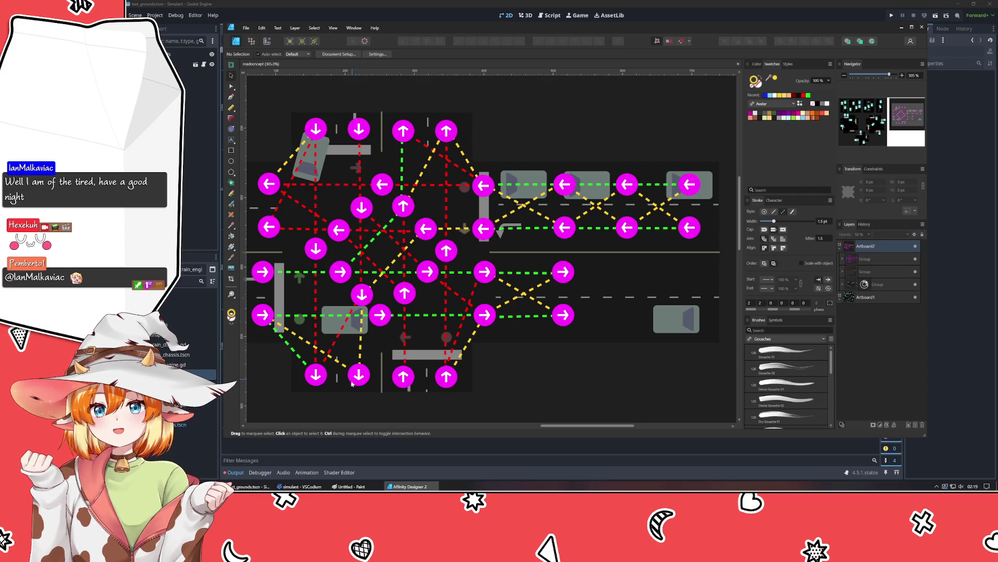
{"action": "left_click", "coordinate": [524, 375]}
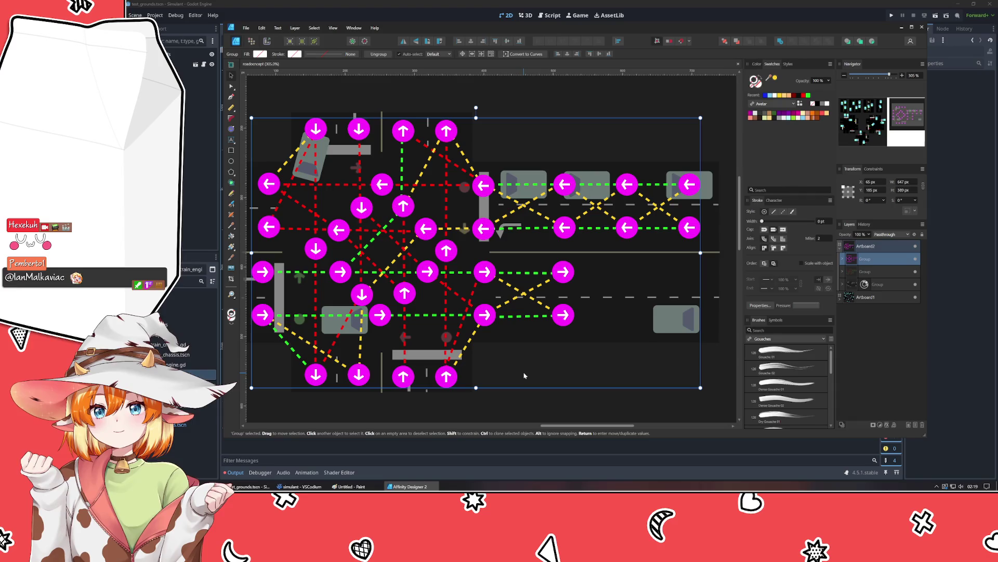
{"action": "left_click", "coordinate": [513, 386]}
{"action": "scroll", "coordinate": [478, 322], "scroll_direction": "down", "scroll_amount": 3}
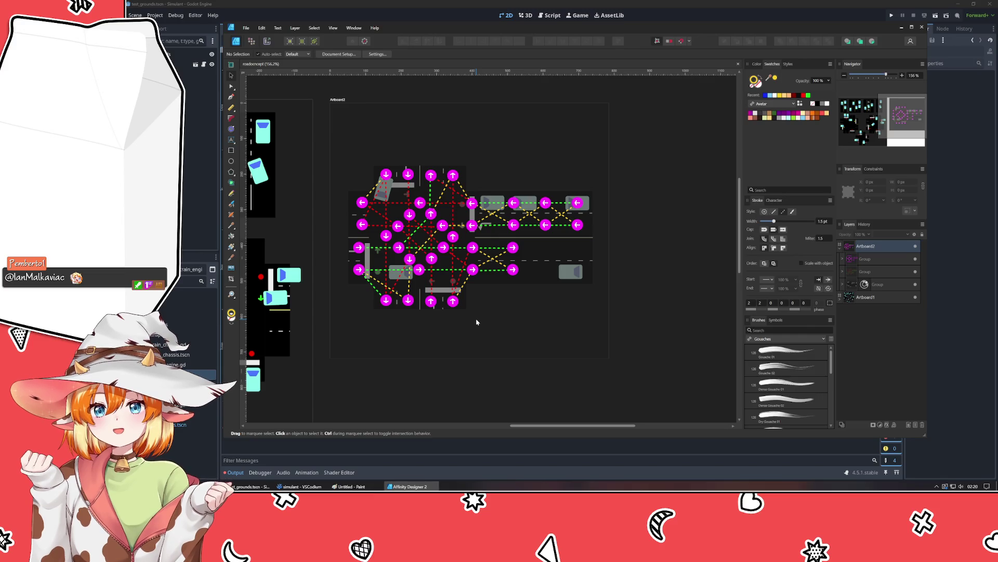
{"action": "mouse_move", "coordinate": [455, 326]}
{"action": "left_mouse_down"}
{"action": "mouse_move", "coordinate": [511, 319]}
{"action": "mouse_move", "coordinate": [422, 338]}
{"action": "left_mouse_up"}
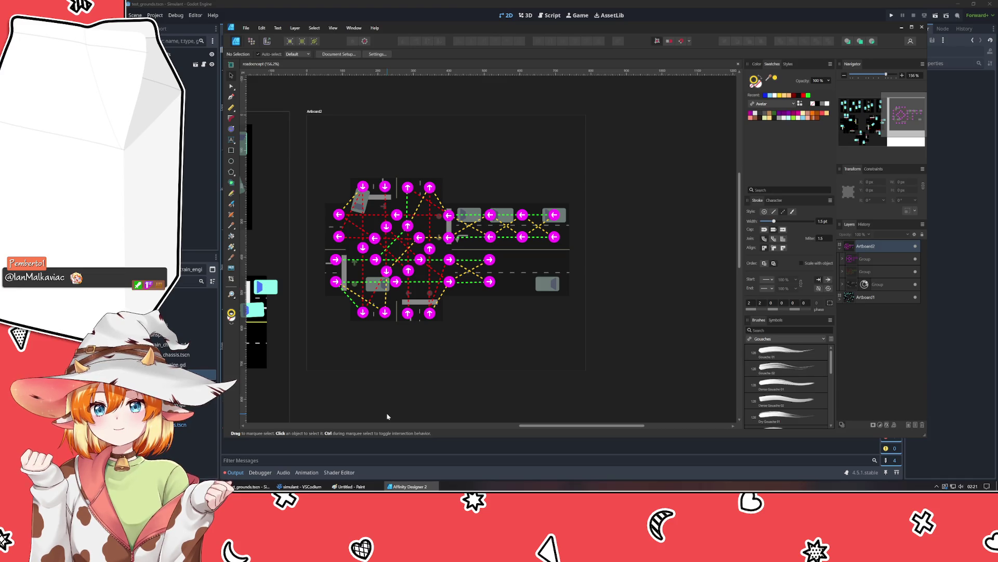
{"action": "mouse_move", "coordinate": [302, 486]}
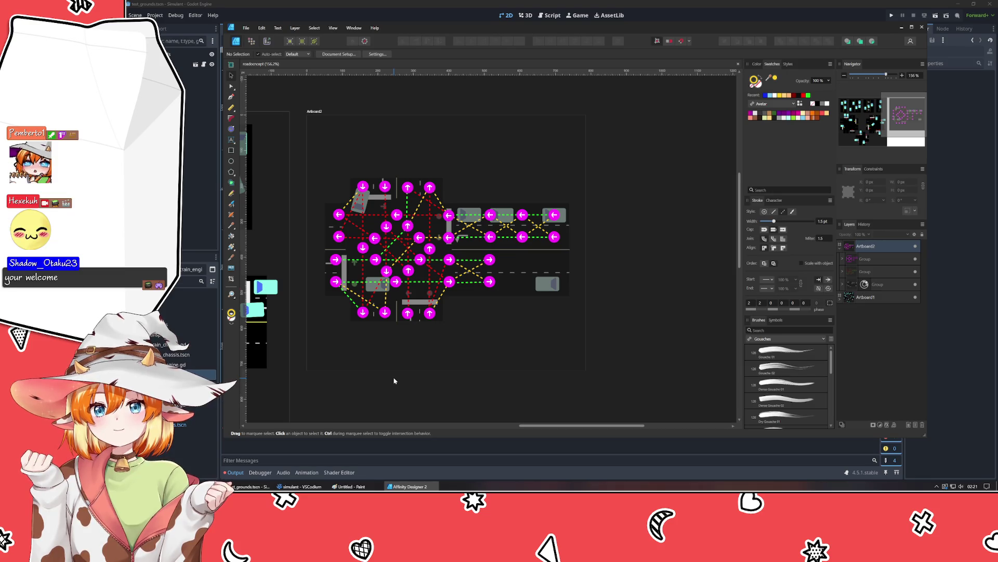
Step: Move the three Group layers on Artboard2 up 100 px
{"action": "scroll", "coordinate": [394, 380], "scroll_direction": "down", "scroll_amount": 5}
{"action": "scroll", "coordinate": [528, 245], "scroll_direction": "up", "scroll_amount": 3}
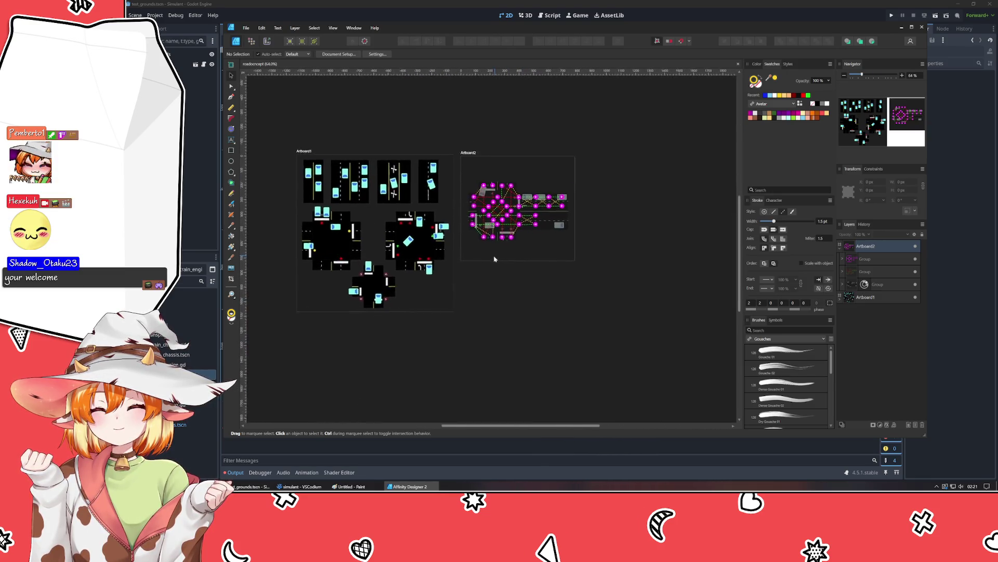
{"action": "left_click_drag", "start_coordinate": [495, 258], "coordinate": [462, 261]}
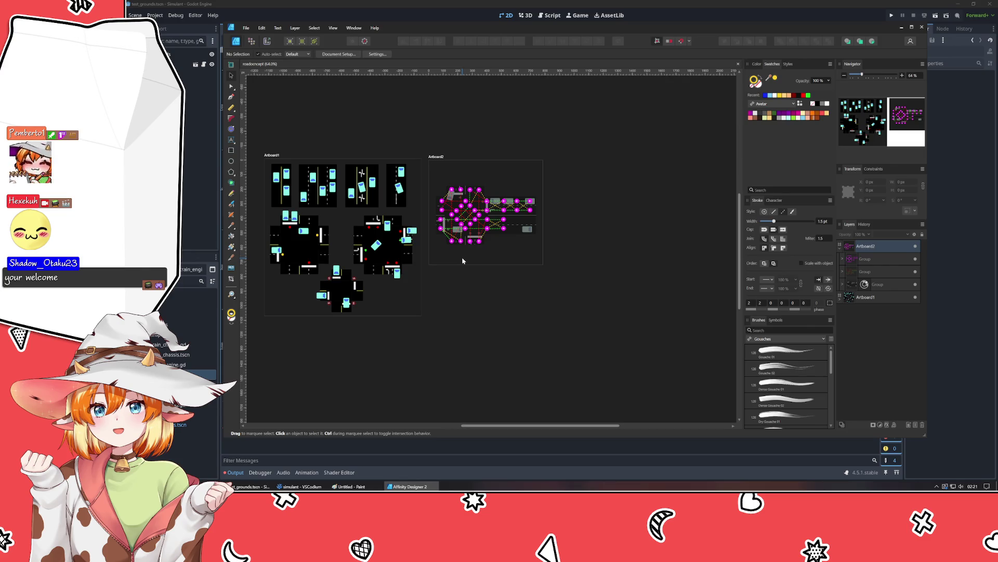
{"action": "left_click", "coordinate": [464, 220]}
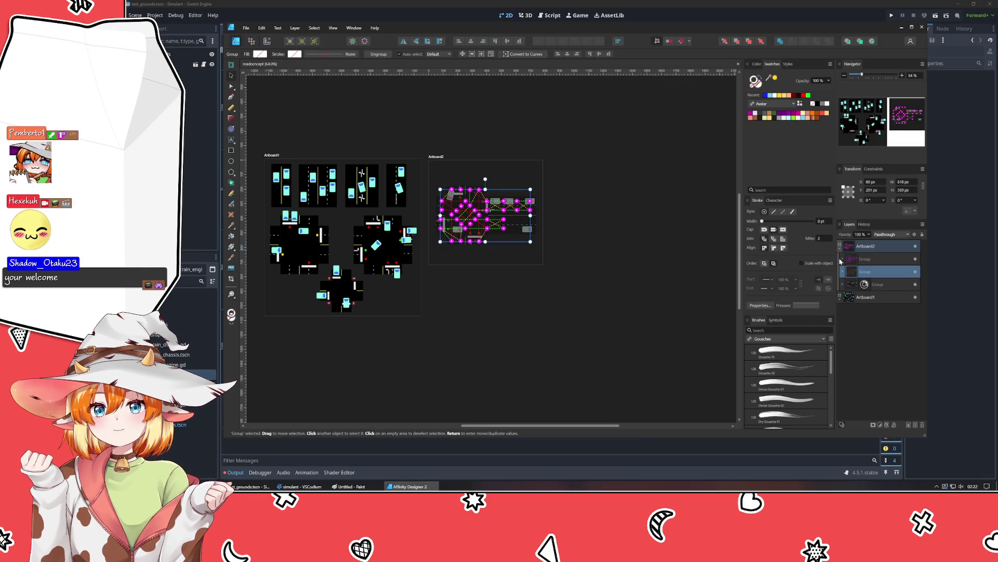
{"action": "left_click", "coordinate": [872, 284], "text": "shift"}
{"action": "left_click", "coordinate": [887, 259], "text": "shift"}
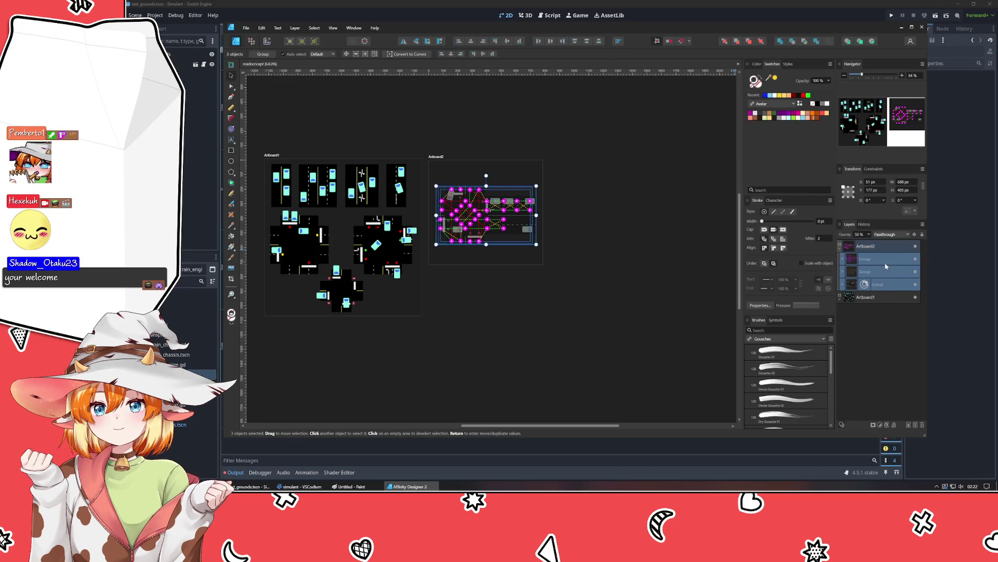
{"action": "key", "text": "shift+Up"}
{"action": "key", "text": "shift+Up"}
{"action": "key", "text": "shift+Up"}
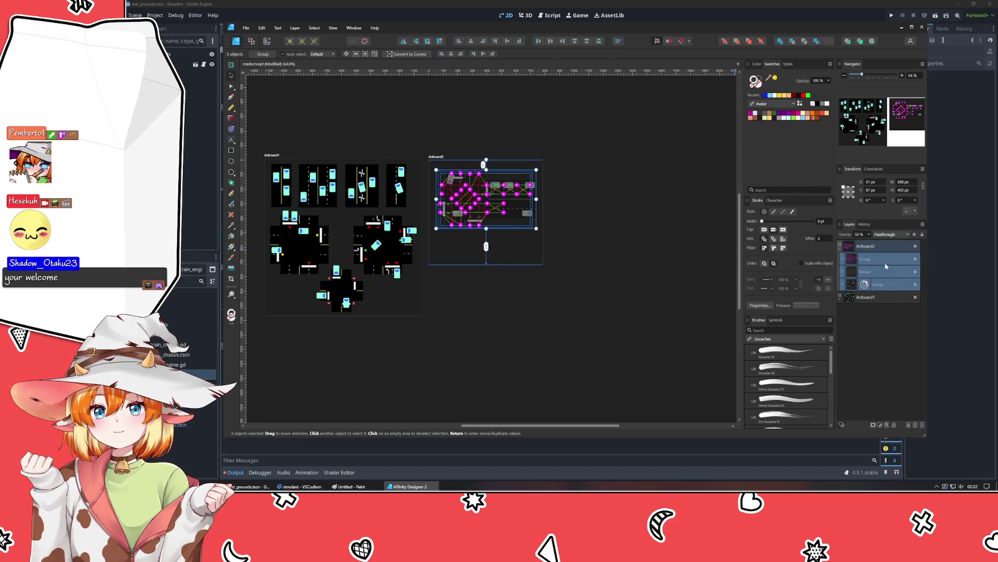
{"action": "left_click", "coordinate": [640, 296]}
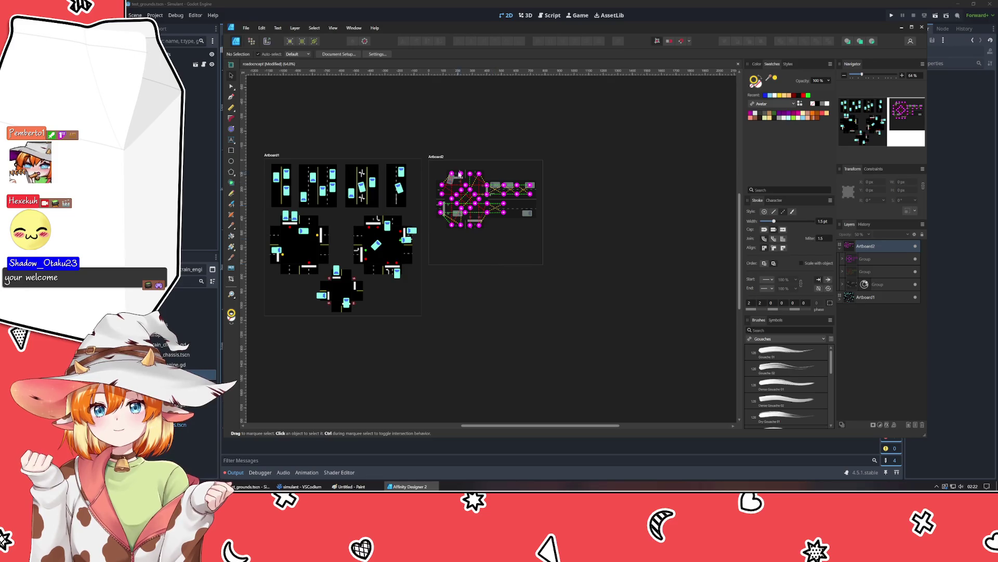
Step: Shorten Artboard2 to 539 px tall by dragging its bottom edge up
{"action": "left_click", "coordinate": [437, 157]}
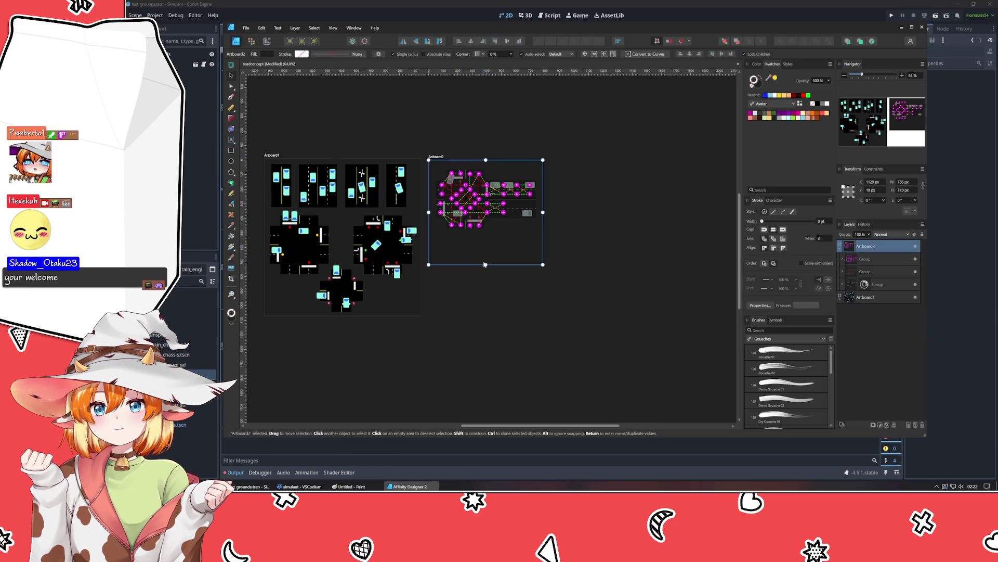
{"action": "left_click_drag", "start_coordinate": [484, 264], "coordinate": [483, 240]}
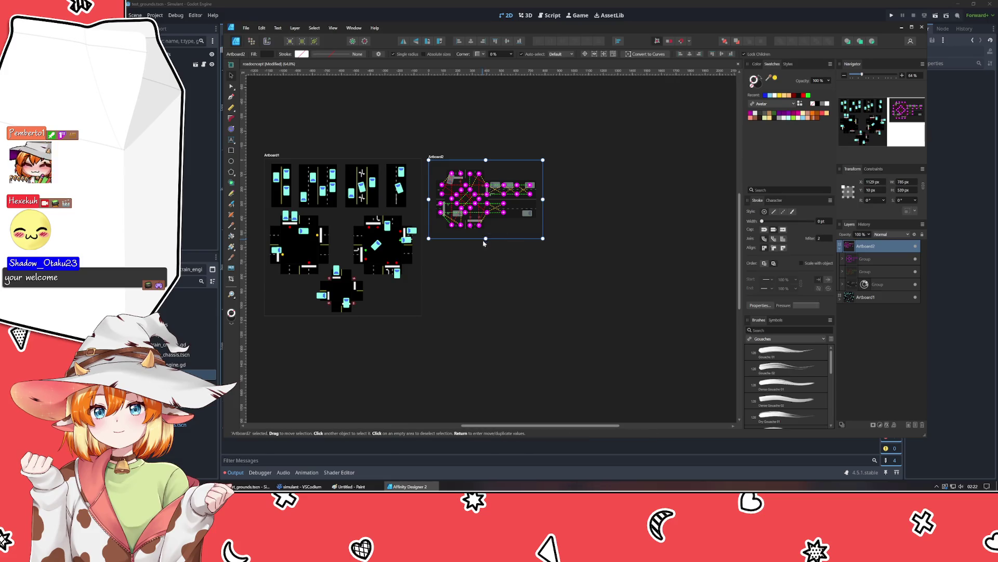
{"action": "left_click", "coordinate": [483, 270]}
{"action": "scroll", "coordinate": [416, 280], "scroll_direction": "up", "scroll_amount": 3}
{"action": "scroll", "coordinate": [551, 271], "scroll_direction": "left", "scroll_amount": 2}
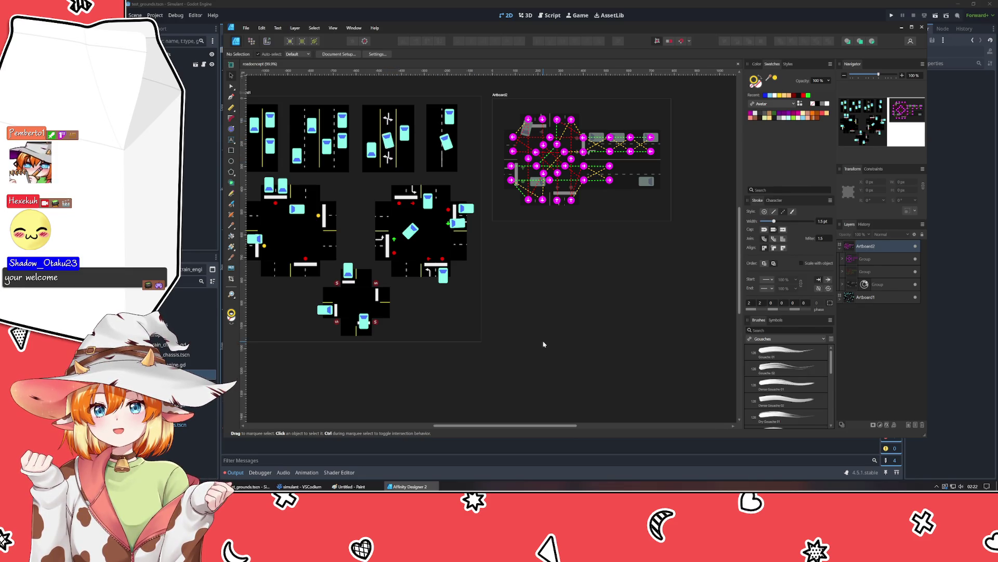
{"action": "mouse_move", "coordinate": [445, 376]}
{"action": "left_mouse_down"}
{"action": "mouse_move", "coordinate": [525, 363]}
{"action": "mouse_move", "coordinate": [461, 375]}
{"action": "left_mouse_up"}
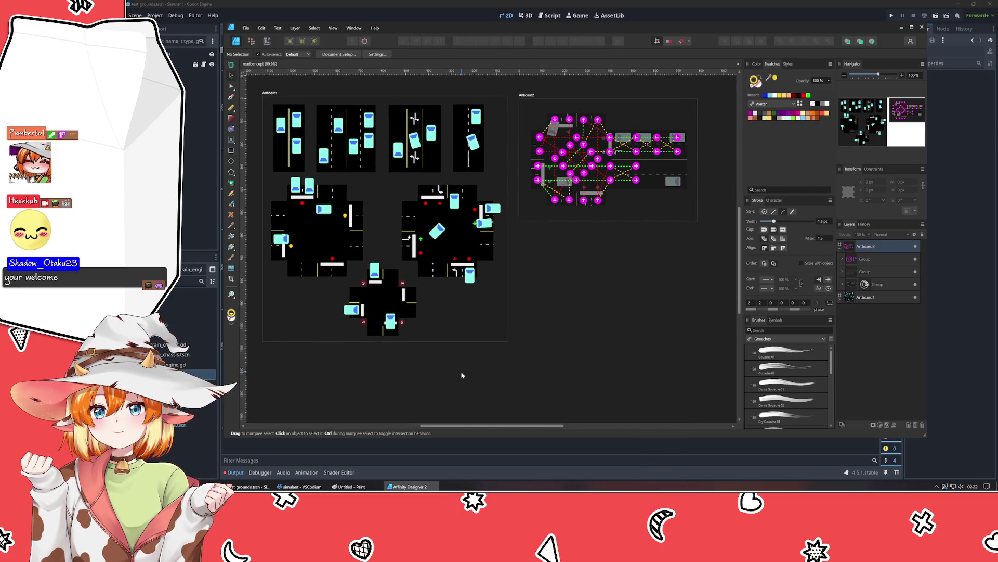
Step: Make the first road tile's centre line dashed (6/10) and save
{"action": "left_click", "coordinate": [290, 166]}
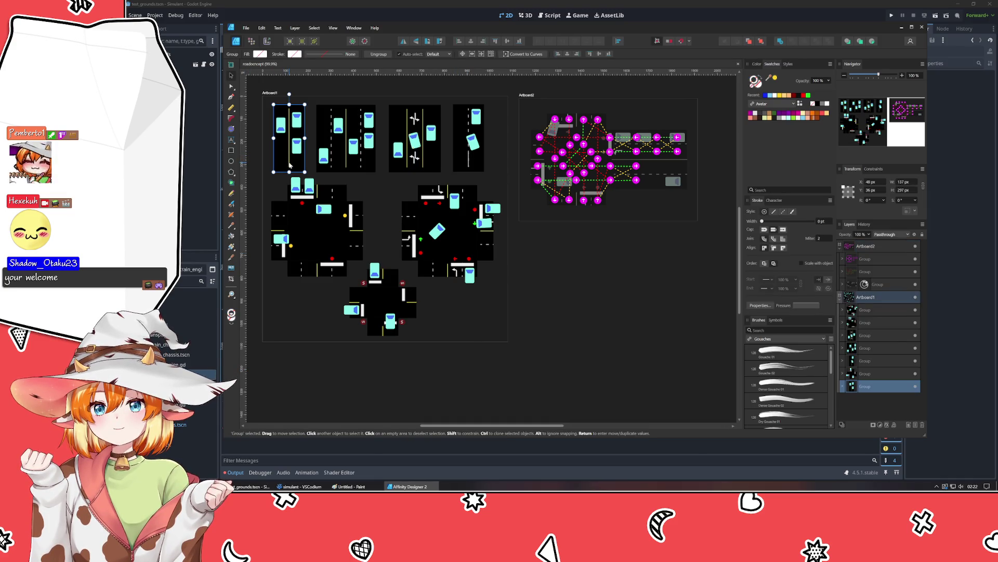
{"action": "double_click", "coordinate": [289, 166]}
{"action": "left_click", "coordinate": [787, 212]}
{"action": "scroll", "coordinate": [762, 307], "scroll_direction": "up", "scroll_amount": 3}
{"action": "scroll", "coordinate": [755, 307], "scroll_direction": "down", "scroll_amount": 1}
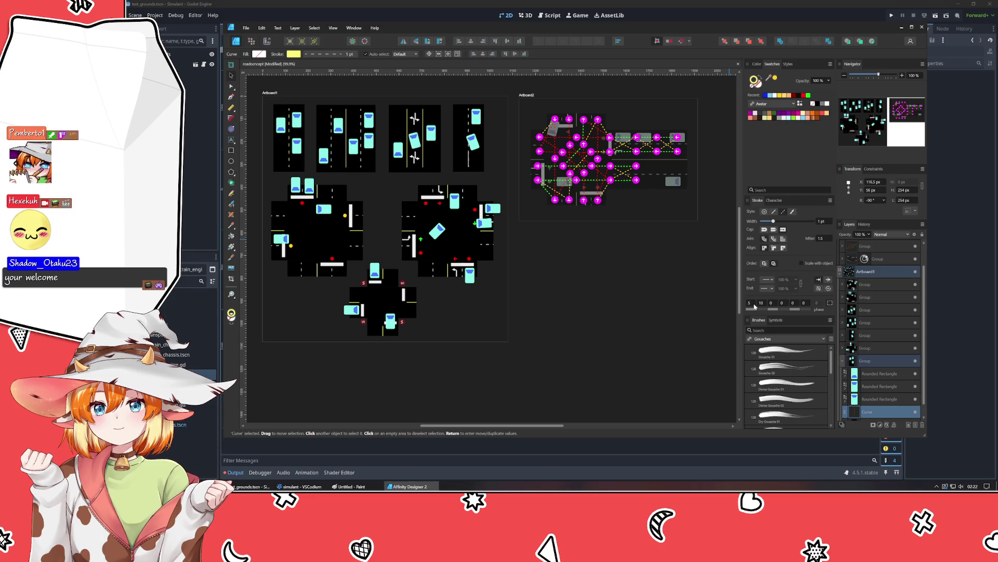
{"action": "left_click", "coordinate": [602, 300]}
{"action": "key", "text": "ctrl+s"}
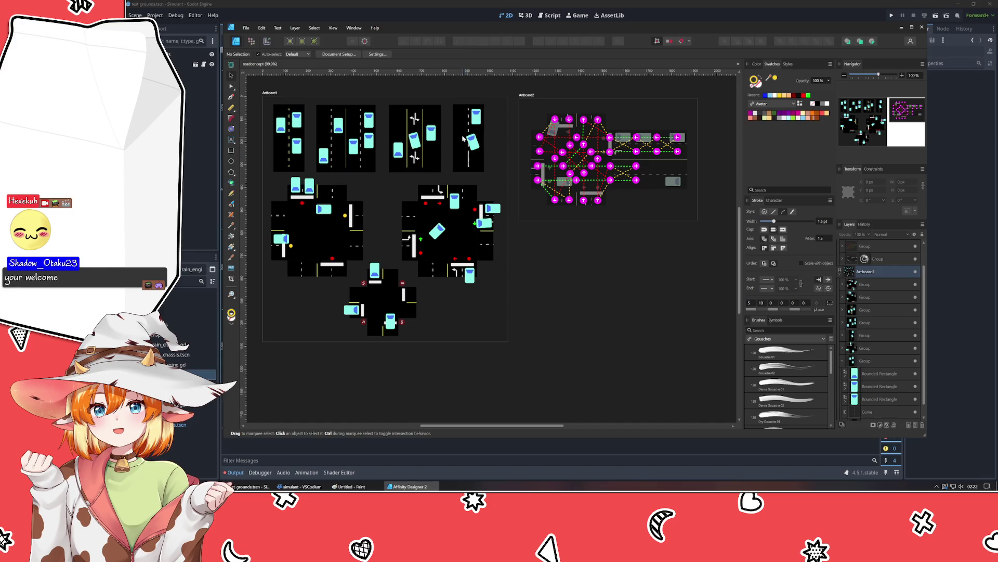
Step: Reshape the curve inside the one-car road tile and save
{"action": "left_click", "coordinate": [469, 125]}
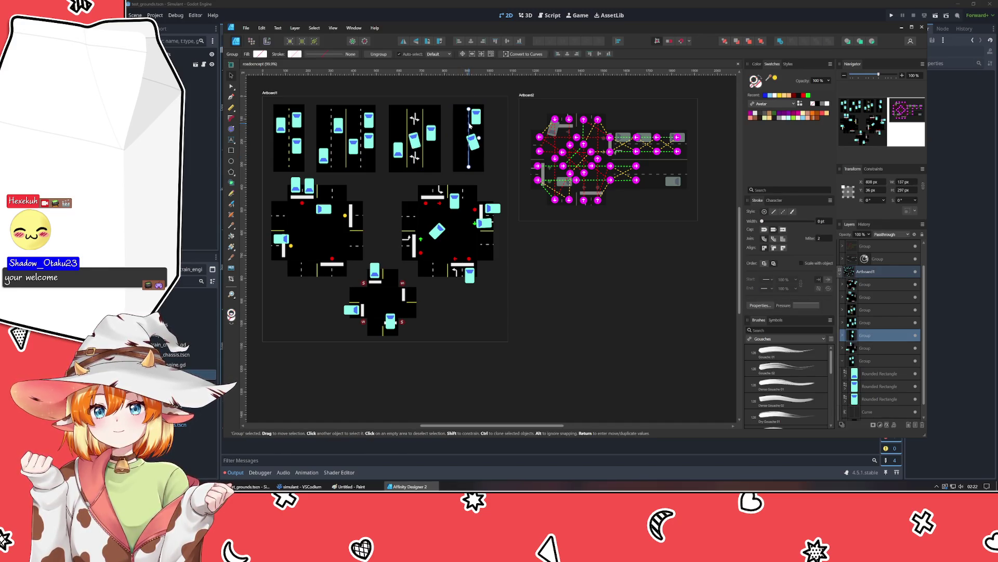
{"action": "double_click", "coordinate": [469, 126]}
{"action": "left_click_drag", "start_coordinate": [472, 149], "coordinate": [473, 150]}
{"action": "left_click", "coordinate": [561, 283]}
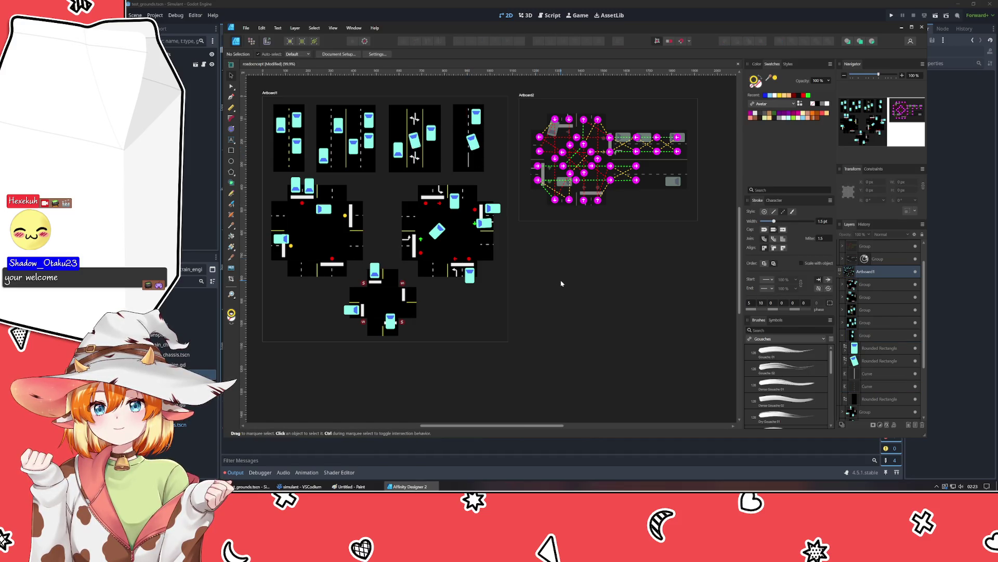
{"action": "key", "text": "ctrl+s"}
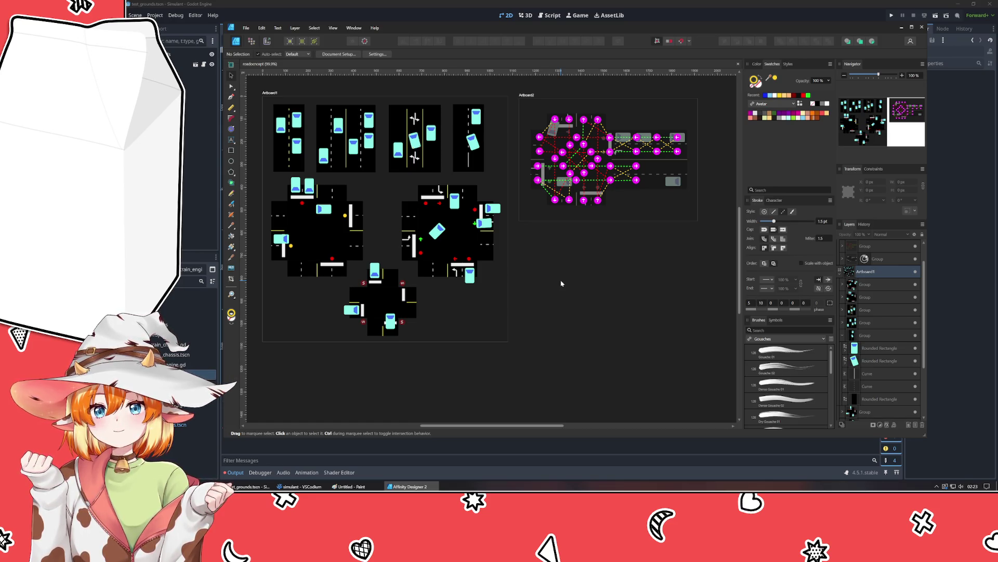
{"action": "mouse_move", "coordinate": [561, 283]}
{"action": "left_mouse_down"}
{"action": "mouse_move", "coordinate": [515, 258]}
{"action": "mouse_move", "coordinate": [550, 269]}
{"action": "mouse_move", "coordinate": [439, 257]}
{"action": "left_mouse_up"}
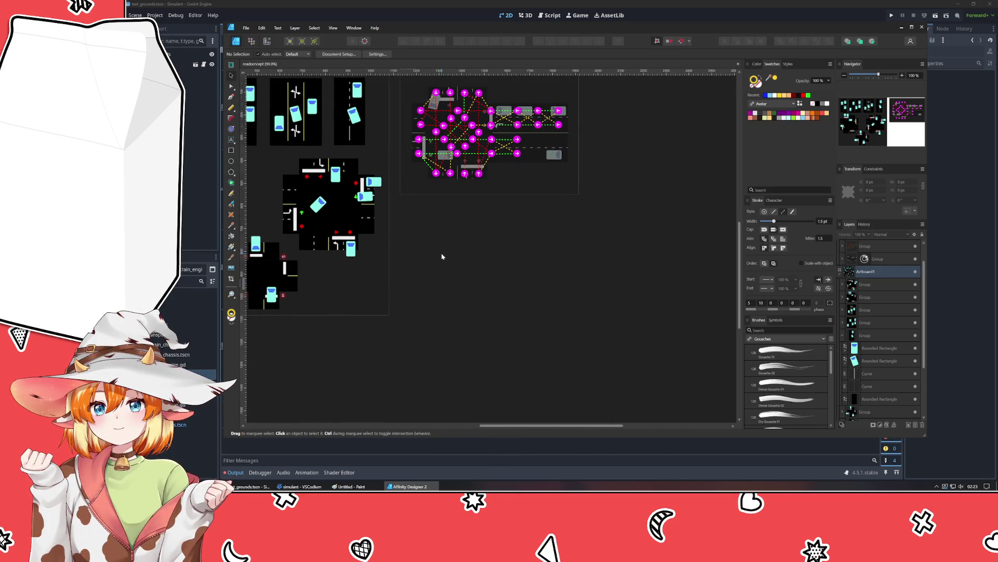
Step: Drag out Artboard3 below Artboard2 and fill it with the sampled dark grey
{"action": "left_click", "coordinate": [231, 65]}
{"action": "mouse_move", "coordinate": [396, 208]}
{"action": "left_mouse_down"}
{"action": "mouse_move", "coordinate": [584, 330]}
{"action": "mouse_move", "coordinate": [574, 326]}
{"action": "left_mouse_up"}
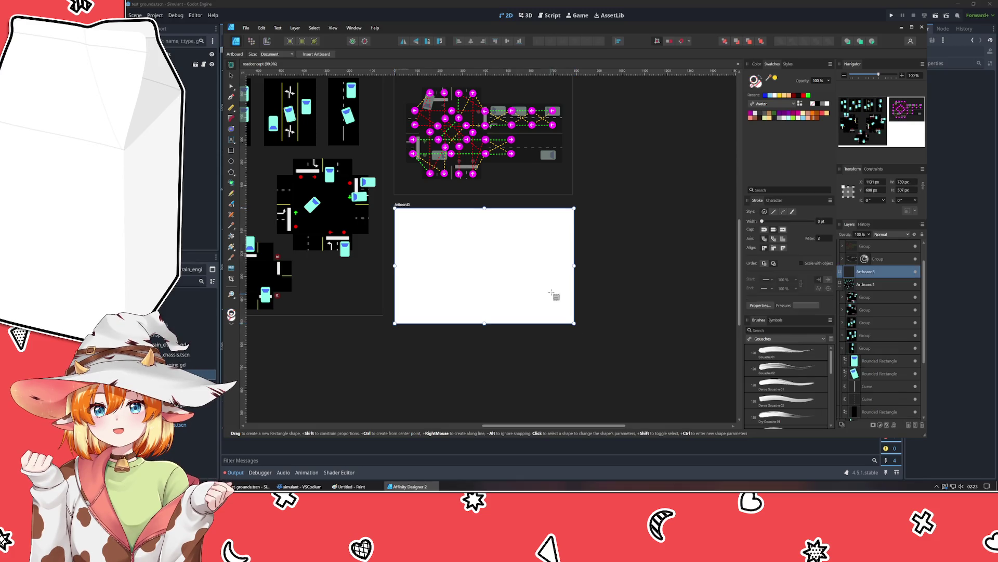
{"action": "left_click", "coordinate": [231, 75]}
{"action": "left_click", "coordinate": [484, 296]}
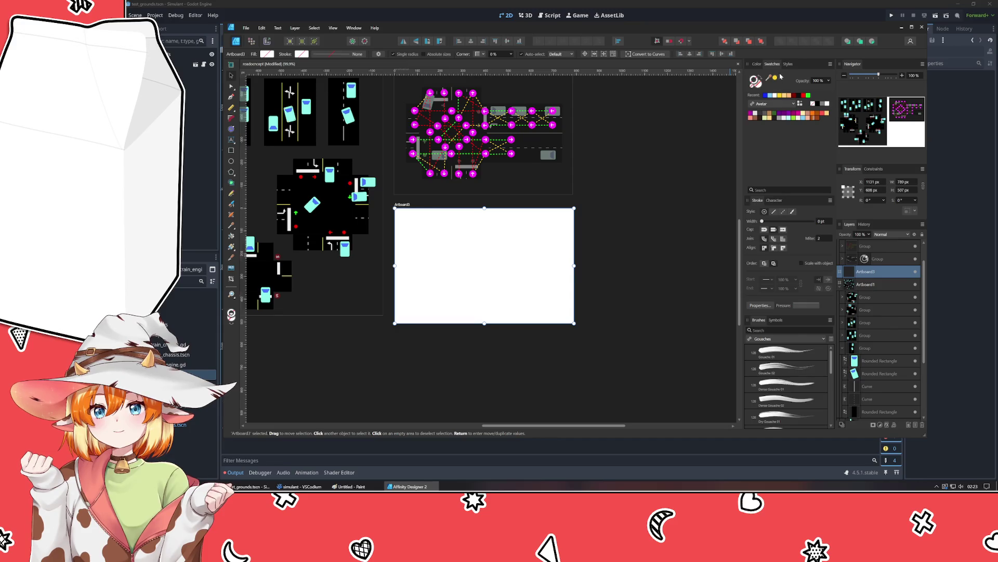
{"action": "left_click_drag", "start_coordinate": [769, 78], "coordinate": [542, 164]}
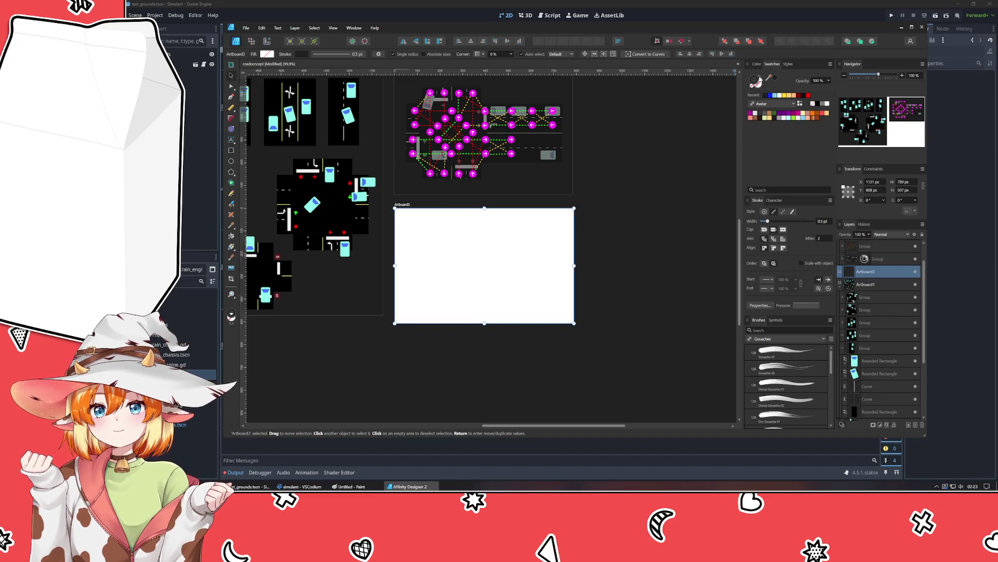
{"action": "left_click", "coordinate": [635, 225]}
{"action": "scroll", "coordinate": [401, 290], "scroll_direction": "up", "scroll_amount": 4}
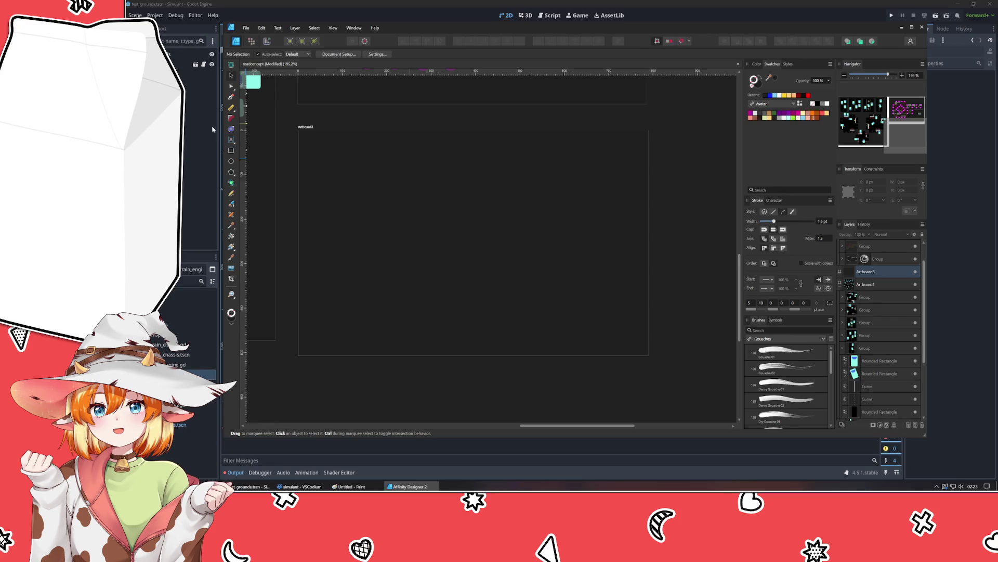
Step: Draw a circle in the middle of the new artboard with no fill and a solid black outline
{"action": "left_click", "coordinate": [231, 163]}
{"action": "mouse_move", "coordinate": [417, 179]}
{"action": "left_mouse_down"}
{"action": "mouse_move", "coordinate": [541, 305]}
{"action": "mouse_move", "coordinate": [549, 299]}
{"action": "left_mouse_up"}
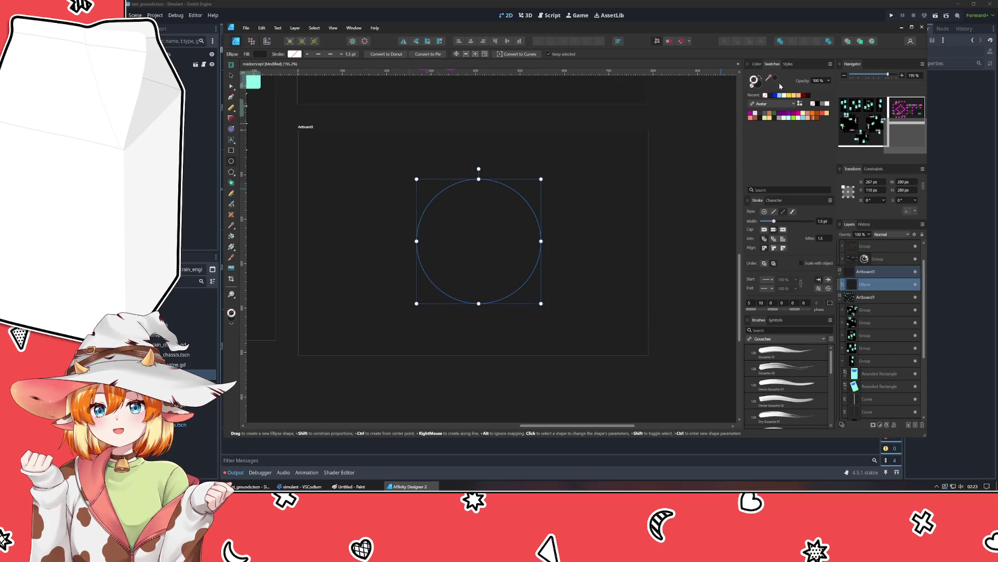
{"action": "left_click", "coordinate": [760, 77]}
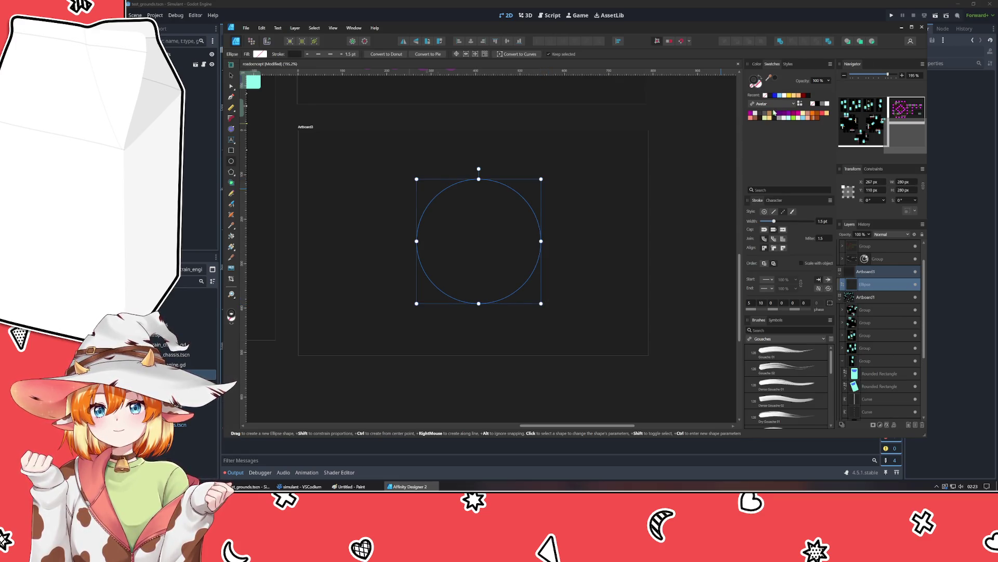
{"action": "left_click", "coordinate": [817, 104]}
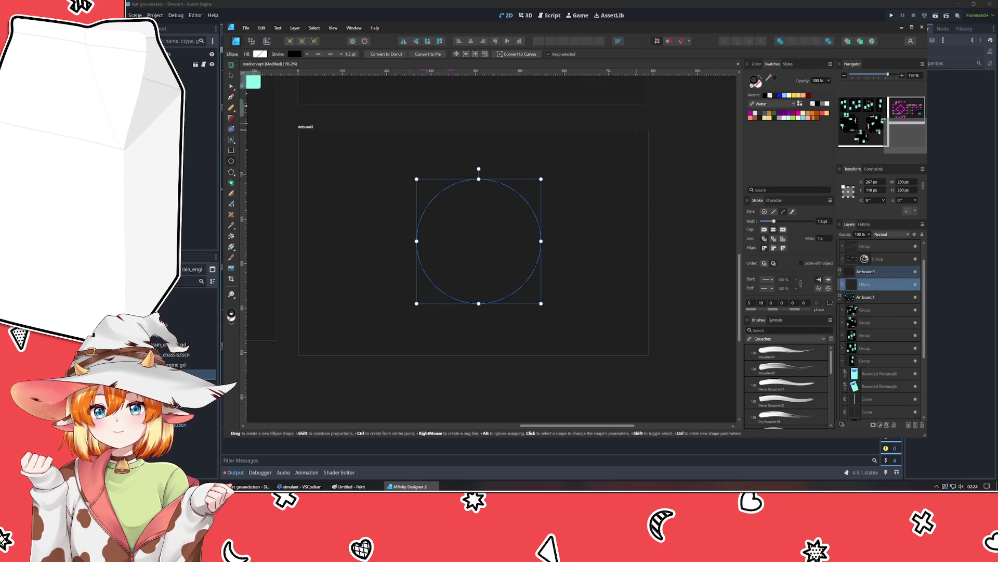
{"action": "left_click", "coordinate": [774, 212]}
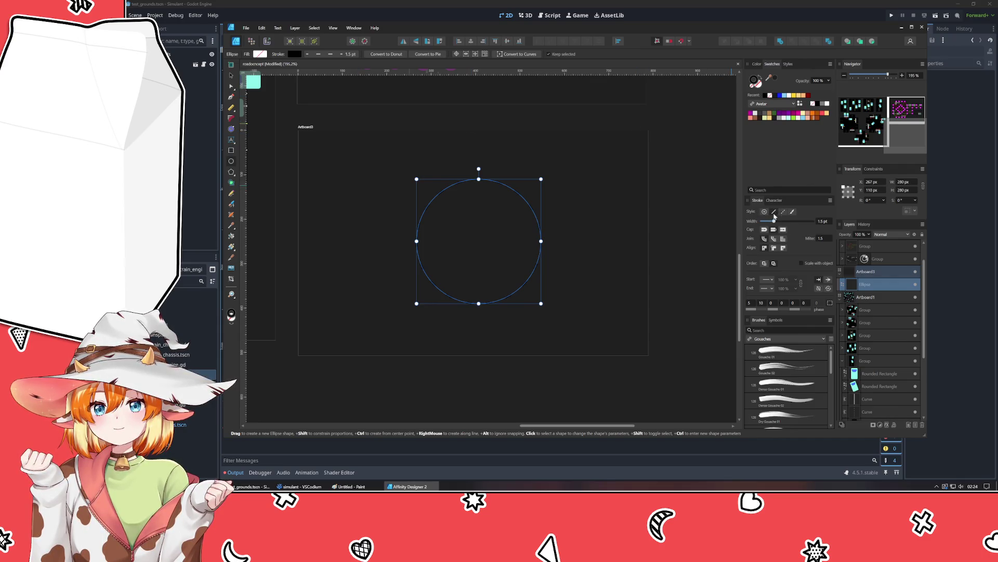
{"action": "scroll", "coordinate": [827, 224], "scroll_direction": "up", "scroll_amount": 9}
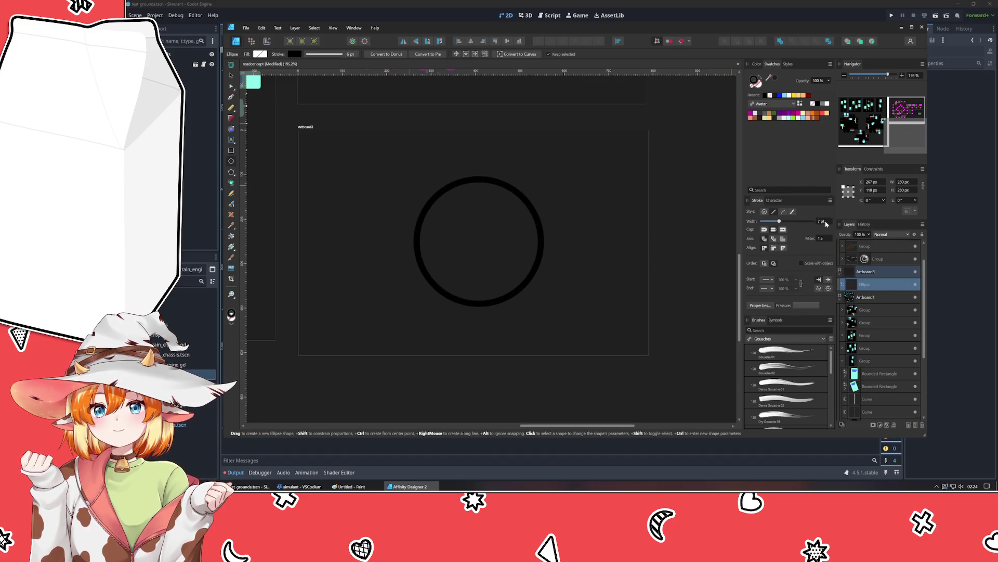
{"action": "scroll", "coordinate": [827, 224], "scroll_direction": "up", "scroll_amount": 5}
{"action": "scroll", "coordinate": [827, 224], "scroll_direction": "up", "scroll_amount": 2}
Step: Shrink the ring to 178 px around its centre, then deselect it
{"action": "left_click_drag", "start_coordinate": [541, 179], "coordinate": [518, 201]}
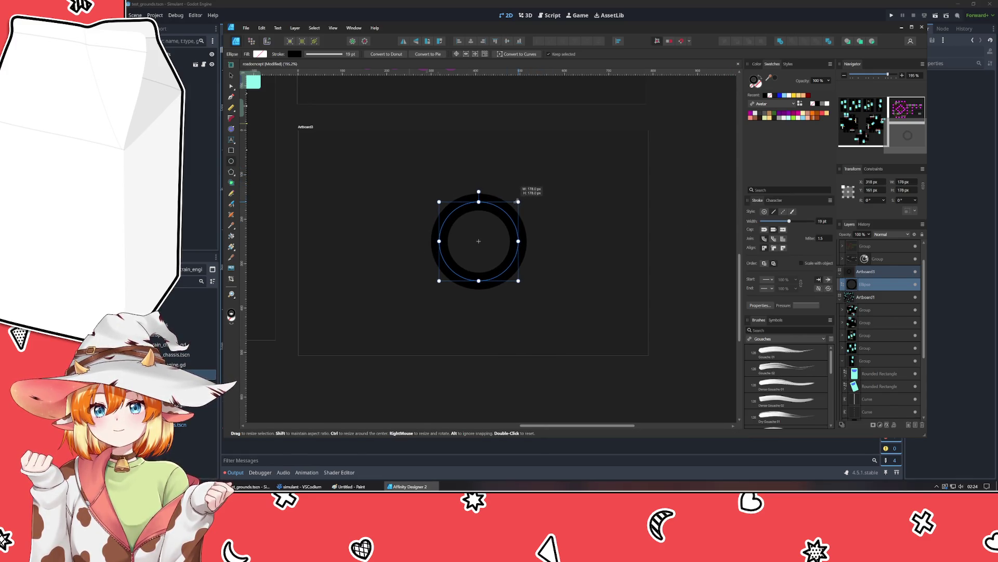
{"action": "left_click", "coordinate": [496, 309]}
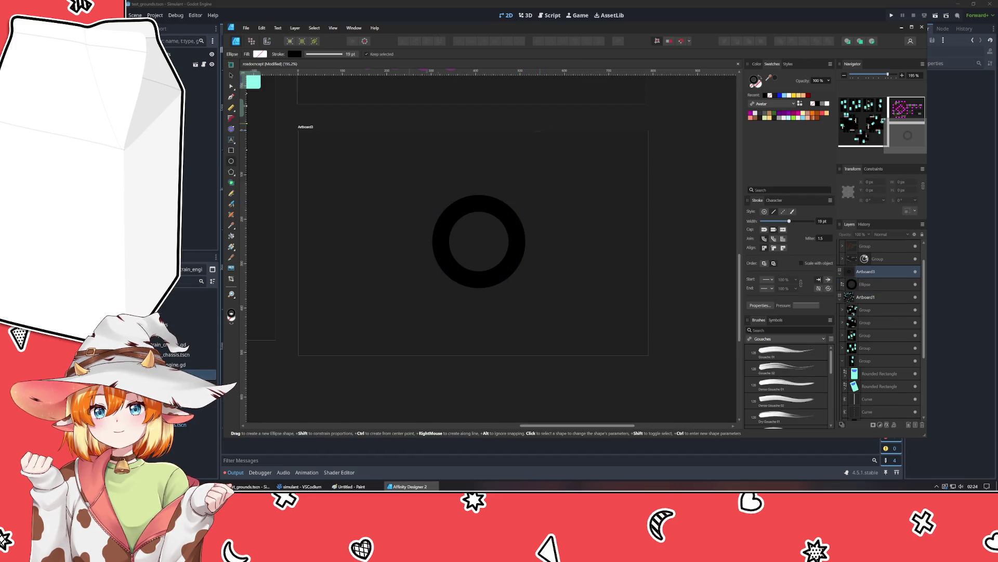
{"action": "scroll", "coordinate": [496, 309], "scroll_direction": "up", "scroll_amount": 5}
{"action": "scroll", "coordinate": [496, 309], "scroll_direction": "down", "scroll_amount": 3}
{"action": "scroll", "coordinate": [496, 308], "scroll_direction": "left", "scroll_amount": 1}
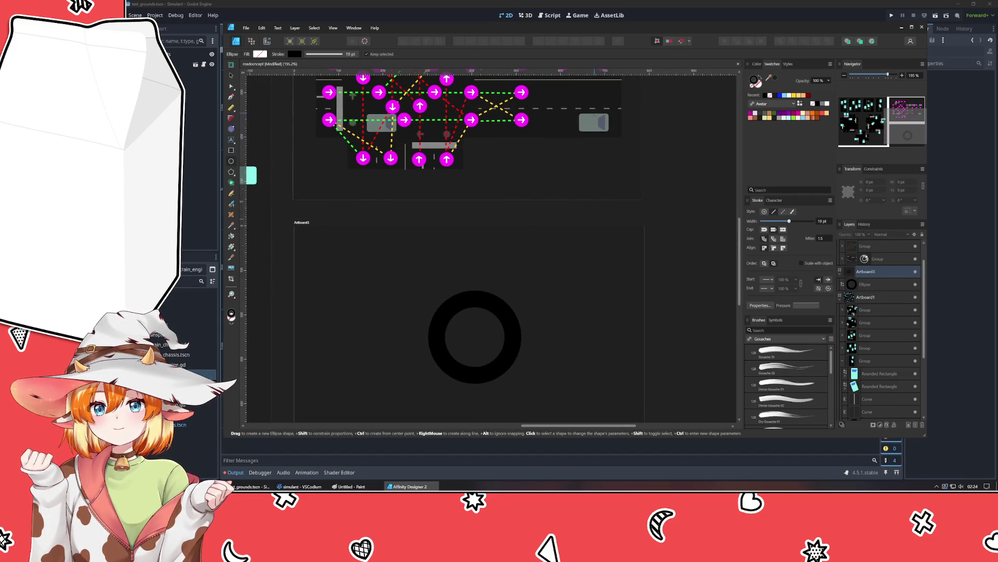
{"action": "scroll", "coordinate": [496, 309], "scroll_direction": "left", "scroll_amount": 3}
{"action": "scroll", "coordinate": [496, 309], "scroll_direction": "down", "scroll_amount": 1}
Step: Copy the cyan car badge from the intersection tile onto the ring
{"action": "left_click", "coordinate": [231, 74]}
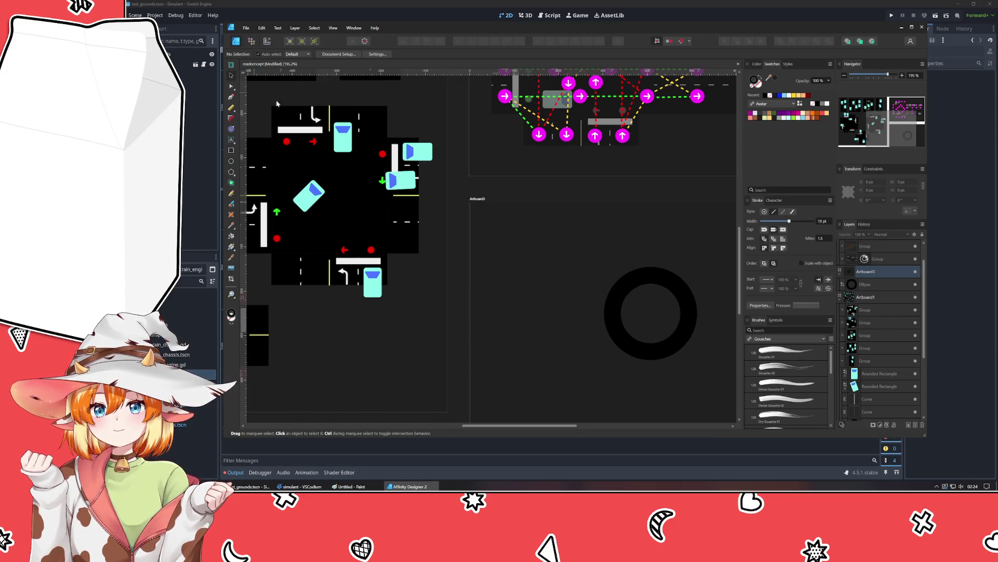
{"action": "left_click", "coordinate": [421, 154]}
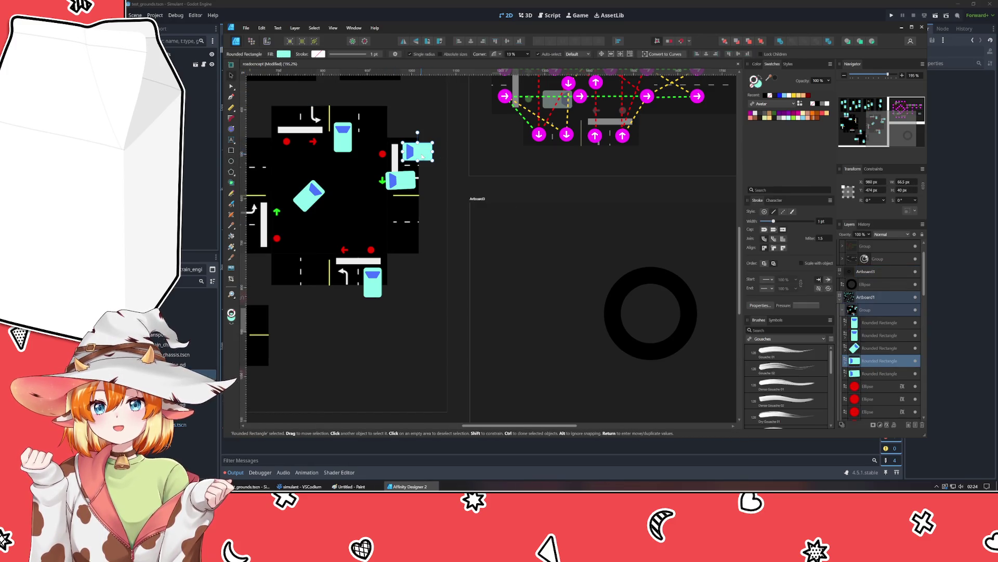
{"action": "mouse_move", "coordinate": [420, 156]}
{"action": "left_mouse_down"}
{"action": "mouse_move", "coordinate": [644, 282]}
{"action": "mouse_move", "coordinate": [654, 265]}
{"action": "left_mouse_up"}
{"action": "scroll", "coordinate": [650, 312], "scroll_direction": "up", "scroll_amount": 3}
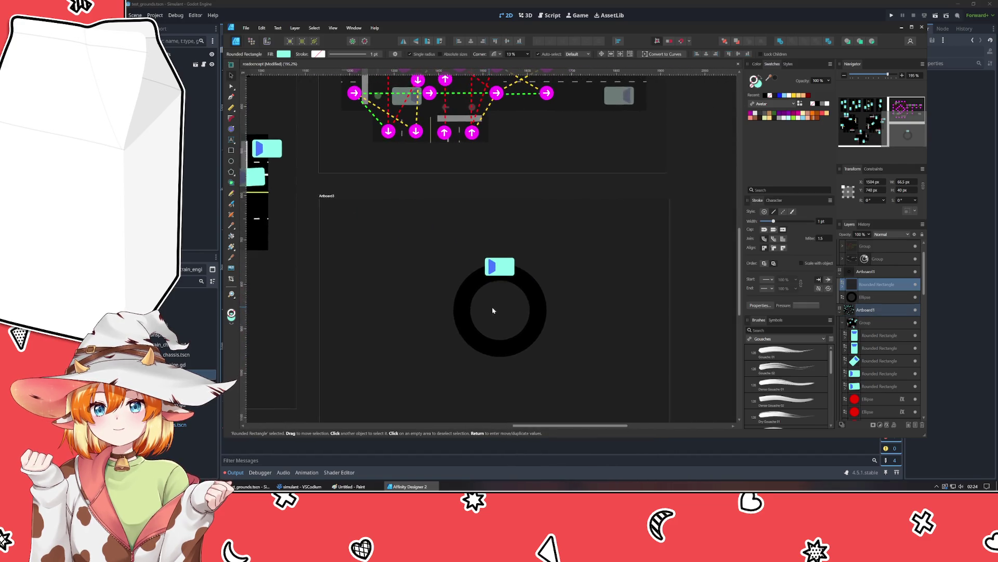
Step: Enlarge the black ring to 256 px around its centre and nudge it into place
{"action": "left_click", "coordinate": [540, 304]}
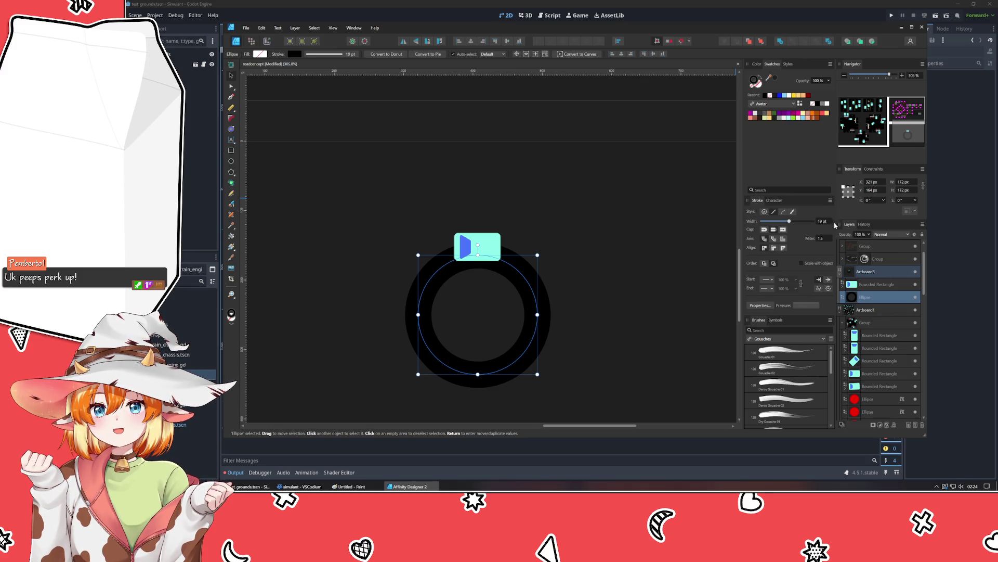
{"action": "scroll", "coordinate": [833, 224], "scroll_direction": "up", "scroll_amount": 8}
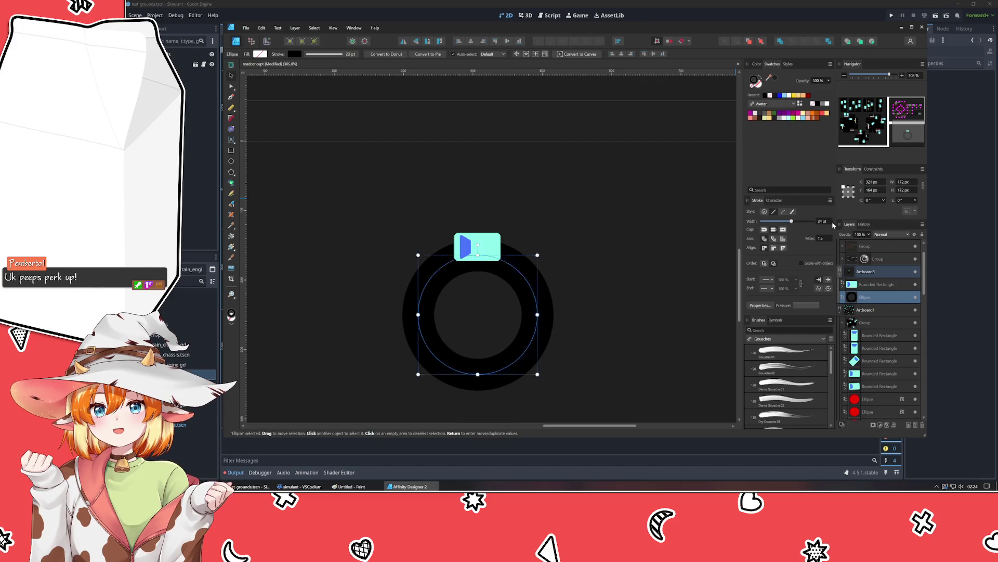
{"action": "left_click_drag", "start_coordinate": [537, 257], "coordinate": [549, 245]}
{"action": "scroll", "coordinate": [825, 223], "scroll_direction": "up", "scroll_amount": 4}
{"action": "scroll", "coordinate": [825, 222], "scroll_direction": "up", "scroll_amount": 3}
{"action": "scroll", "coordinate": [825, 222], "scroll_direction": "down", "scroll_amount": 1}
{"action": "left_click_drag", "start_coordinate": [549, 243], "coordinate": [567, 227]}
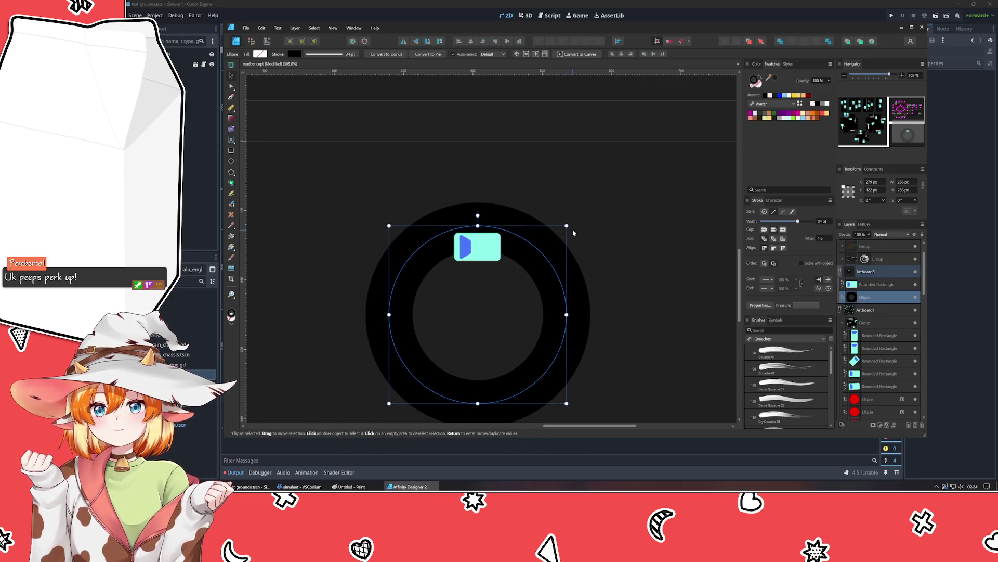
{"action": "mouse_move", "coordinate": [485, 250]}
{"action": "left_mouse_down"}
{"action": "mouse_move", "coordinate": [489, 235]}
{"action": "mouse_move", "coordinate": [463, 228]}
{"action": "mouse_move", "coordinate": [466, 211]}
{"action": "left_mouse_up"}
Step: Move the car badge up onto the ring and left along it
{"action": "left_click", "coordinate": [487, 252]}
{"action": "key", "text": "Escape"}
{"action": "left_click", "coordinate": [487, 225]}
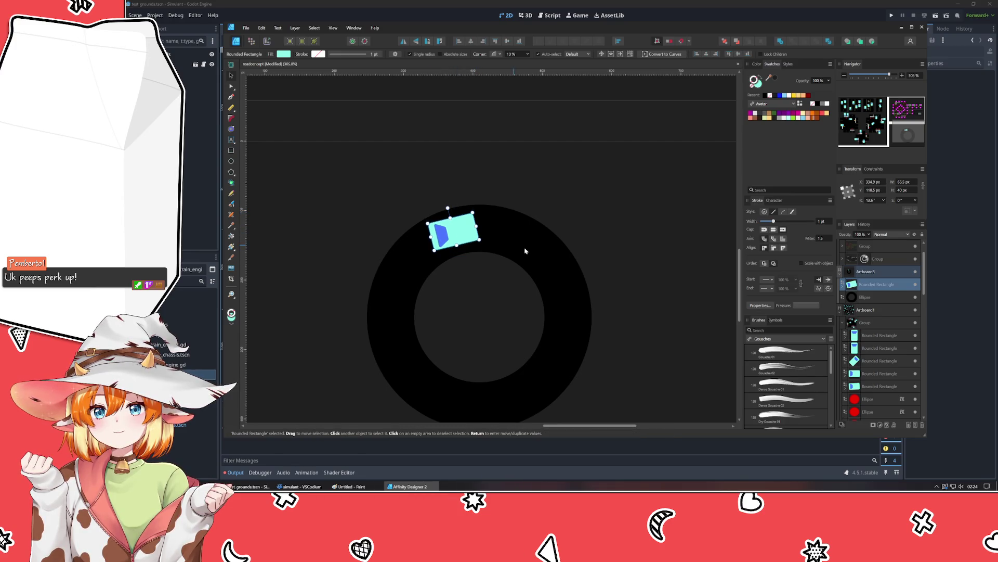
Step: Enlarge the ring to 282 px and thicken its outline to 35 pt
{"action": "left_click", "coordinate": [514, 248]}
{"action": "left_click_drag", "start_coordinate": [571, 225], "coordinate": [580, 214]}
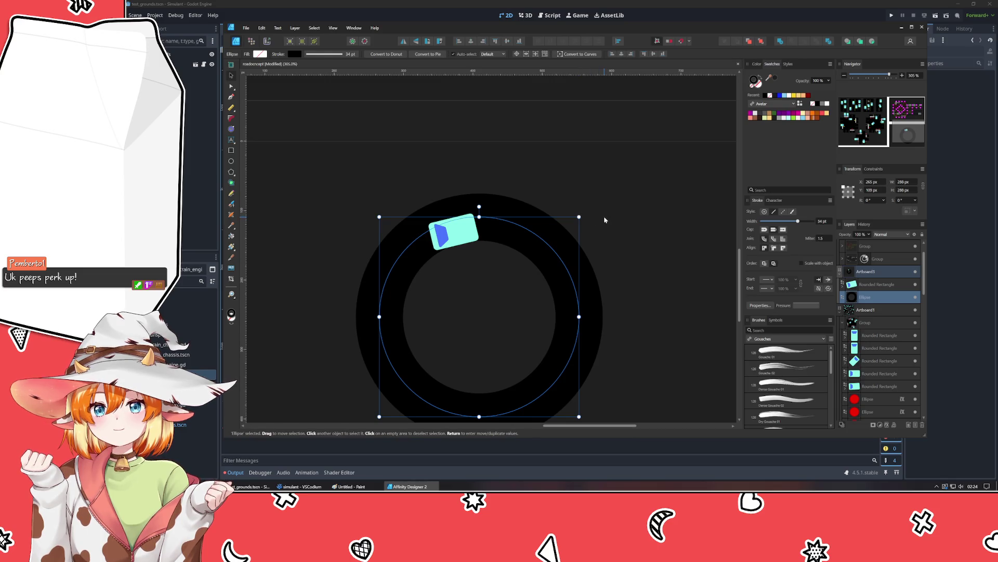
{"action": "left_click", "coordinate": [604, 217]}
{"action": "left_click", "coordinate": [453, 232]}
{"action": "left_click", "coordinate": [865, 297]}
{"action": "left_click", "coordinate": [799, 221]}
{"action": "left_click", "coordinate": [654, 215]}
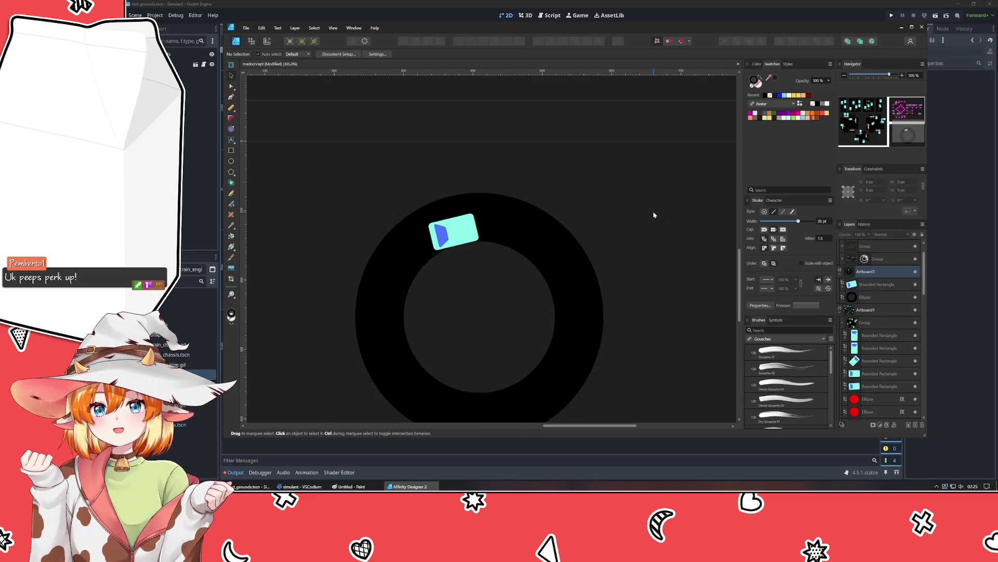
{"action": "left_click", "coordinate": [865, 297]}
Step: Nudge the cyan car badge slightly up and left, then recentre the view on the ring
{"action": "scroll", "coordinate": [826, 223], "scroll_direction": "up", "scroll_amount": 2}
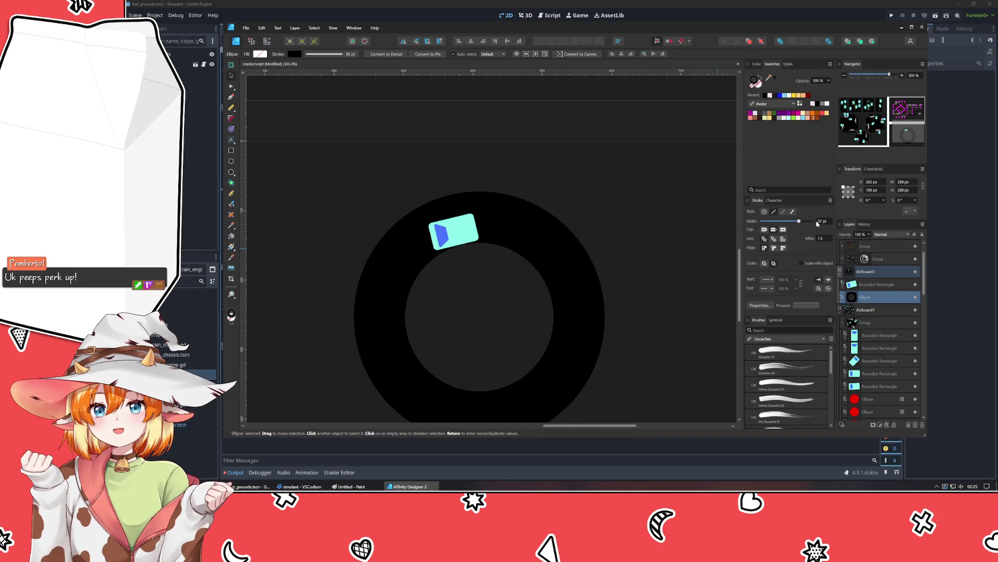
{"action": "left_click", "coordinate": [646, 222]}
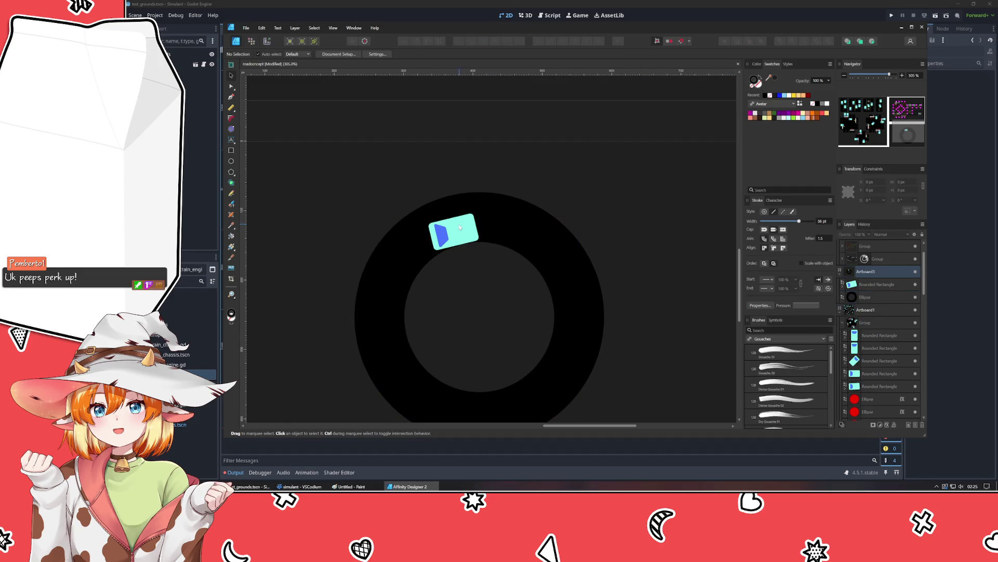
{"action": "left_click", "coordinate": [466, 229]}
{"action": "mouse_move", "coordinate": [466, 229]}
{"action": "left_mouse_down"}
{"action": "mouse_move", "coordinate": [440, 223]}
{"action": "mouse_move", "coordinate": [461, 219]}
{"action": "left_mouse_up"}
{"action": "scroll", "coordinate": [479, 290], "scroll_direction": "down", "scroll_amount": 2}
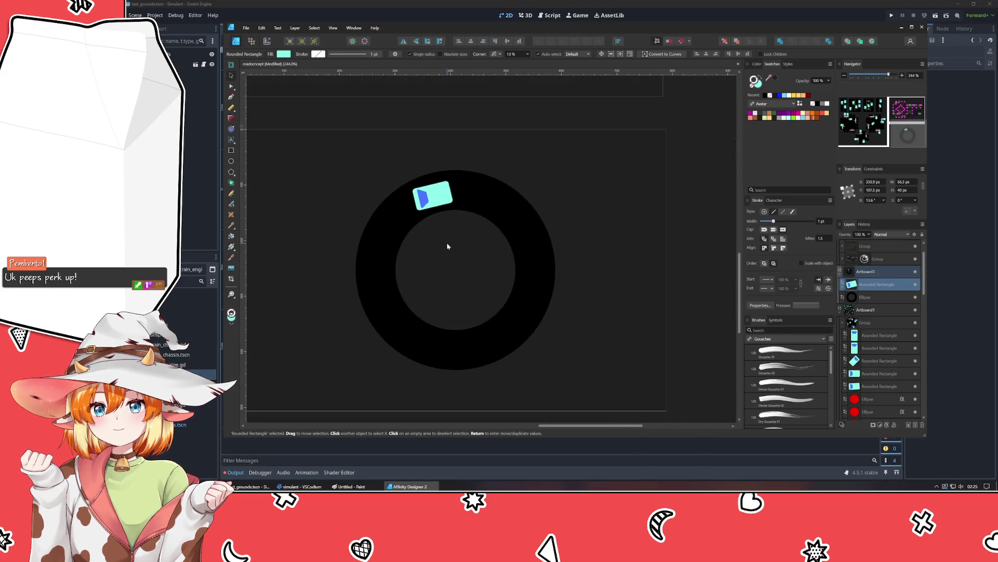
{"action": "scroll", "coordinate": [423, 245], "scroll_direction": "up", "scroll_amount": 2}
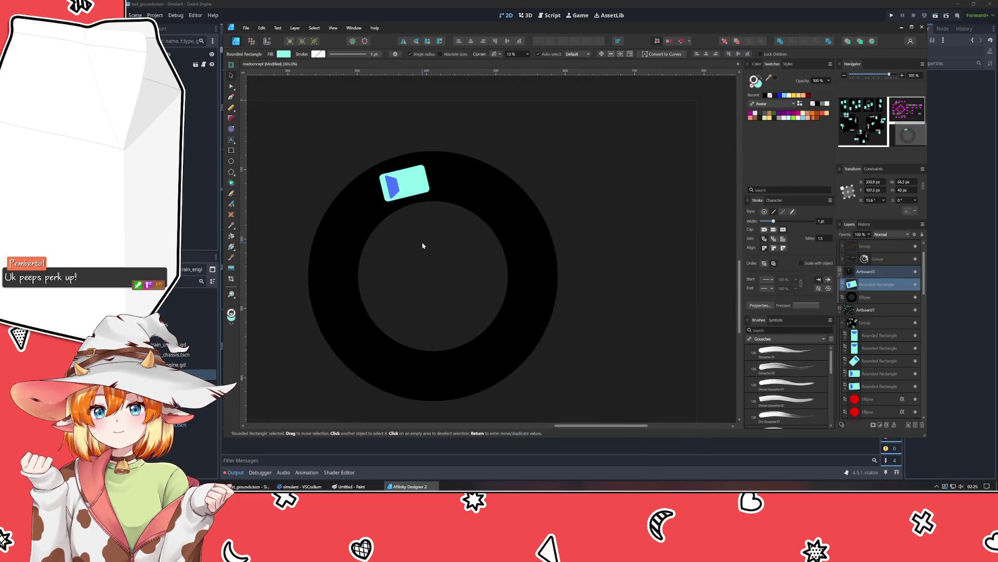
{"action": "left_click_drag", "start_coordinate": [423, 245], "coordinate": [387, 245]}
{"action": "left_click", "coordinate": [231, 97]}
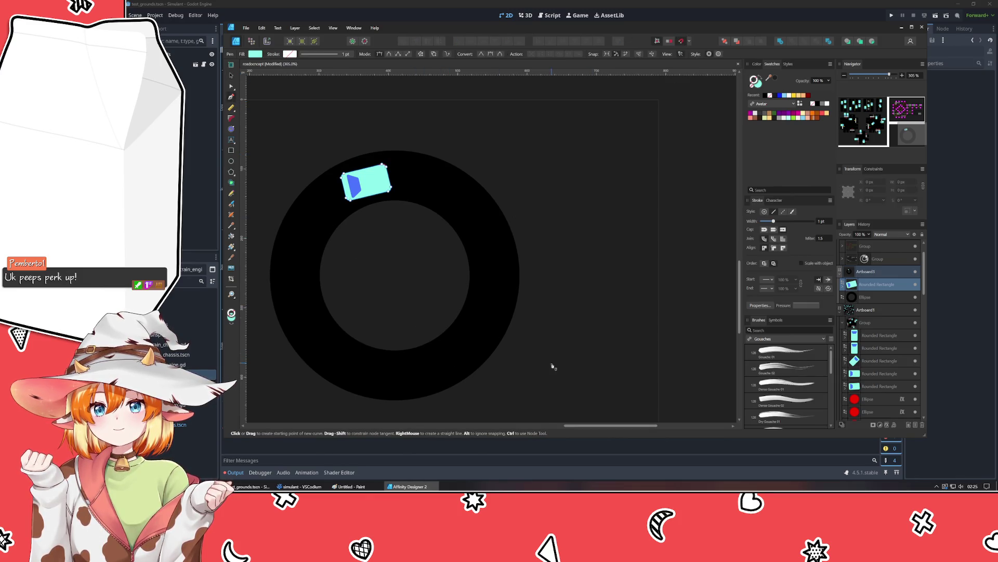
Step: Draw a three-node V curve from the ring's lower edge out to the right and back
{"action": "left_click", "coordinate": [461, 349]}
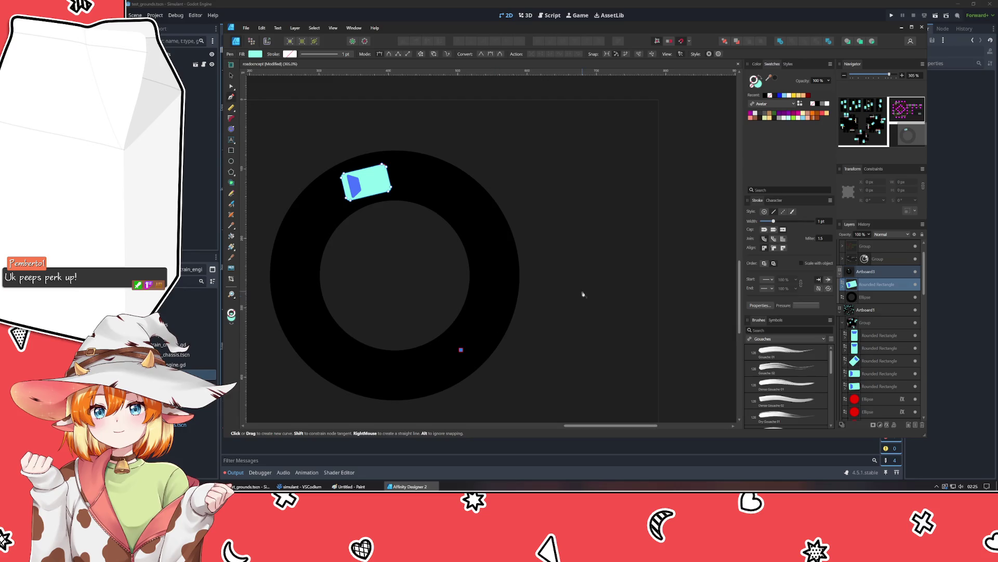
{"action": "left_click", "coordinate": [644, 275]}
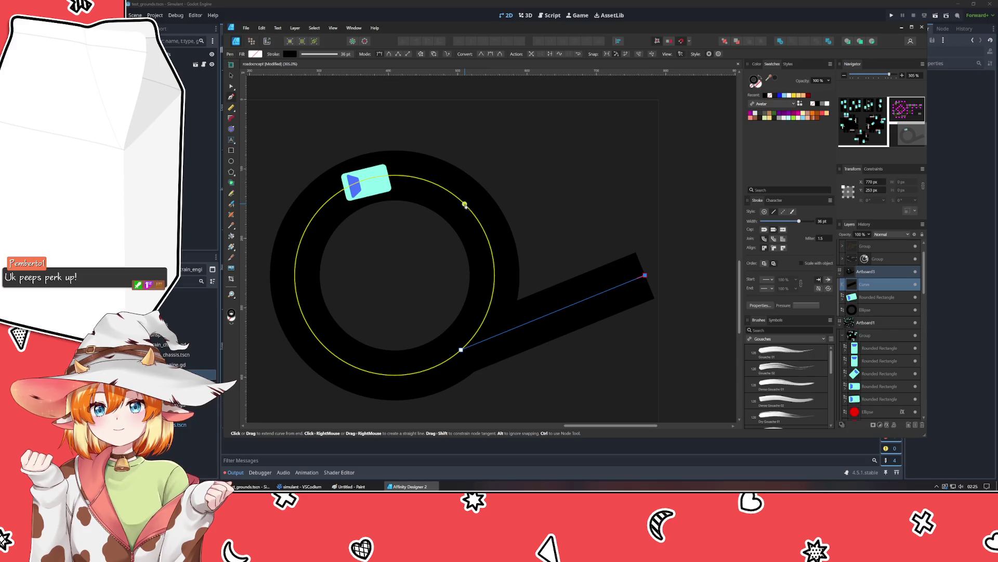
{"action": "left_click", "coordinate": [466, 205]}
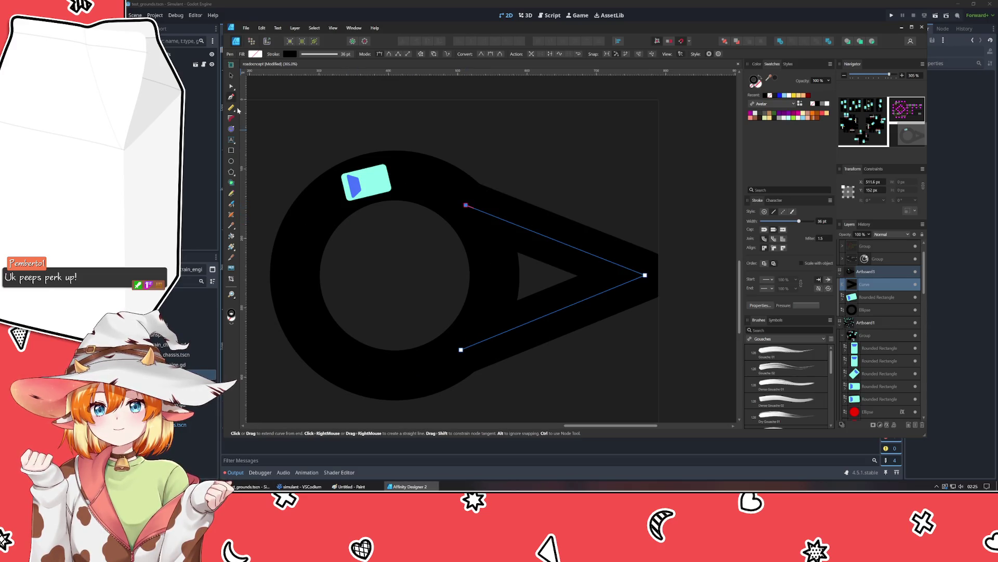
{"action": "left_click", "coordinate": [232, 76]}
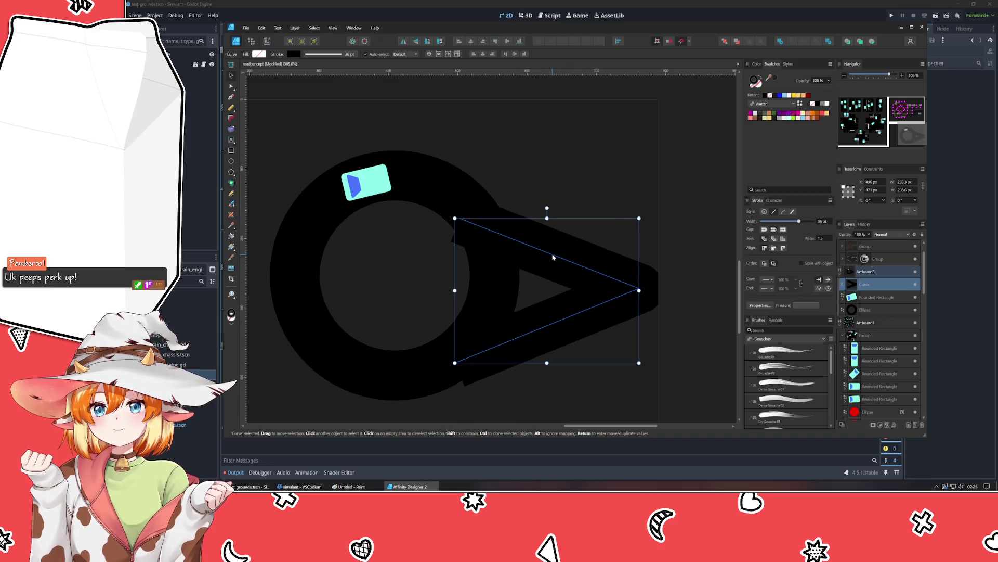
Step: Bend the lower side of the V inward using its node handles
{"action": "double_click", "coordinate": [626, 268]}
{"action": "left_click", "coordinate": [627, 268]}
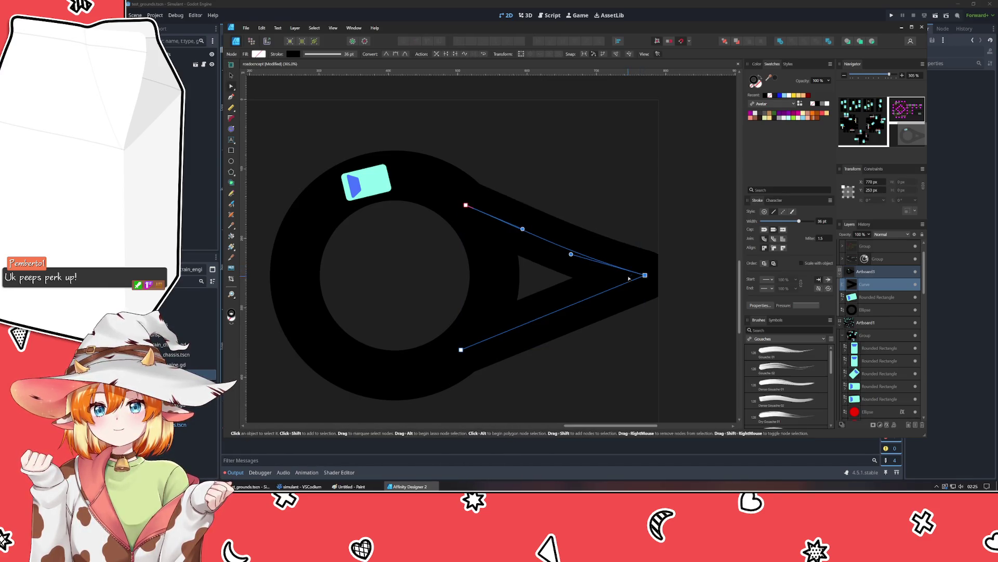
{"action": "left_click", "coordinate": [570, 297]}
{"action": "mouse_move", "coordinate": [570, 298]}
{"action": "left_mouse_down"}
{"action": "mouse_move", "coordinate": [554, 275]}
{"action": "mouse_move", "coordinate": [564, 267]}
{"action": "mouse_move", "coordinate": [557, 285]}
{"action": "left_mouse_up"}
{"action": "left_click", "coordinate": [597, 374]}
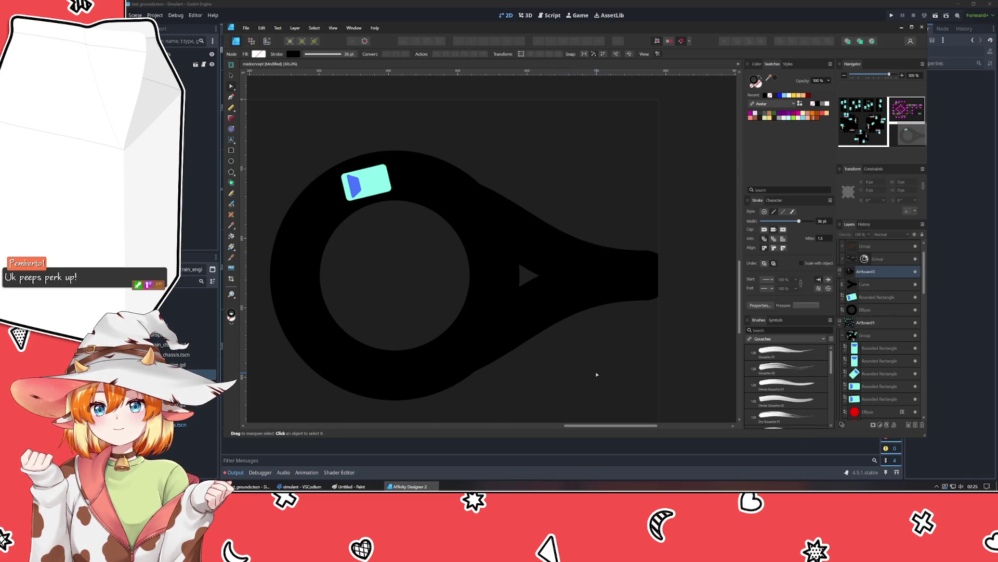
Step: Flare the upper side and curve the lower side where it meets the ring
{"action": "left_click", "coordinate": [500, 223]}
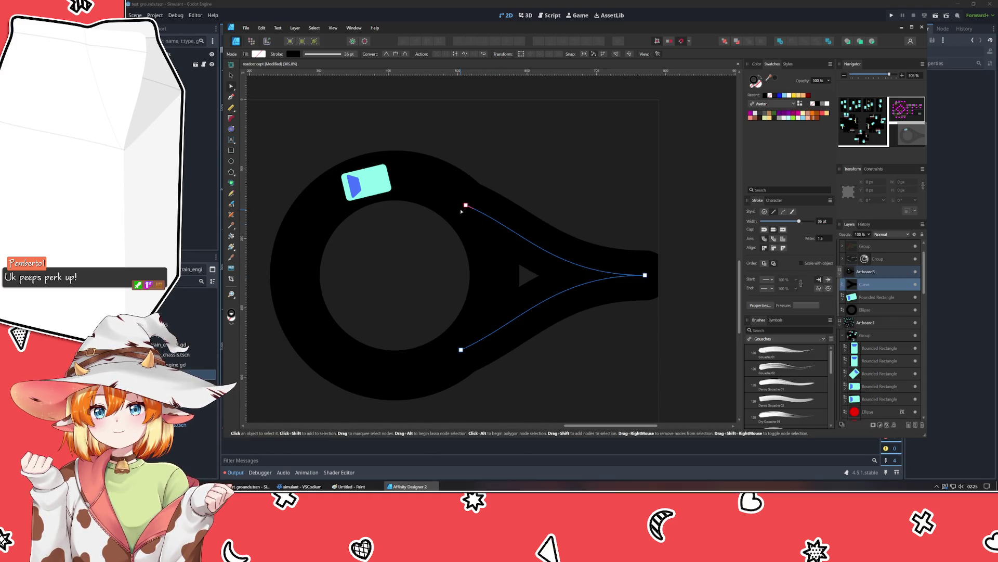
{"action": "mouse_move", "coordinate": [522, 229]}
{"action": "left_mouse_down"}
{"action": "mouse_move", "coordinate": [497, 236]}
{"action": "mouse_move", "coordinate": [482, 219]}
{"action": "mouse_move", "coordinate": [496, 227]}
{"action": "left_mouse_up"}
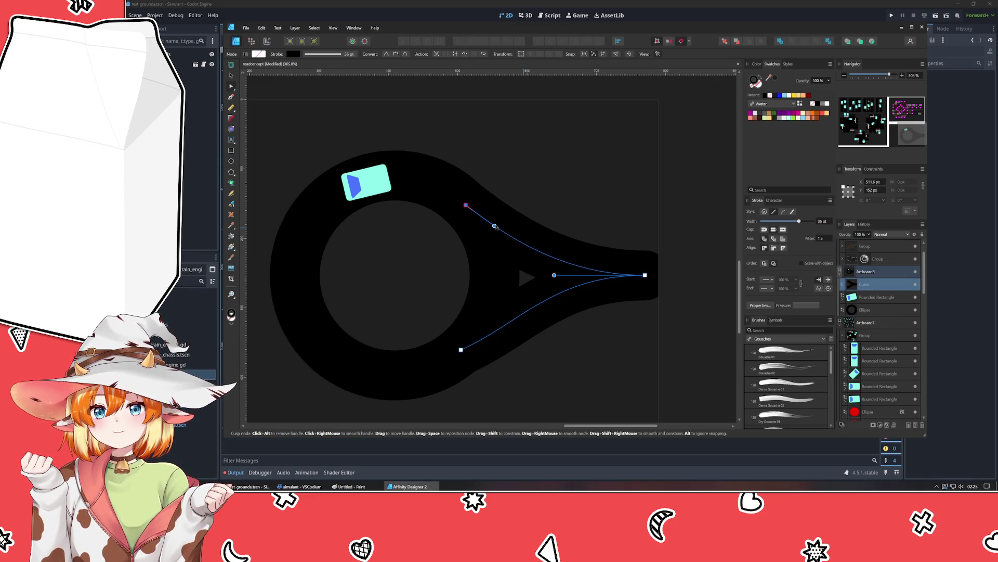
{"action": "mouse_move", "coordinate": [461, 349]}
{"action": "left_mouse_down"}
{"action": "mouse_move", "coordinate": [520, 325]}
{"action": "mouse_move", "coordinate": [491, 330]}
{"action": "left_mouse_up"}
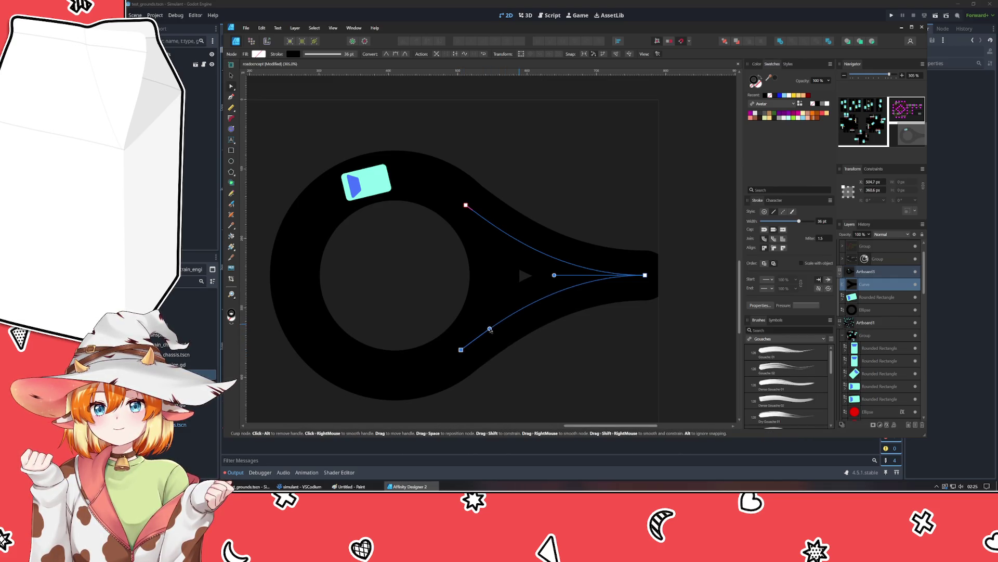
{"action": "left_click", "coordinate": [570, 366]}
{"action": "mouse_move", "coordinate": [570, 366]}
{"action": "left_mouse_down"}
{"action": "mouse_move", "coordinate": [591, 356]}
{"action": "mouse_move", "coordinate": [629, 303]}
{"action": "mouse_move", "coordinate": [633, 333]}
{"action": "left_mouse_up"}
{"action": "left_click", "coordinate": [232, 76]}
{"action": "left_click", "coordinate": [659, 217]}
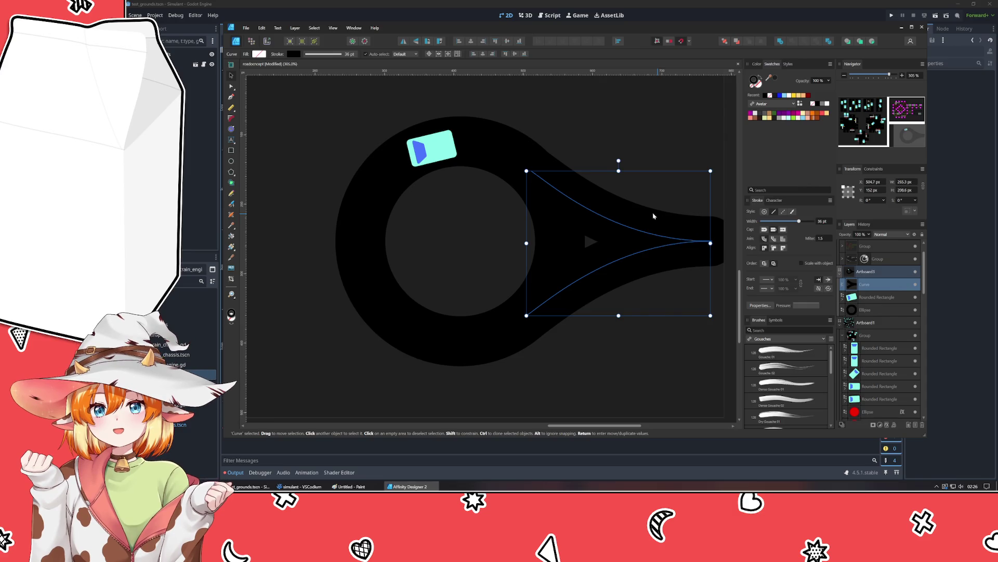
Step: Duplicate the road arm, rotate it 90° and align it at the top of the ring
{"action": "key", "text": "ctrl+j"}
{"action": "mouse_move", "coordinate": [618, 161]}
{"action": "left_mouse_down"}
{"action": "mouse_move", "coordinate": [444, 216]}
{"action": "mouse_move", "coordinate": [442, 242]}
{"action": "left_mouse_up"}
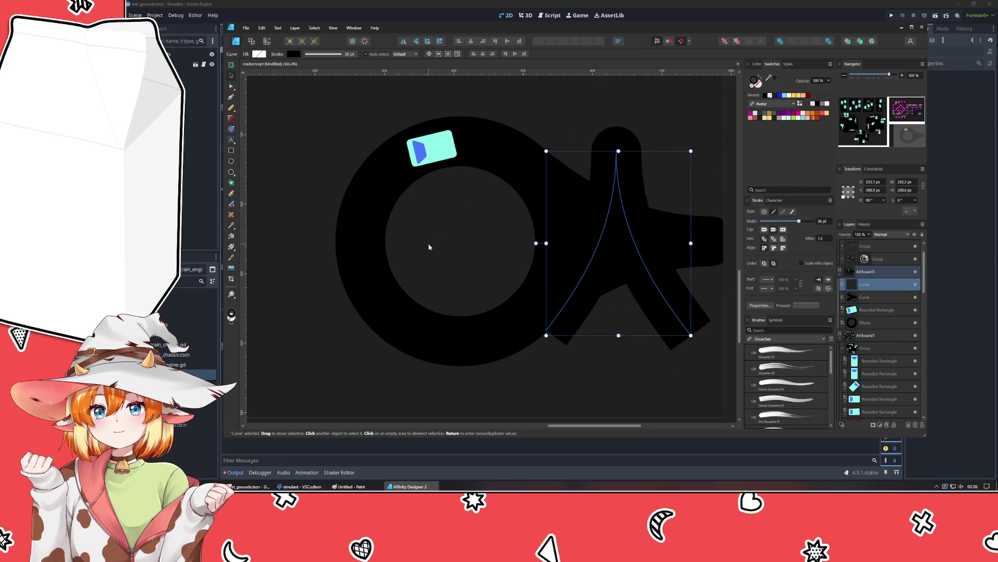
{"action": "mouse_move", "coordinate": [632, 278]}
{"action": "left_mouse_down"}
{"action": "mouse_move", "coordinate": [476, 90]}
{"action": "mouse_move", "coordinate": [498, 137]}
{"action": "left_mouse_up"}
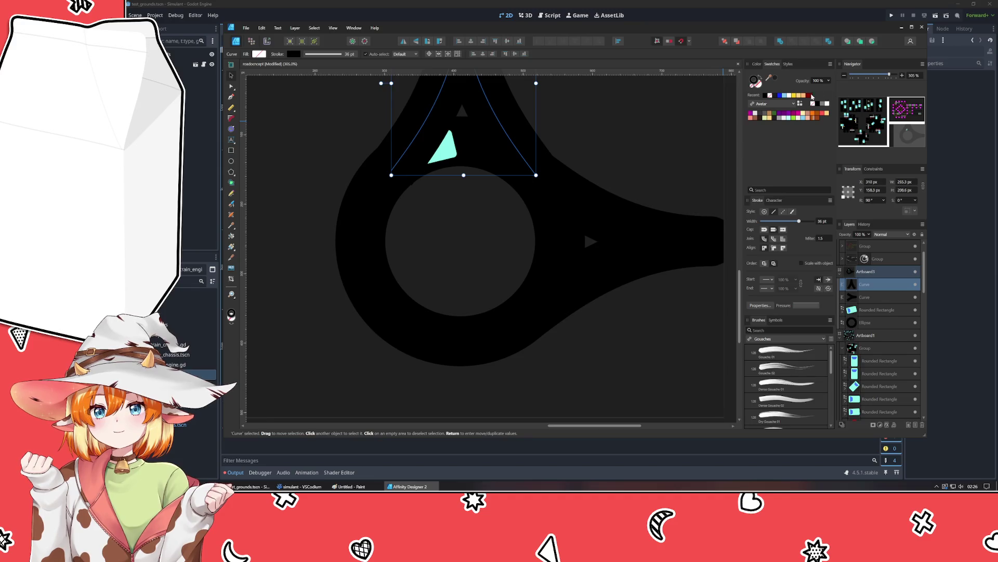
{"action": "left_click", "coordinate": [790, 95]}
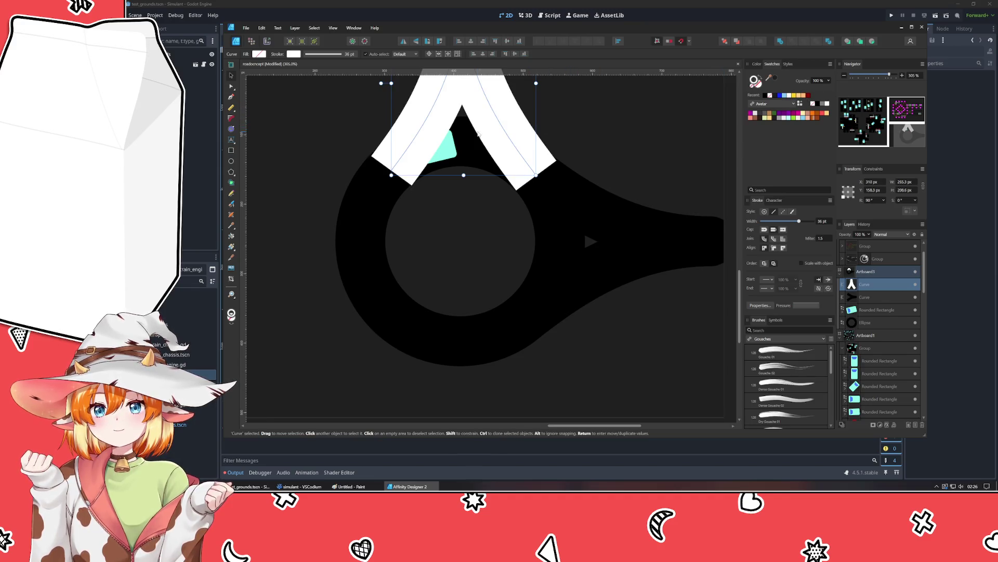
{"action": "scroll", "coordinate": [477, 132], "scroll_direction": "up", "scroll_amount": 5}
{"action": "mouse_move", "coordinate": [494, 179]}
{"action": "left_mouse_down"}
{"action": "mouse_move", "coordinate": [496, 189]}
{"action": "mouse_move", "coordinate": [508, 155]}
{"action": "left_mouse_up"}
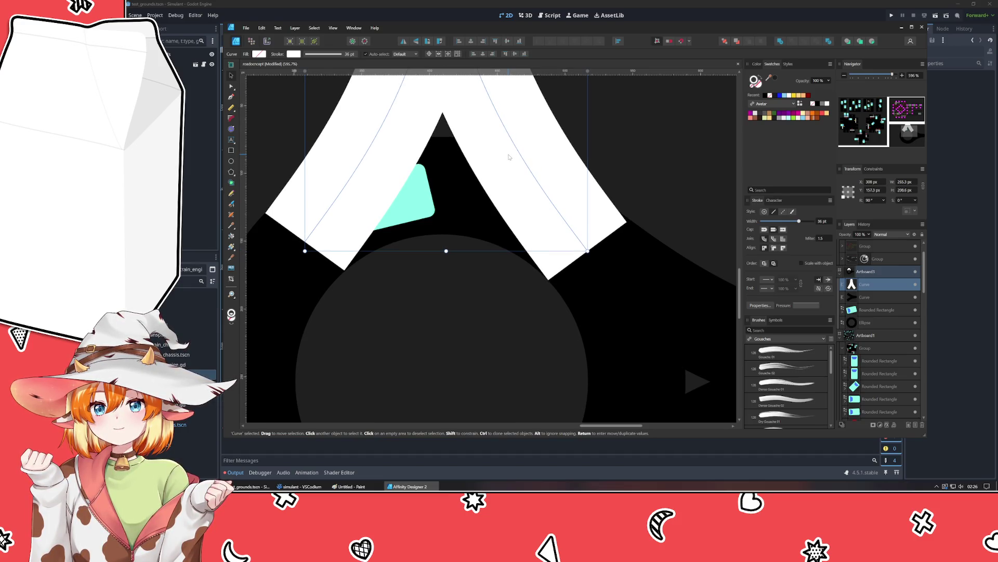
Step: Add a flipped copy for the remaining arms and turn the white arms back to black
{"action": "key", "text": "ctrl+j"}
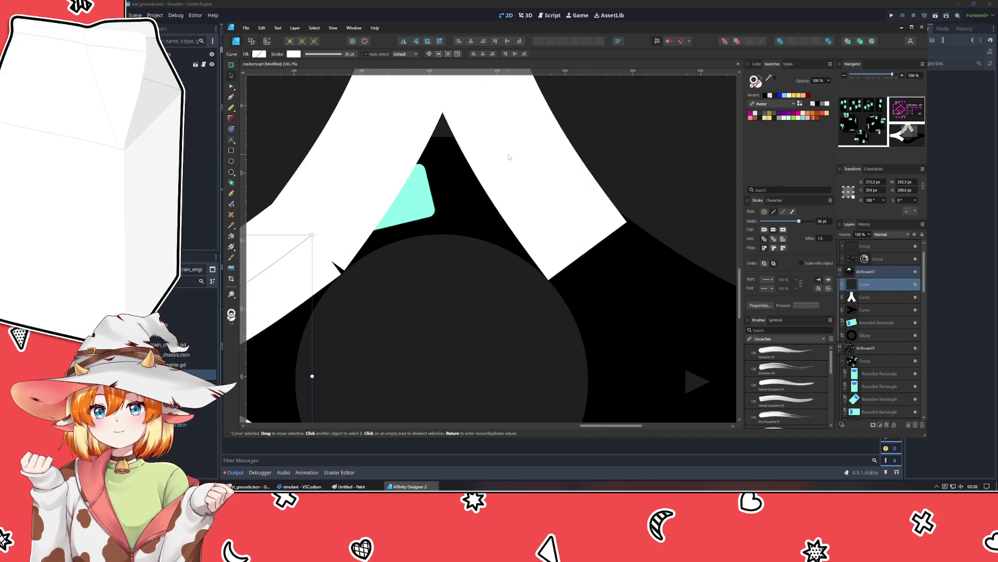
{"action": "scroll", "coordinate": [509, 156], "scroll_direction": "down", "scroll_amount": 5}
{"action": "scroll", "coordinate": [508, 157], "scroll_direction": "up", "scroll_amount": 1}
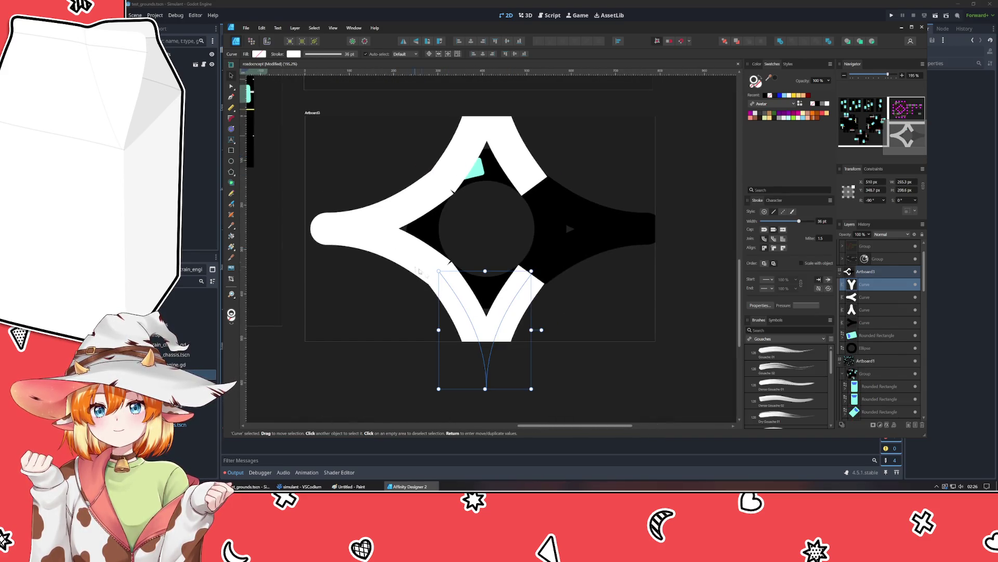
{"action": "left_click", "coordinate": [391, 236], "text": "shift"}
{"action": "left_click", "coordinate": [527, 156], "text": "shift"}
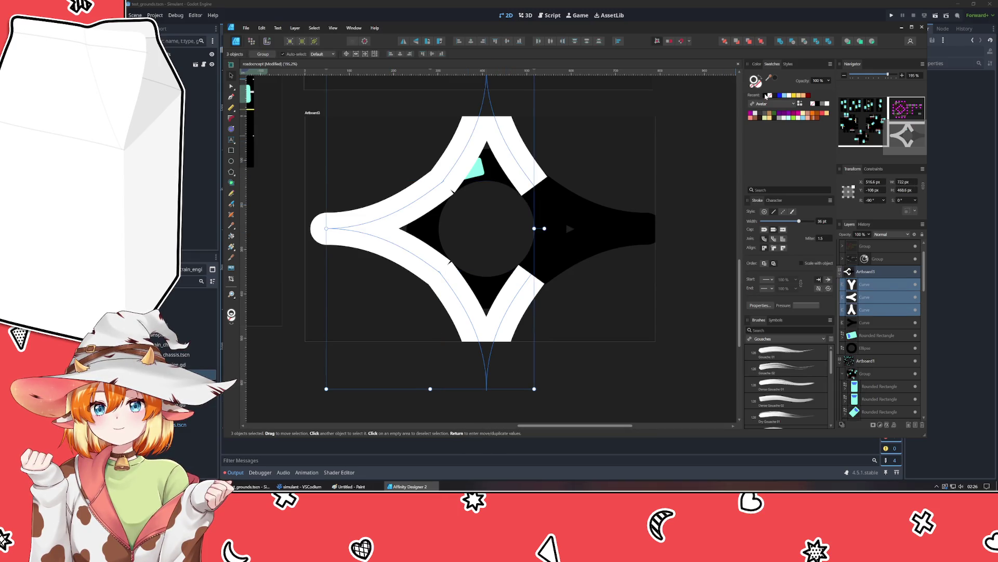
{"action": "left_click", "coordinate": [766, 96]}
{"action": "left_click", "coordinate": [686, 218]}
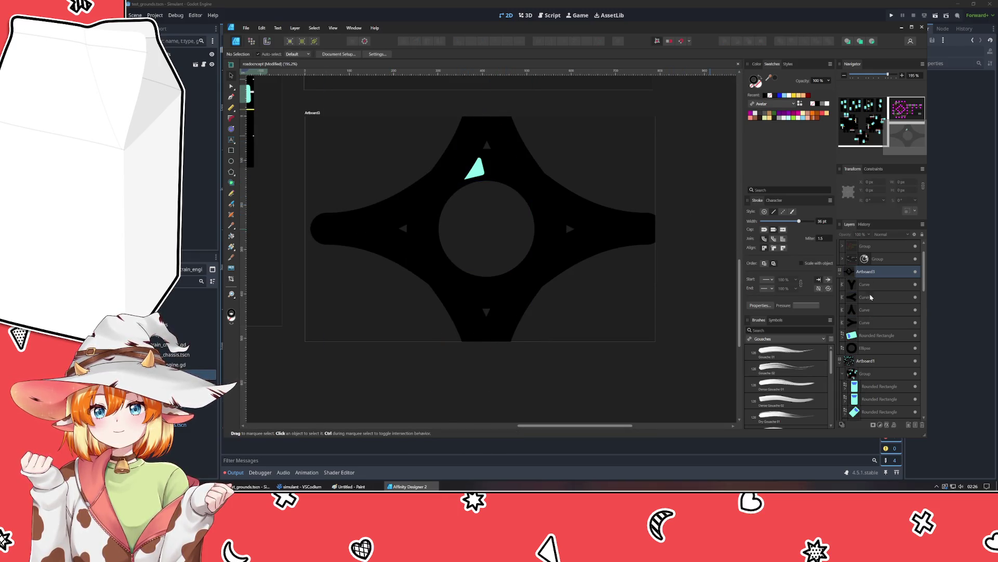
Step: Bring the car badge above the road arms, group the ring with its four arms, and shift the group left
{"action": "left_click", "coordinate": [868, 335]}
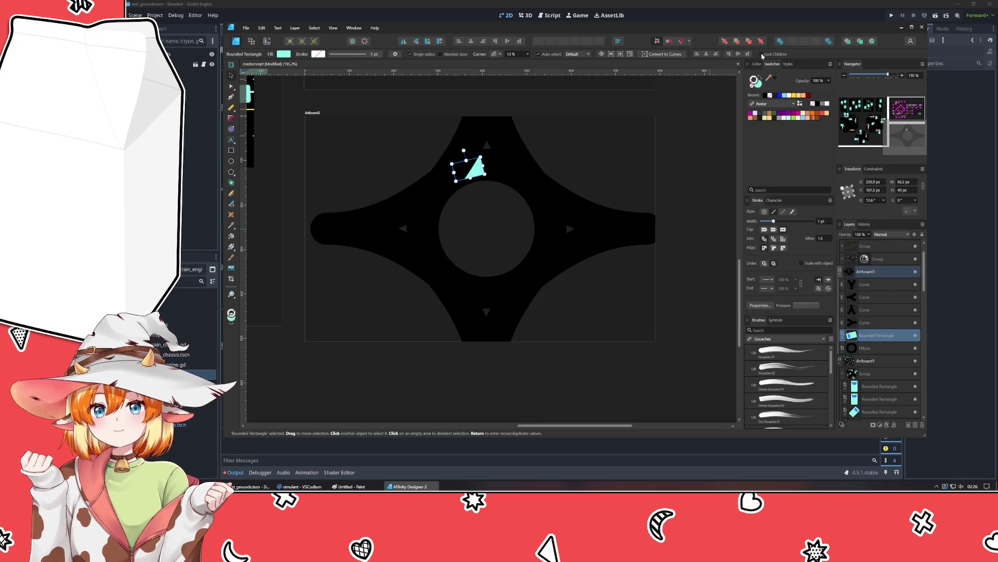
{"action": "left_click", "coordinate": [762, 42]}
{"action": "left_click", "coordinate": [698, 180]}
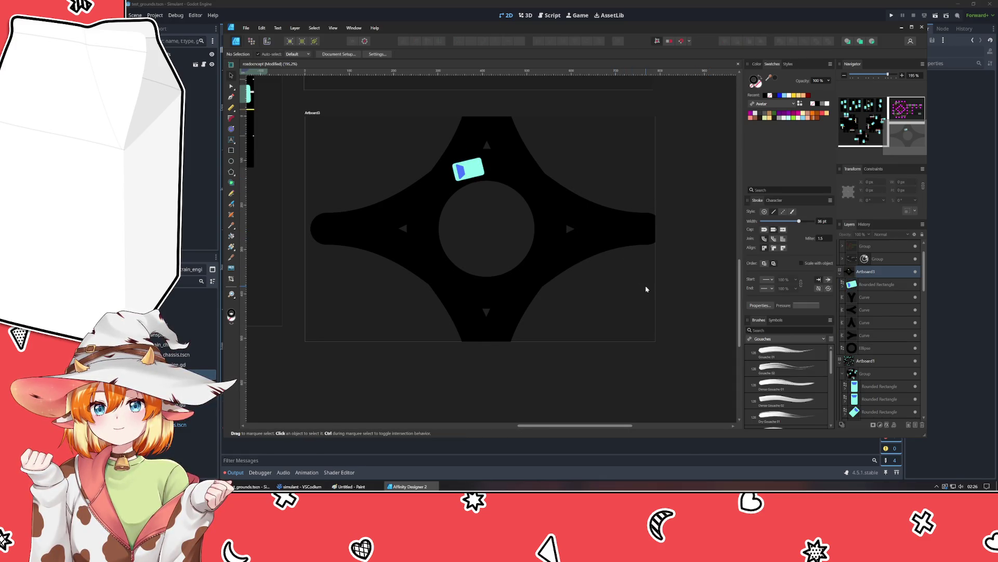
{"action": "left_click", "coordinate": [873, 349]}
{"action": "left_click", "coordinate": [878, 298], "text": "shift"}
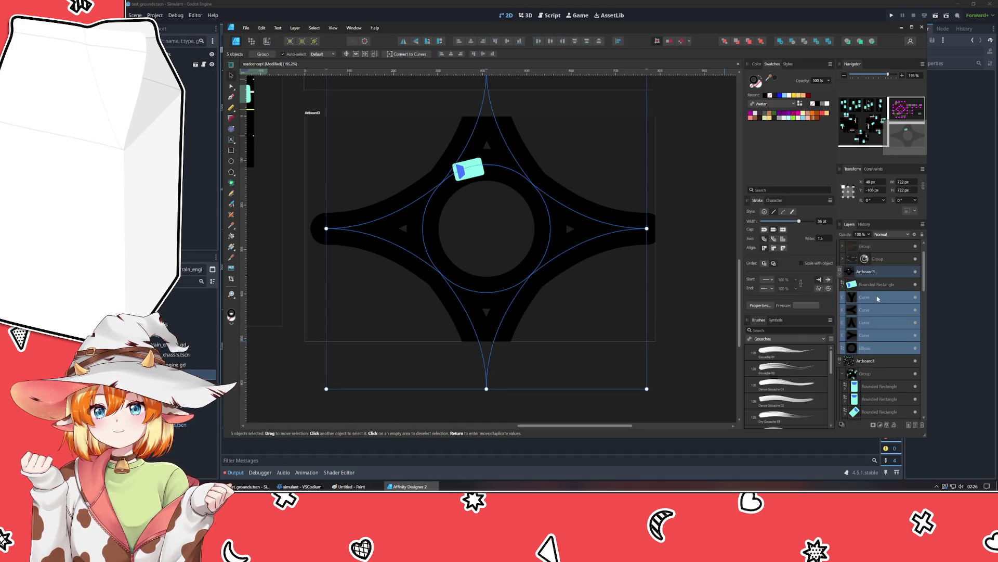
{"action": "key", "text": "ctrl+g"}
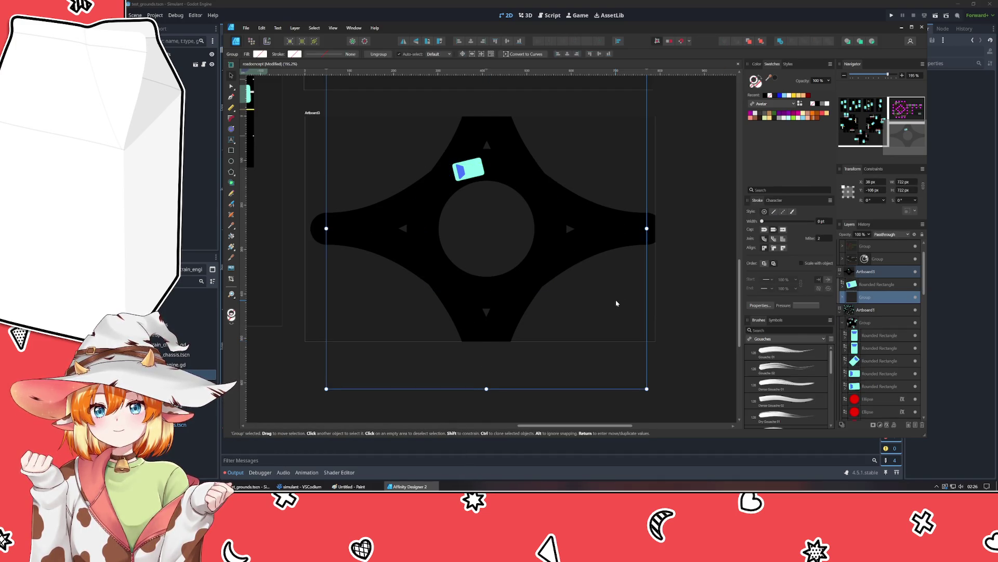
{"action": "key", "text": "shift+Left"}
{"action": "key", "text": "shift+Left"}
{"action": "key", "text": "shift+Left"}
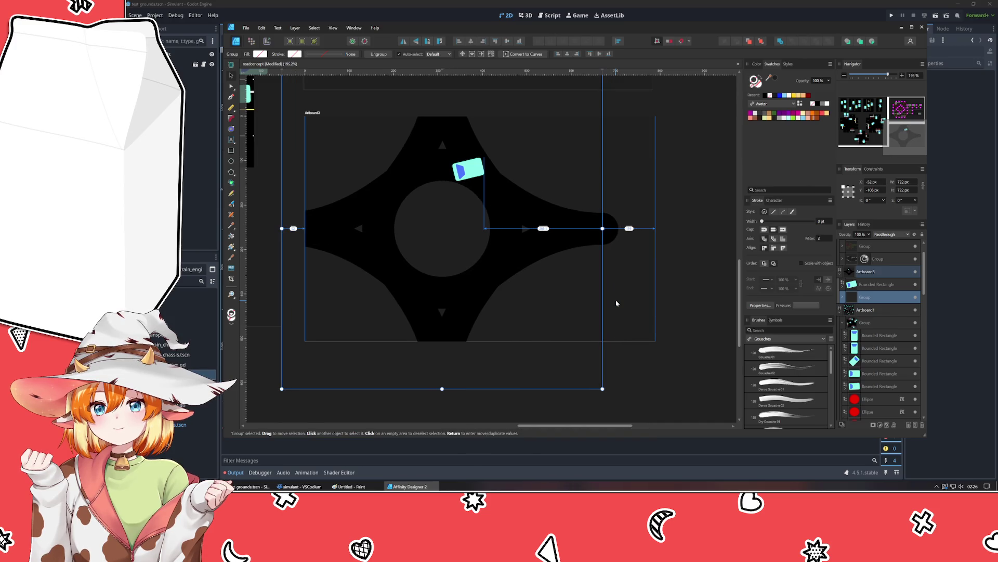
Step: Shrink the artboard around the road shape and reposition the road group inside it
{"action": "left_click", "coordinate": [312, 112]}
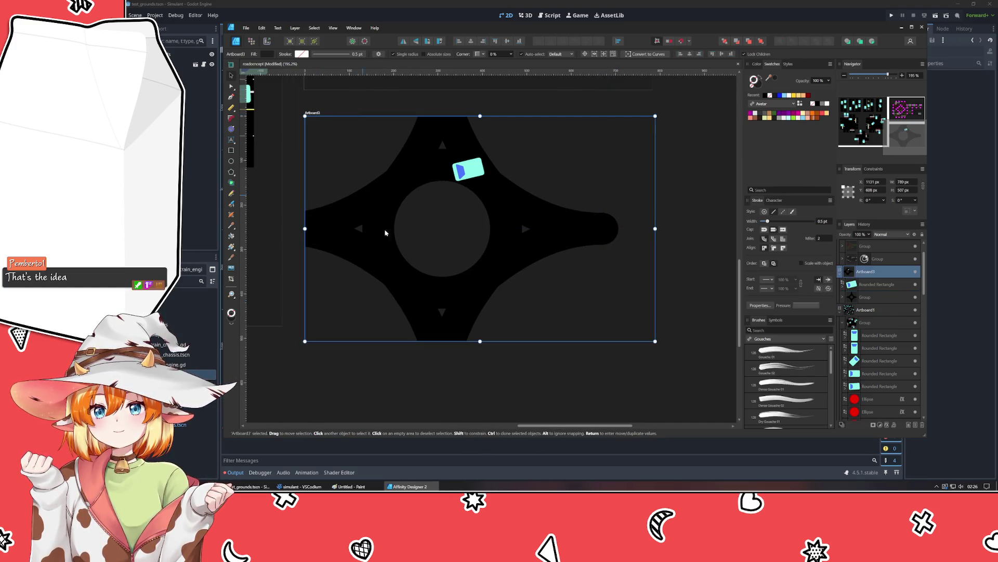
{"action": "left_click_drag", "start_coordinate": [655, 340], "coordinate": [570, 353]}
{"action": "left_click", "coordinate": [527, 408]}
{"action": "left_click", "coordinate": [422, 267]}
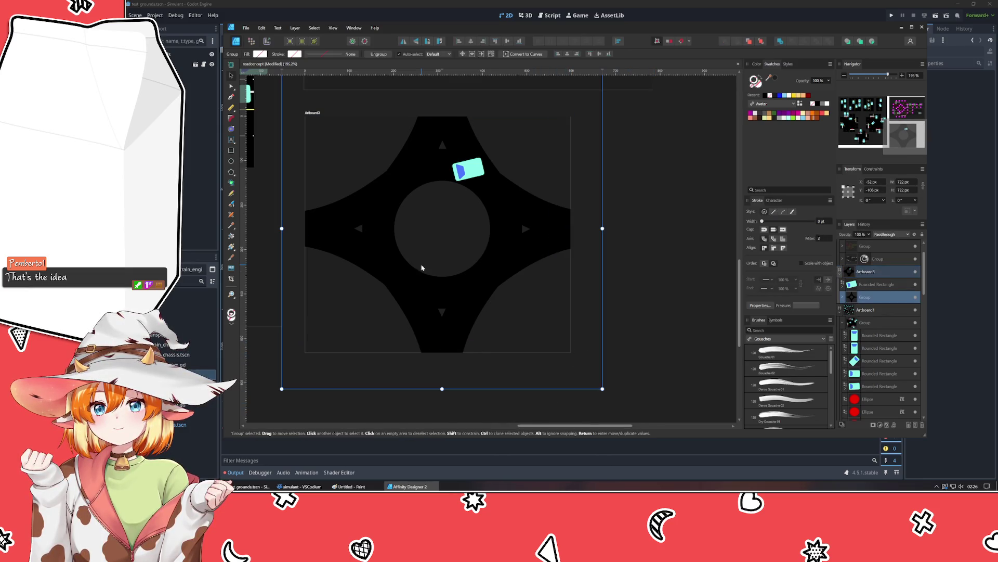
{"action": "left_click_drag", "start_coordinate": [430, 306], "coordinate": [430, 310]}
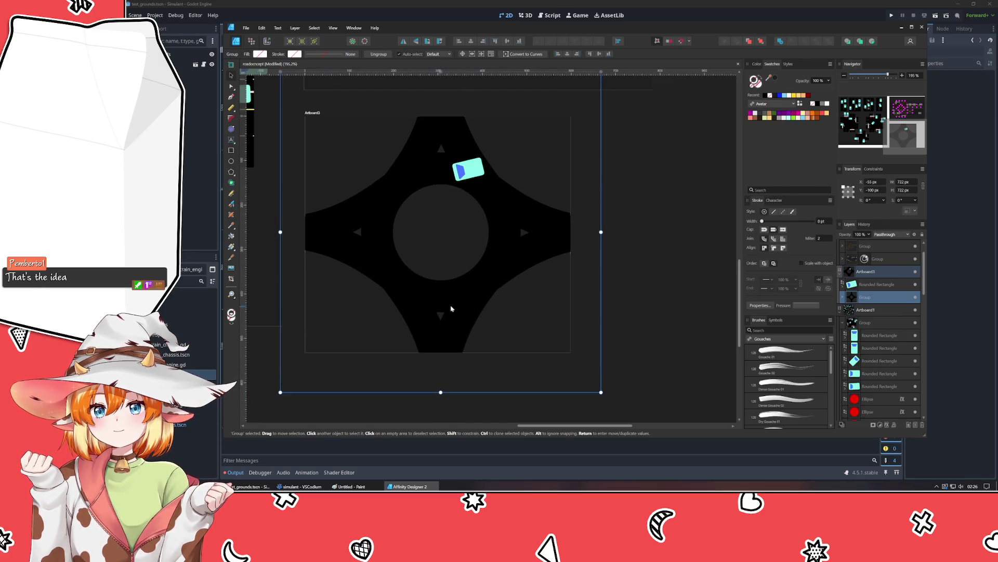
{"action": "left_click", "coordinate": [509, 193]}
{"action": "left_click_drag", "start_coordinate": [463, 172], "coordinate": [442, 190]}
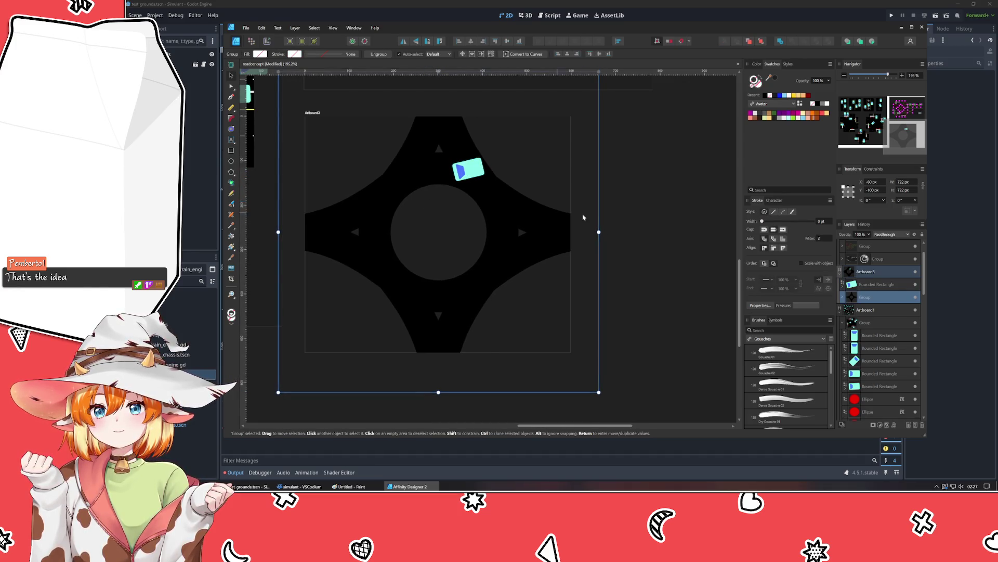
{"action": "left_click", "coordinate": [483, 193]}
Step: Tilt the cyan car badge to about 41.6° and move it onto the upper-left road curve
{"action": "left_click", "coordinate": [466, 169]}
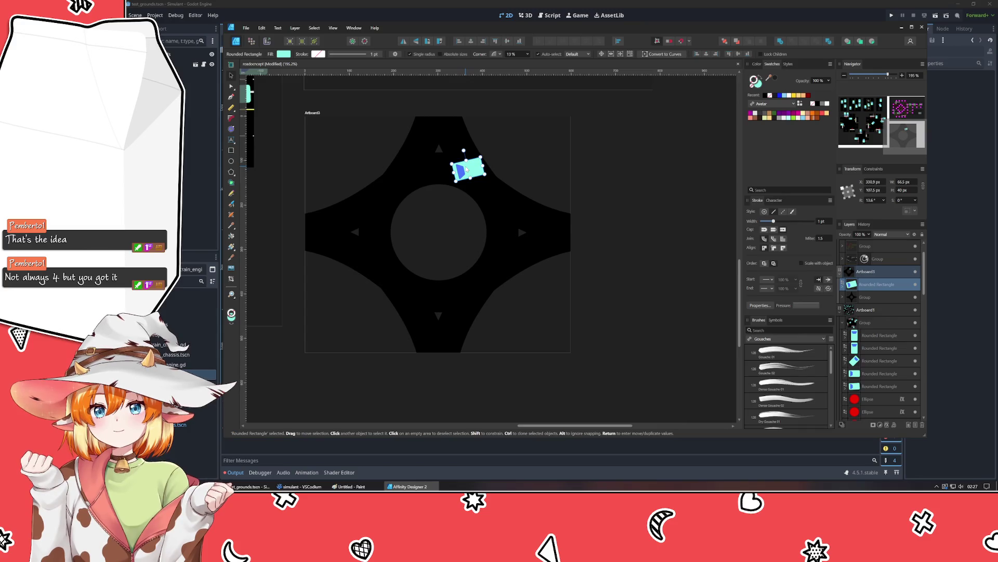
{"action": "mouse_move", "coordinate": [467, 169]}
{"action": "left_mouse_down"}
{"action": "mouse_move", "coordinate": [405, 177]}
{"action": "mouse_move", "coordinate": [387, 163]}
{"action": "mouse_move", "coordinate": [404, 178]}
{"action": "left_mouse_up"}
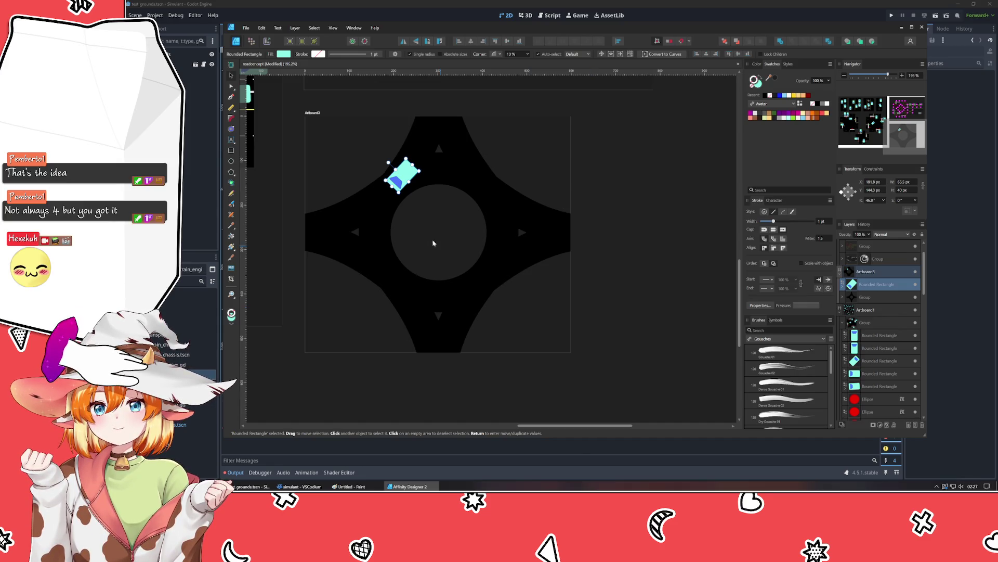
{"action": "left_click", "coordinate": [346, 167]}
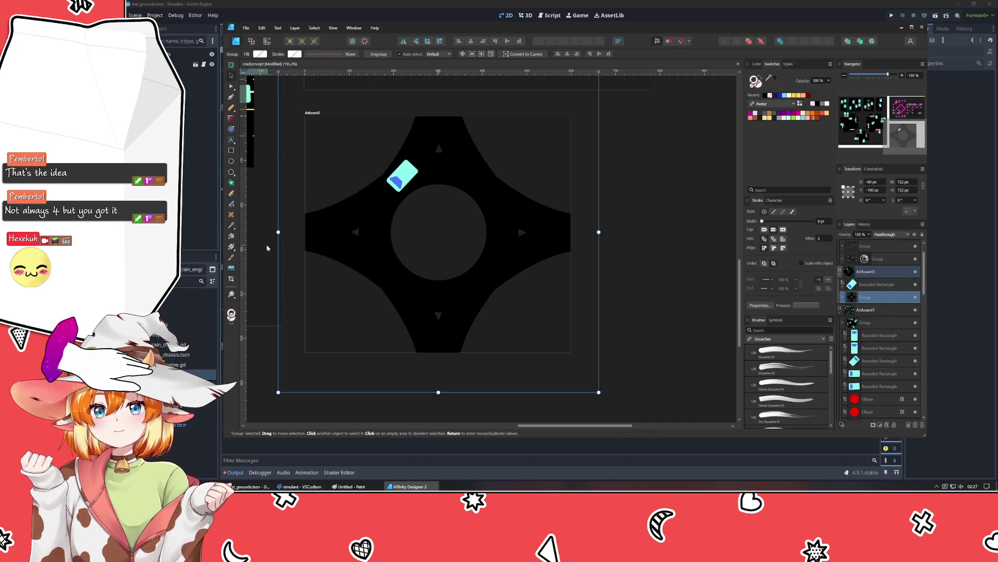
{"action": "left_click", "coordinate": [269, 380]}
{"action": "left_click", "coordinate": [321, 237]}
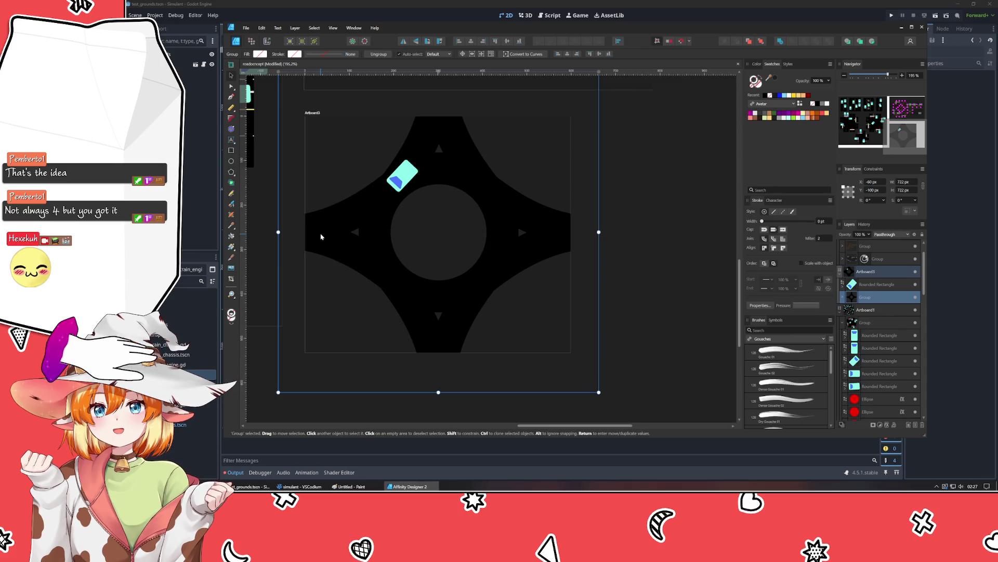
{"action": "mouse_move", "coordinate": [402, 175]}
{"action": "left_mouse_down"}
{"action": "mouse_move", "coordinate": [321, 227]}
{"action": "mouse_move", "coordinate": [308, 206]}
{"action": "mouse_move", "coordinate": [406, 190]}
{"action": "left_mouse_up"}
{"action": "left_click", "coordinate": [331, 235]}
Step: Draw a straight horizontal line across the end of the left road arm
{"action": "double_click", "coordinate": [327, 236]}
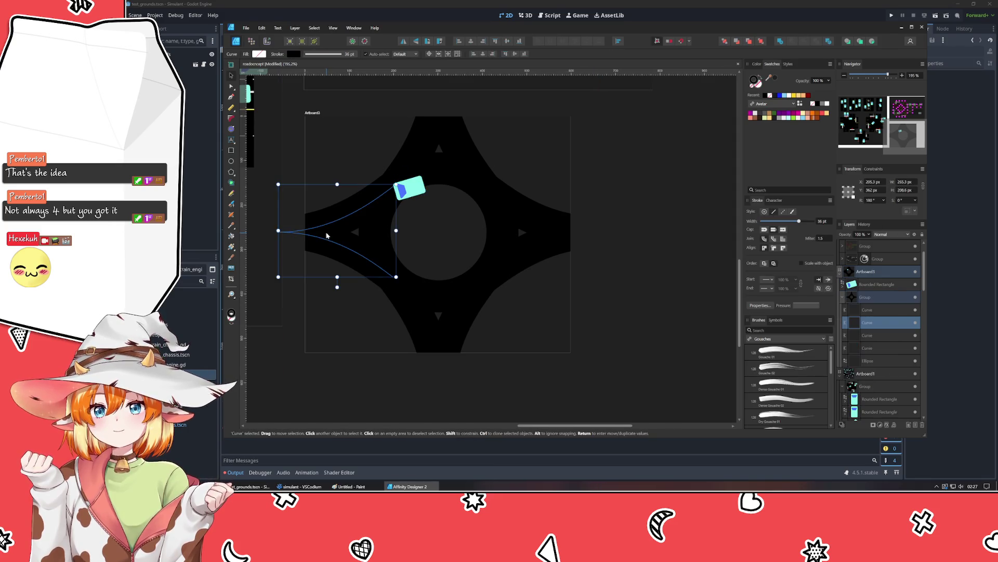
{"action": "scroll", "coordinate": [326, 236], "scroll_direction": "up", "scroll_amount": 3}
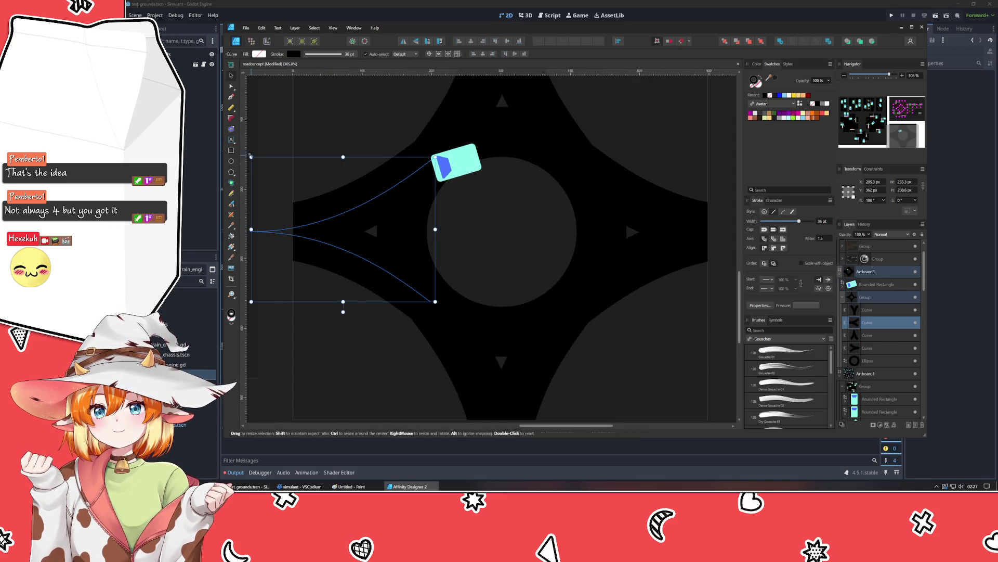
{"action": "left_click", "coordinate": [231, 151]}
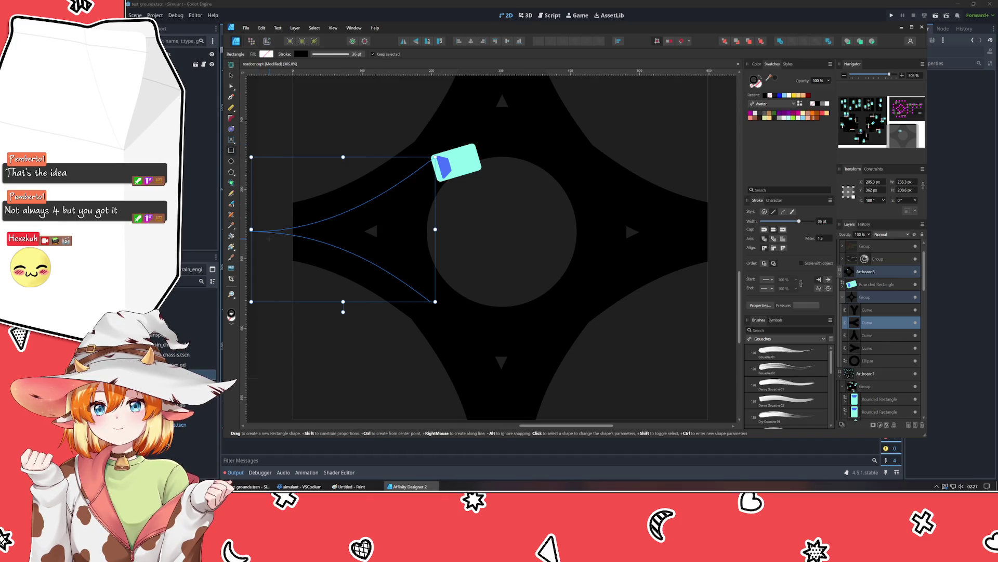
{"action": "left_click", "coordinate": [229, 99]}
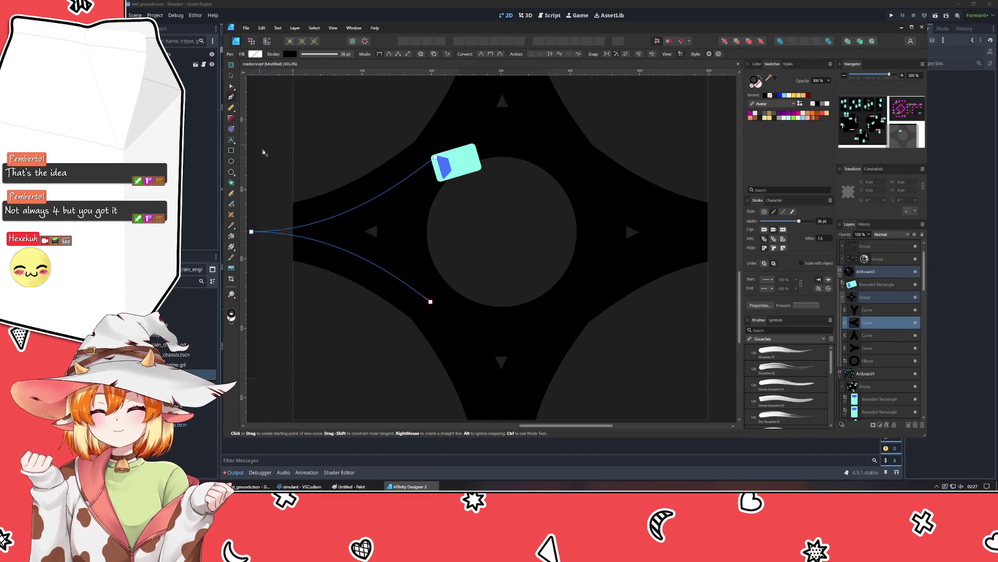
{"action": "key", "text": "ctrl+d"}
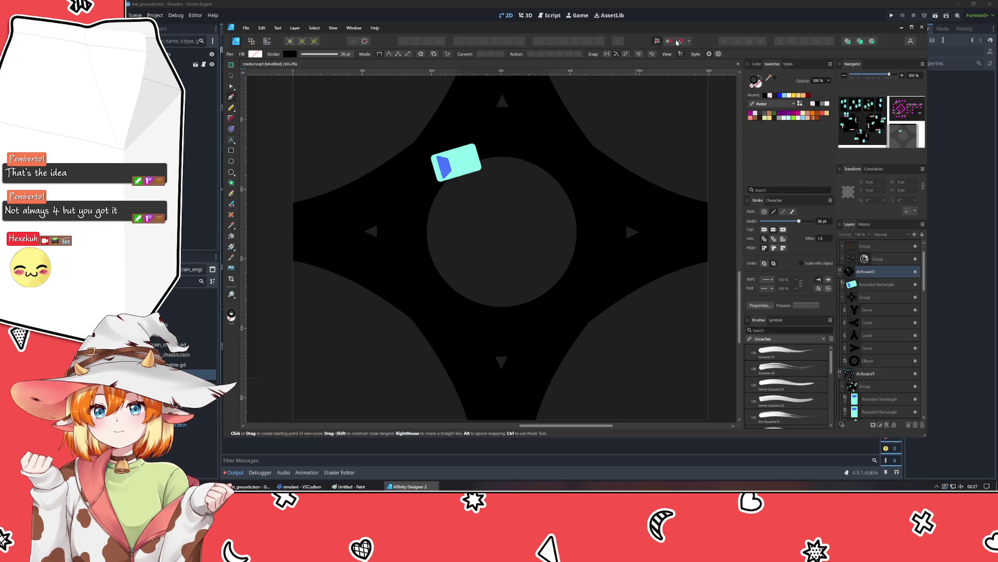
{"action": "left_click_drag", "start_coordinate": [270, 235], "coordinate": [321, 235]}
{"action": "key", "text": "v"}
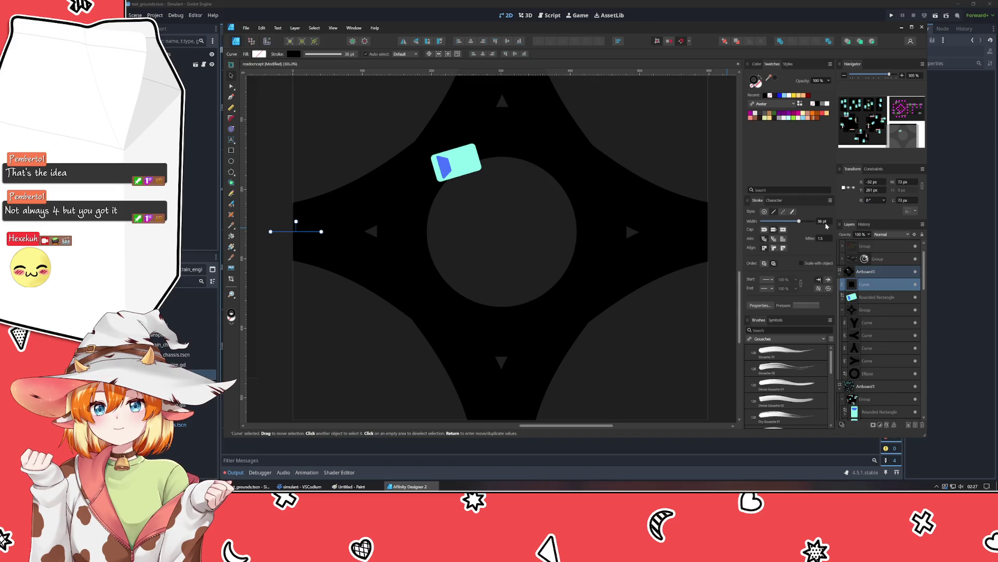
Step: Thicken the line to 56 pt and extend its right end to meet the road
{"action": "scroll", "coordinate": [823, 226], "scroll_direction": "up", "scroll_amount": 2}
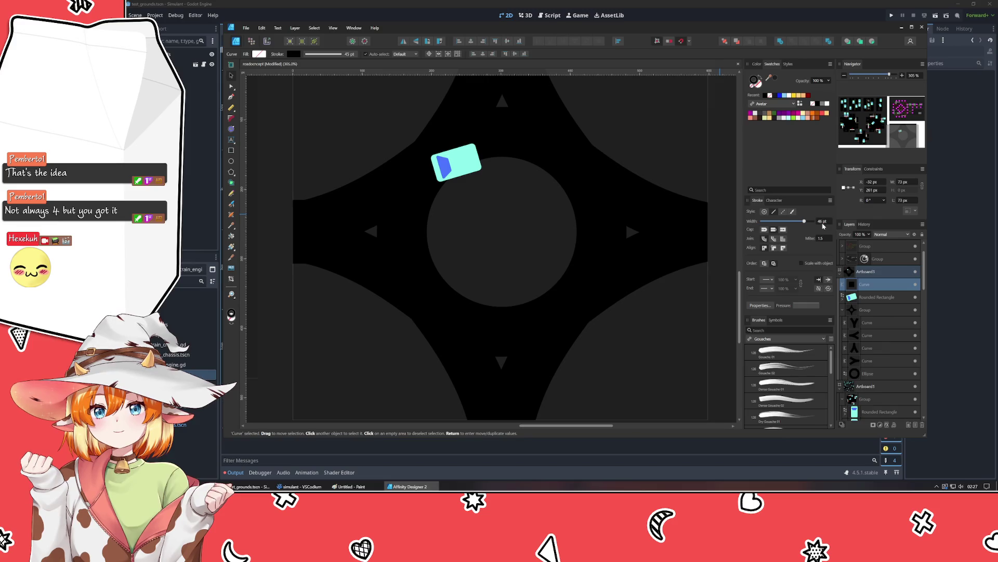
{"action": "scroll", "coordinate": [824, 226], "scroll_direction": "up", "scroll_amount": 2}
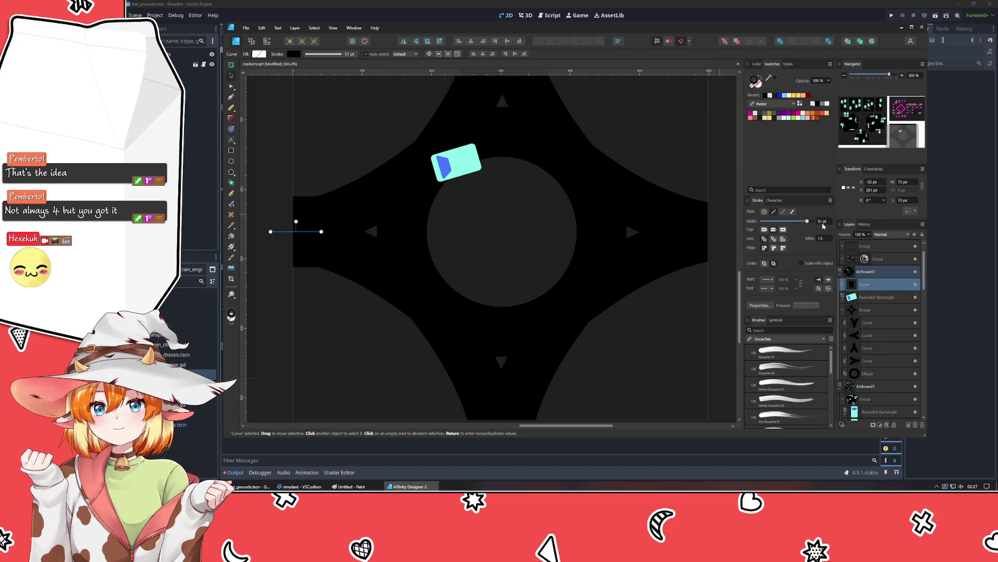
{"action": "scroll", "coordinate": [823, 226], "scroll_direction": "up", "scroll_amount": 1}
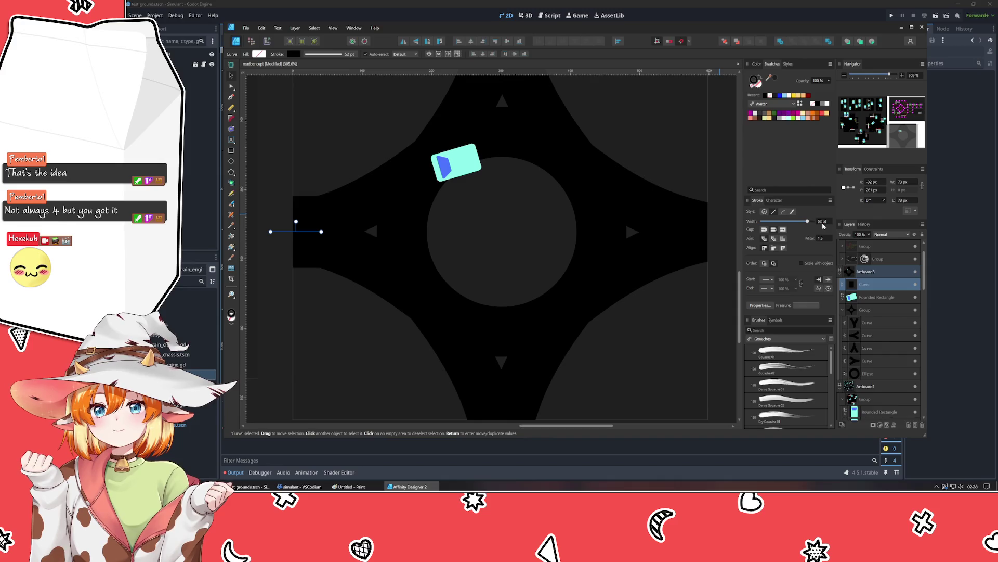
{"action": "scroll", "coordinate": [823, 226], "scroll_direction": "up", "scroll_amount": 3}
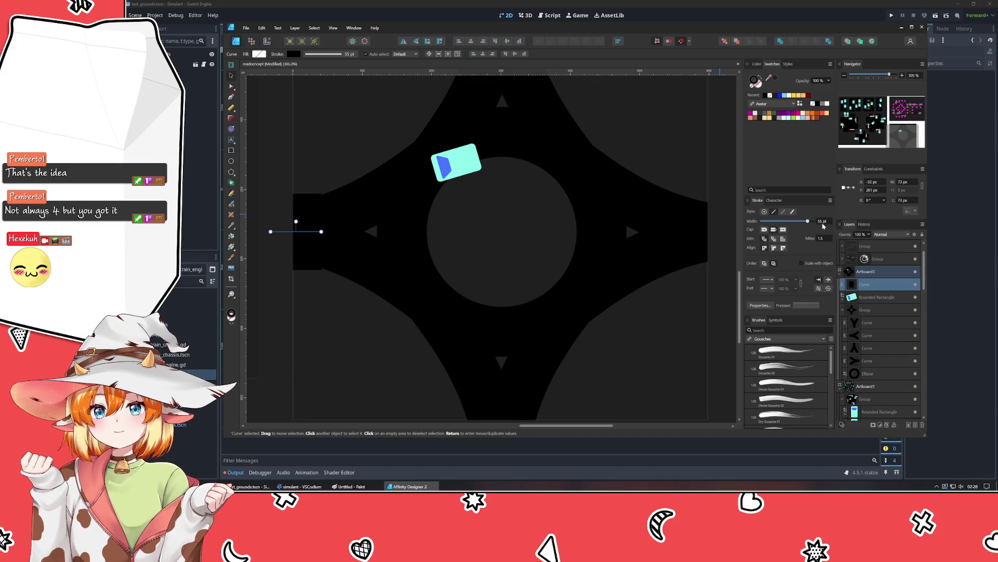
{"action": "scroll", "coordinate": [823, 225], "scroll_direction": "up", "scroll_amount": 1}
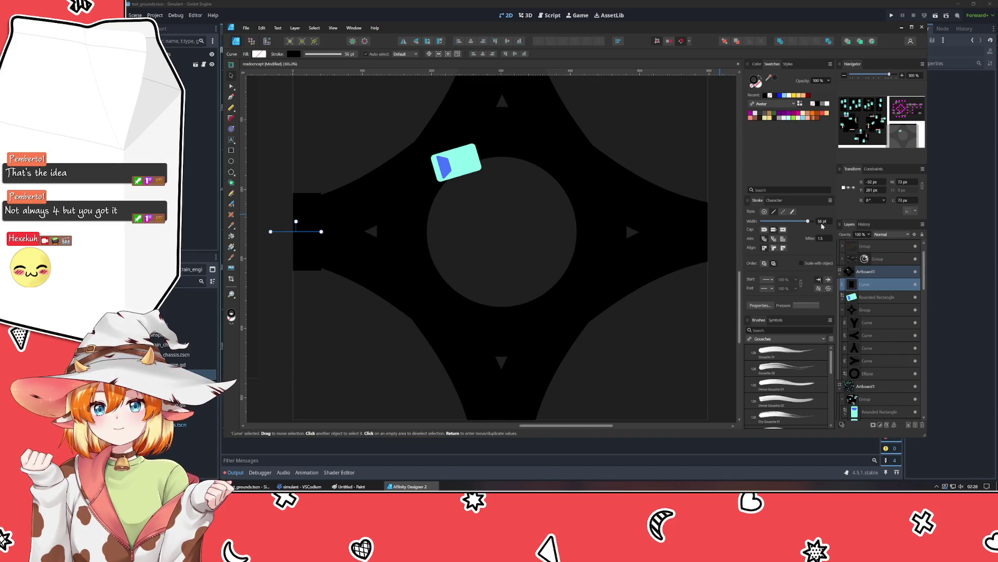
{"action": "left_click_drag", "start_coordinate": [322, 232], "coordinate": [330, 232]}
{"action": "left_click", "coordinate": [354, 149]}
{"action": "scroll", "coordinate": [353, 149], "scroll_direction": "down", "scroll_amount": 3}
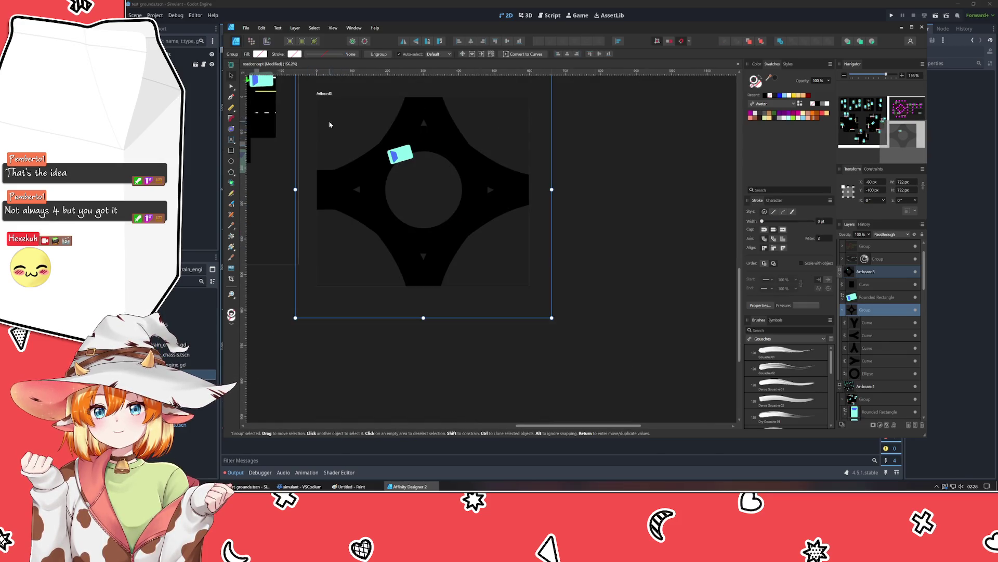
{"action": "left_click_drag", "start_coordinate": [341, 149], "coordinate": [407, 203]}
{"action": "scroll", "coordinate": [376, 201], "scroll_direction": "up", "scroll_amount": 1}
{"action": "left_click", "coordinate": [333, 203]}
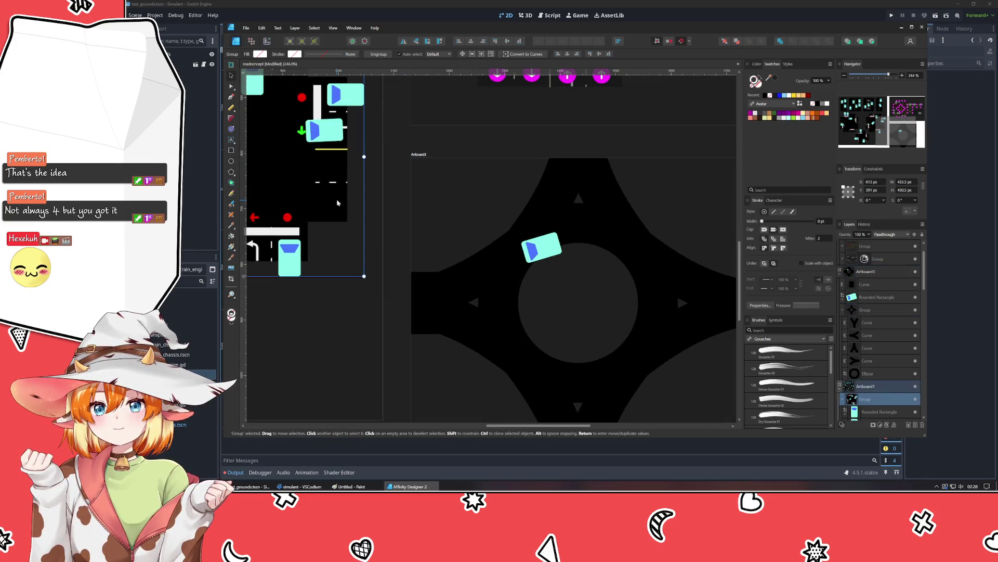
{"action": "scroll", "coordinate": [299, 426], "scroll_direction": "up", "scroll_amount": 1}
{"action": "scroll", "coordinate": [299, 427], "scroll_direction": "left", "scroll_amount": 10}
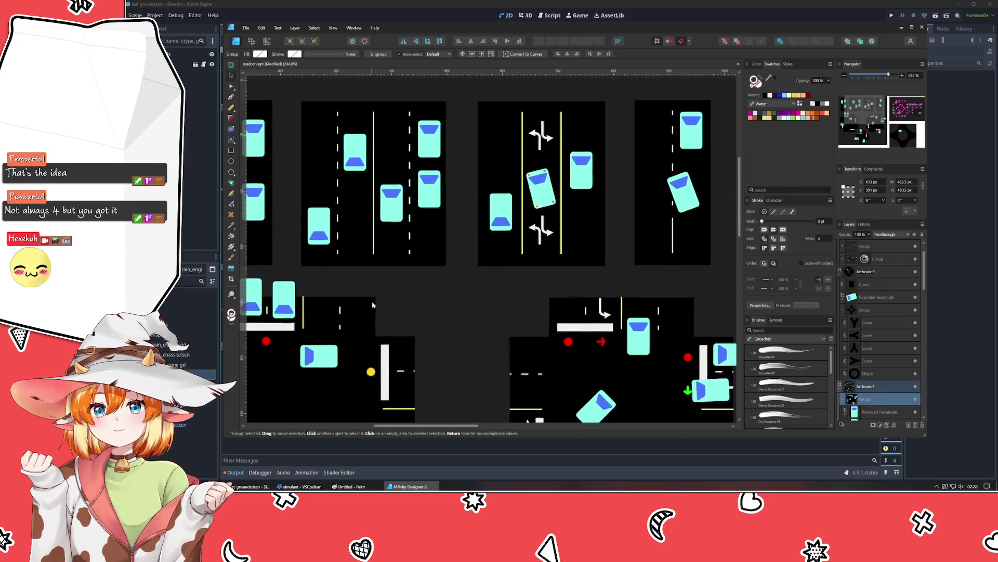
{"action": "scroll", "coordinate": [415, 234], "scroll_direction": "right", "scroll_amount": 2}
{"action": "left_click", "coordinate": [414, 233]}
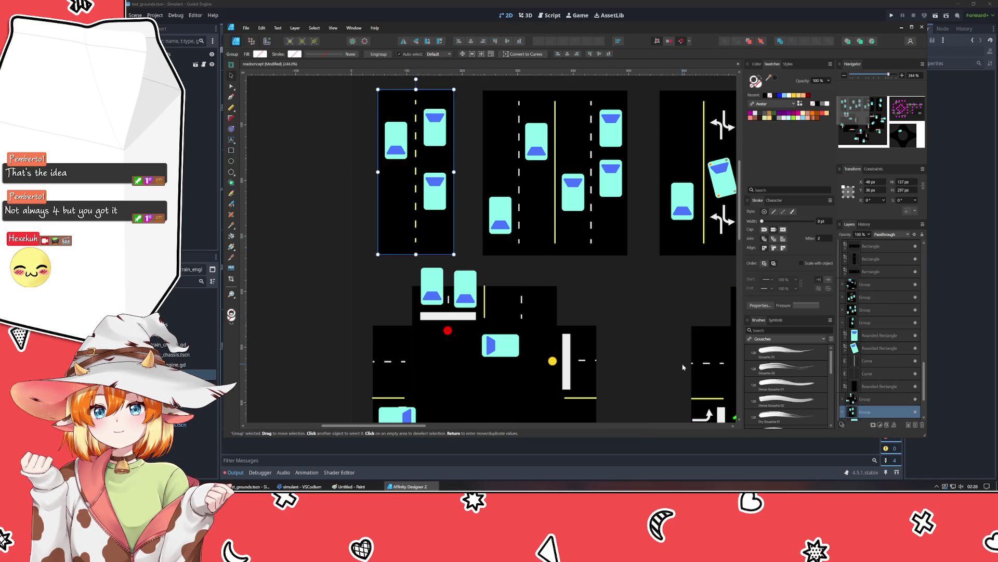
{"action": "scroll", "coordinate": [457, 251], "scroll_direction": "down", "scroll_amount": 3}
{"action": "scroll", "coordinate": [457, 251], "scroll_direction": "right", "scroll_amount": 5}
{"action": "scroll", "coordinate": [674, 322], "scroll_direction": "right", "scroll_amount": 5}
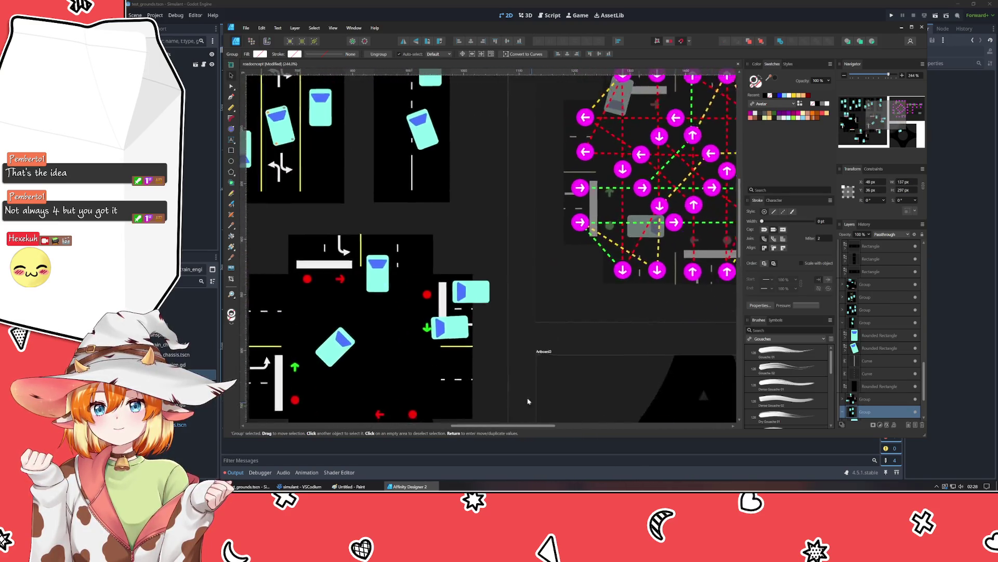
{"action": "scroll", "coordinate": [468, 234], "scroll_direction": "down", "scroll_amount": 3}
{"action": "left_click", "coordinate": [362, 247]}
{"action": "scroll", "coordinate": [359, 238], "scroll_direction": "up", "scroll_amount": 2}
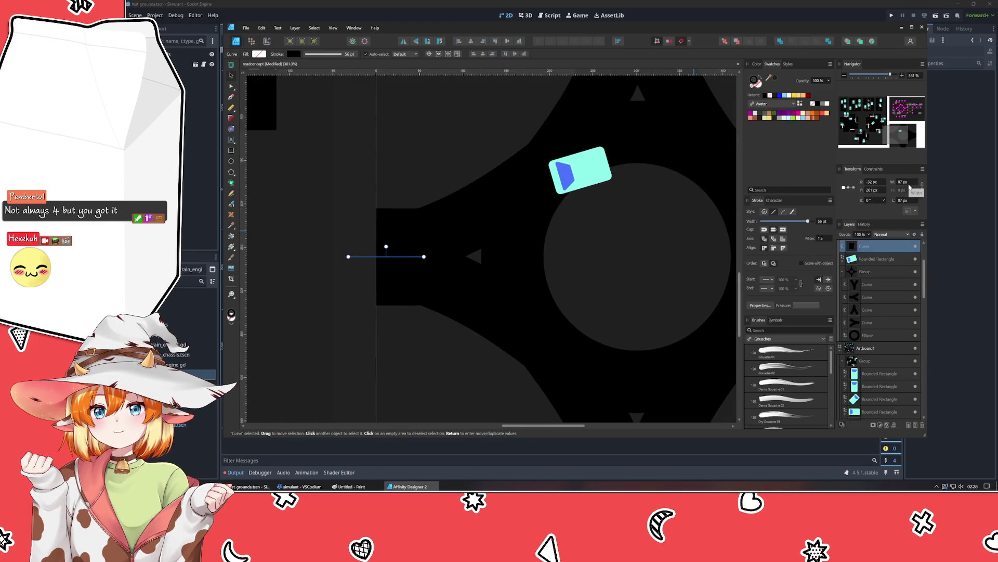
Step: Move the cyan car badge onto the left road stub and bring it in front of the line
{"action": "scroll", "coordinate": [910, 186], "scroll_direction": "up", "scroll_amount": 2}
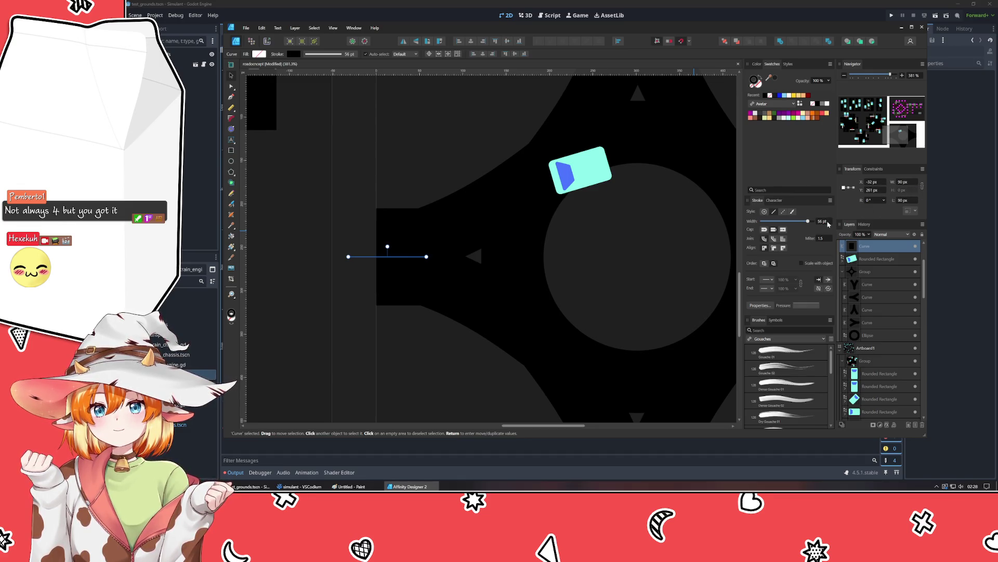
{"action": "scroll", "coordinate": [827, 223], "scroll_direction": "up", "scroll_amount": 2}
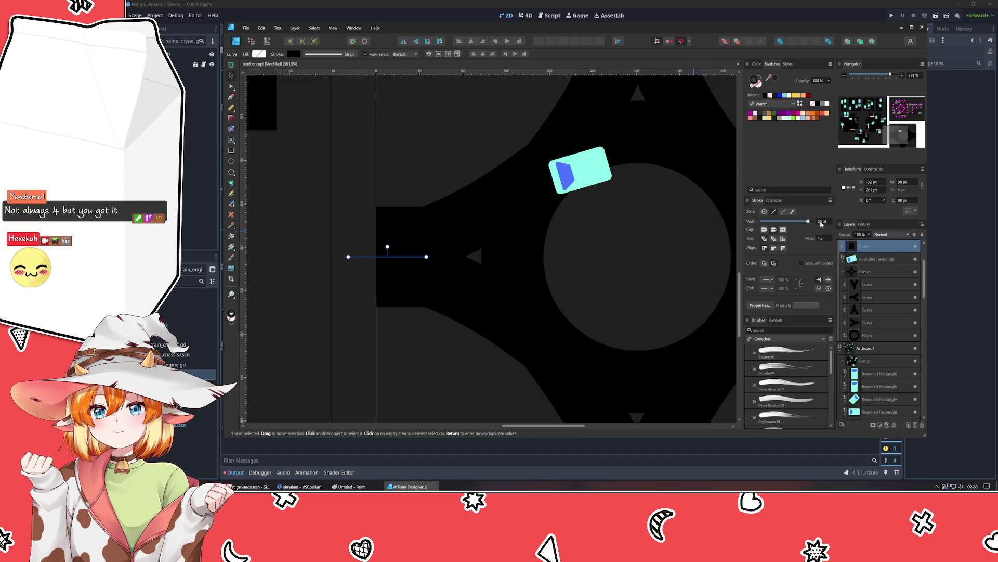
{"action": "left_click", "coordinate": [617, 161]}
{"action": "mouse_move", "coordinate": [600, 171]}
{"action": "left_mouse_down"}
{"action": "mouse_move", "coordinate": [533, 209]}
{"action": "mouse_move", "coordinate": [447, 228]}
{"action": "left_mouse_up"}
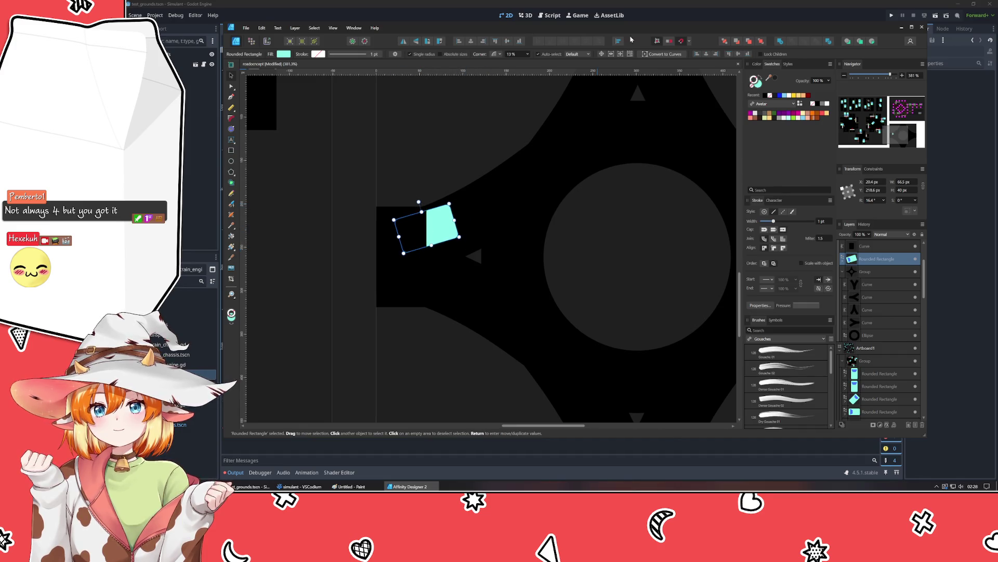
{"action": "left_click", "coordinate": [751, 41]}
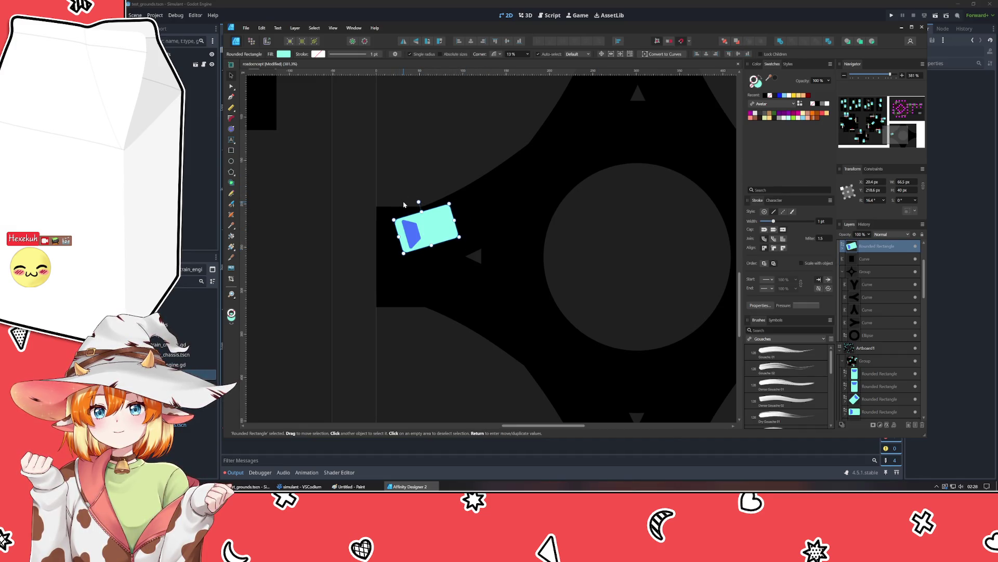
Step: Add a 180°-rotated copy of the badge lower on the stub and shift the tilted badge slightly right
{"action": "left_click_drag", "start_coordinate": [422, 229], "coordinate": [414, 344]}
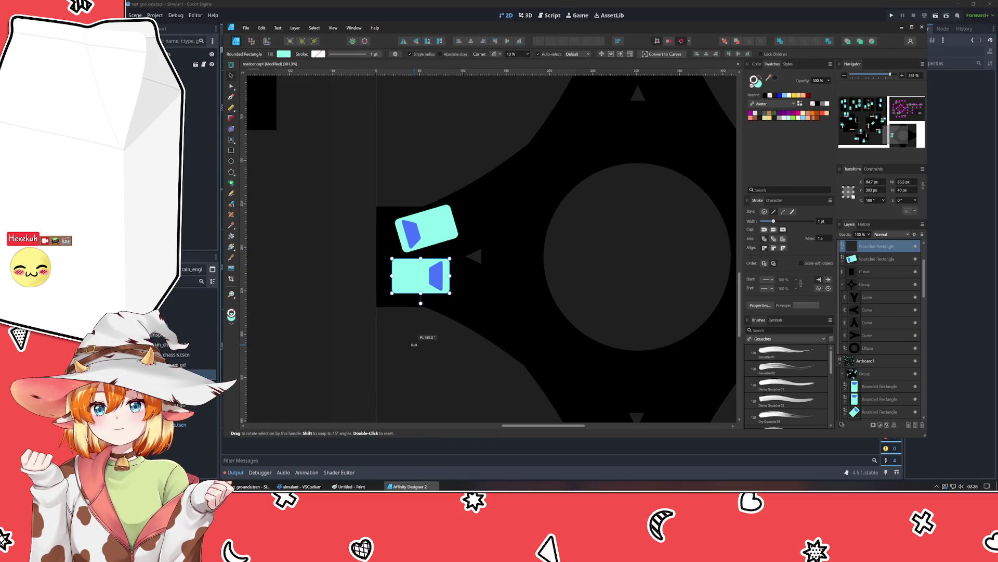
{"action": "left_click_drag", "start_coordinate": [419, 293], "coordinate": [410, 302]}
{"action": "left_click", "coordinate": [335, 230]}
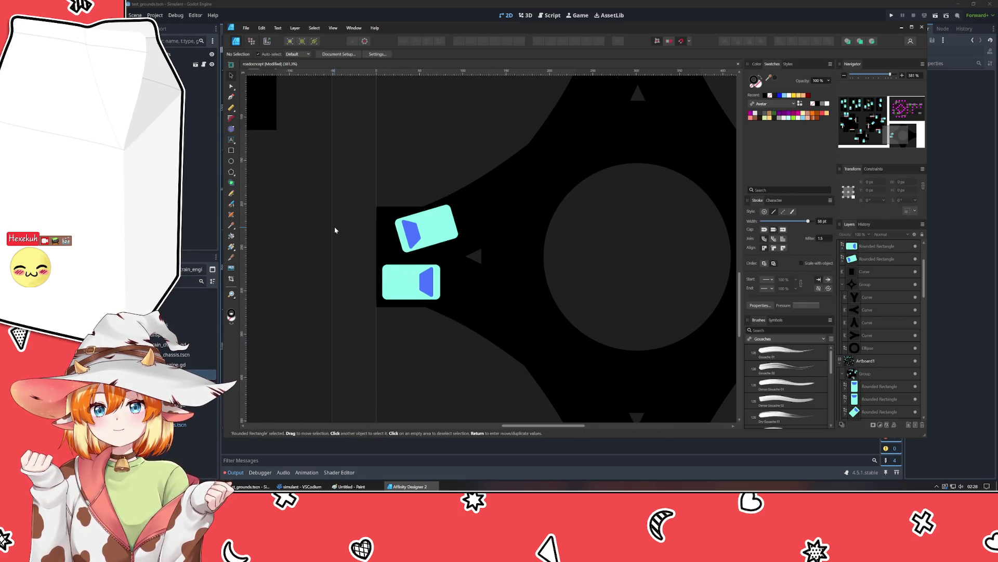
{"action": "left_click", "coordinate": [430, 227]}
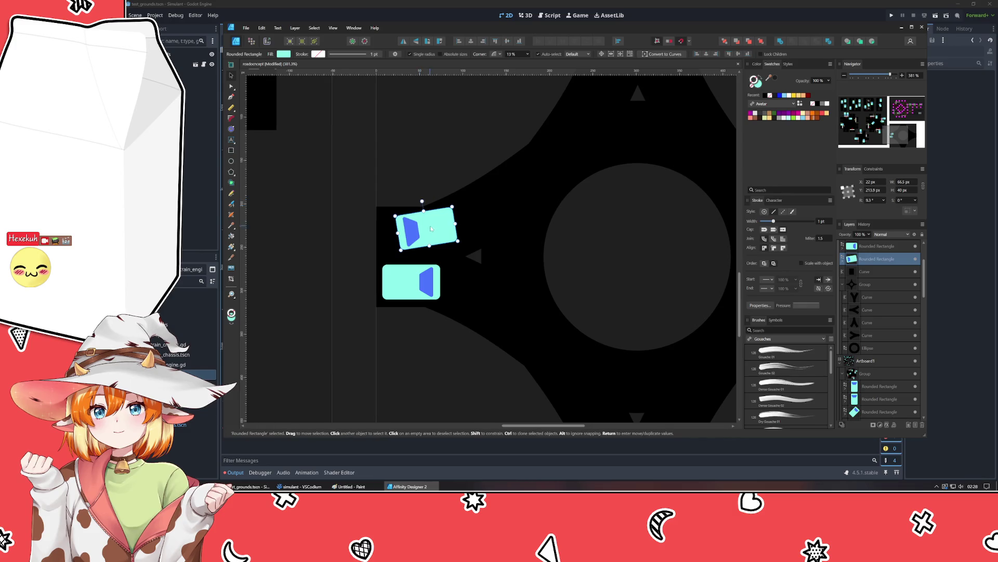
{"action": "left_click_drag", "start_coordinate": [431, 228], "coordinate": [439, 227]}
{"action": "left_click", "coordinate": [383, 251]}
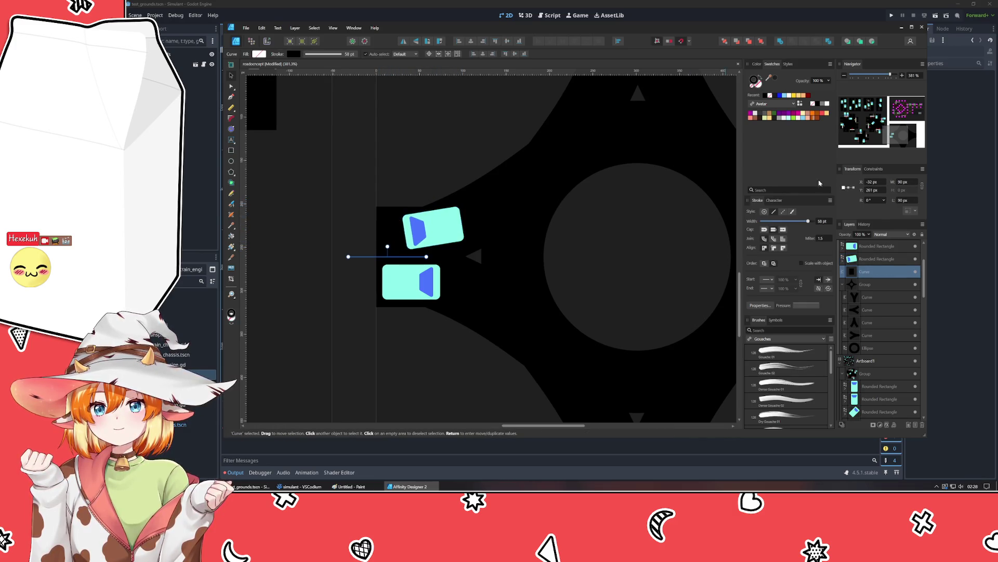
{"action": "scroll", "coordinate": [832, 221], "scroll_direction": "up", "scroll_amount": 2}
Step: Set the left-arm road curve to a 60 pt stroke and nudge it slightly right
{"action": "scroll", "coordinate": [830, 222], "scroll_direction": "up", "scroll_amount": 2}
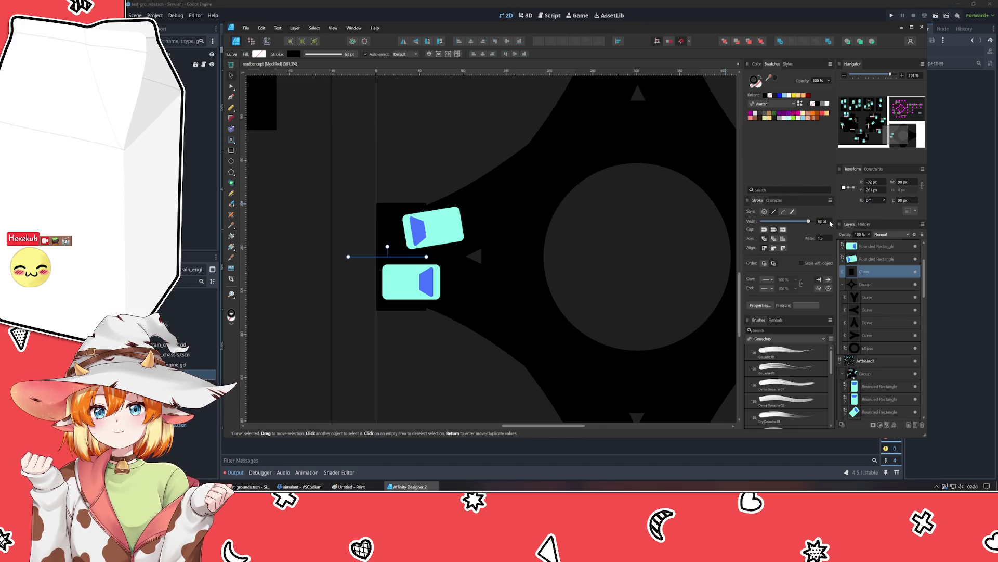
{"action": "scroll", "coordinate": [830, 223], "scroll_direction": "up", "scroll_amount": 2}
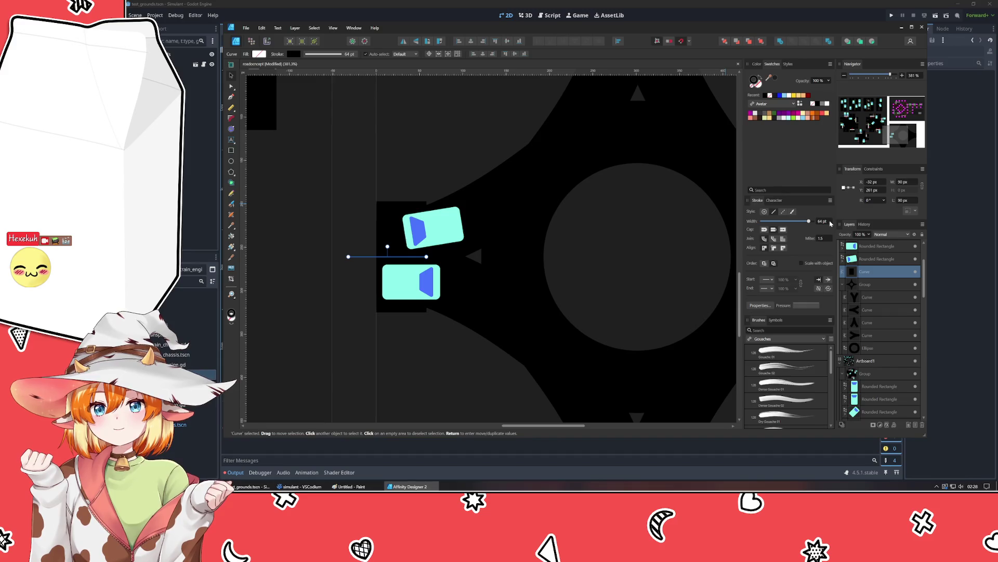
{"action": "key", "text": "shift+Right"}
{"action": "key", "text": "shift+Right"}
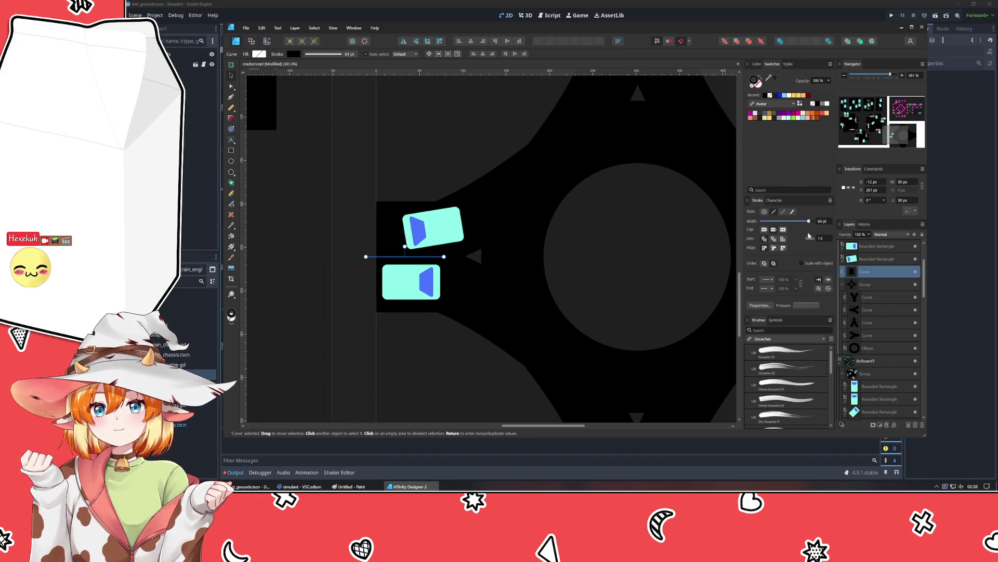
{"action": "left_click", "coordinate": [441, 367]}
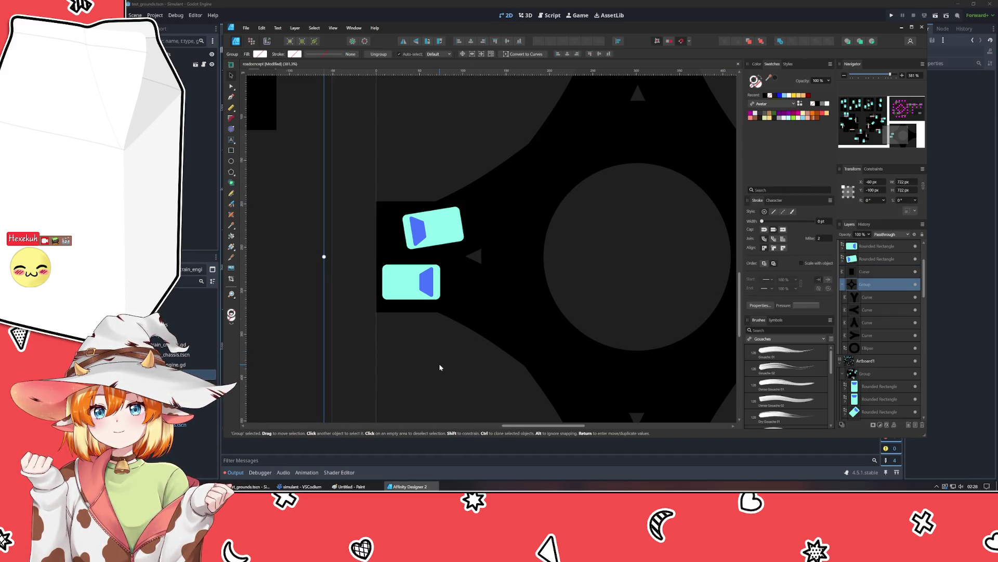
{"action": "left_click", "coordinate": [354, 350]}
{"action": "scroll", "coordinate": [357, 305], "scroll_direction": "down", "scroll_amount": 3}
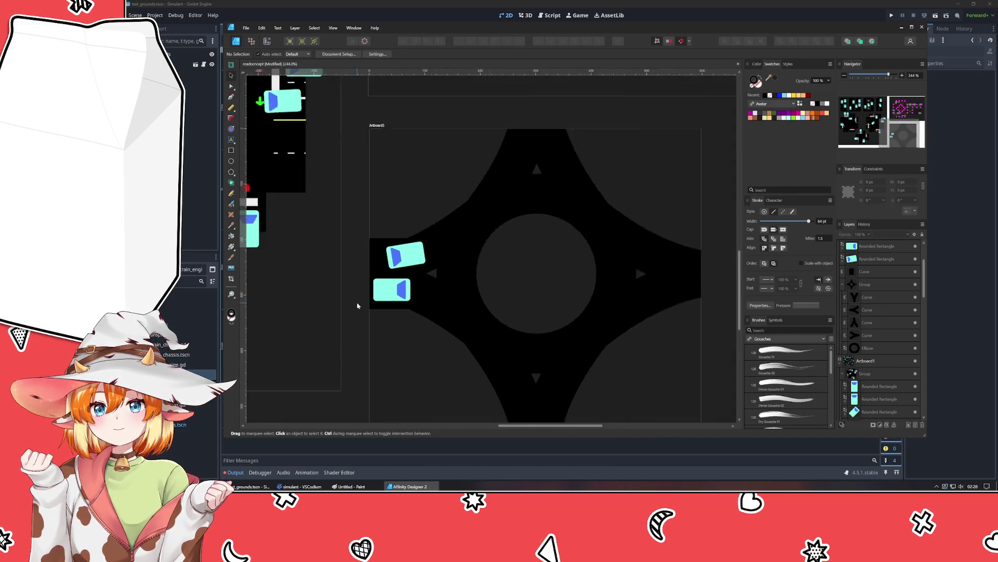
{"action": "scroll", "coordinate": [357, 305], "scroll_direction": "up", "scroll_amount": 1}
{"action": "left_click", "coordinate": [378, 237]}
{"action": "scroll", "coordinate": [829, 223], "scroll_direction": "down", "scroll_amount": 4}
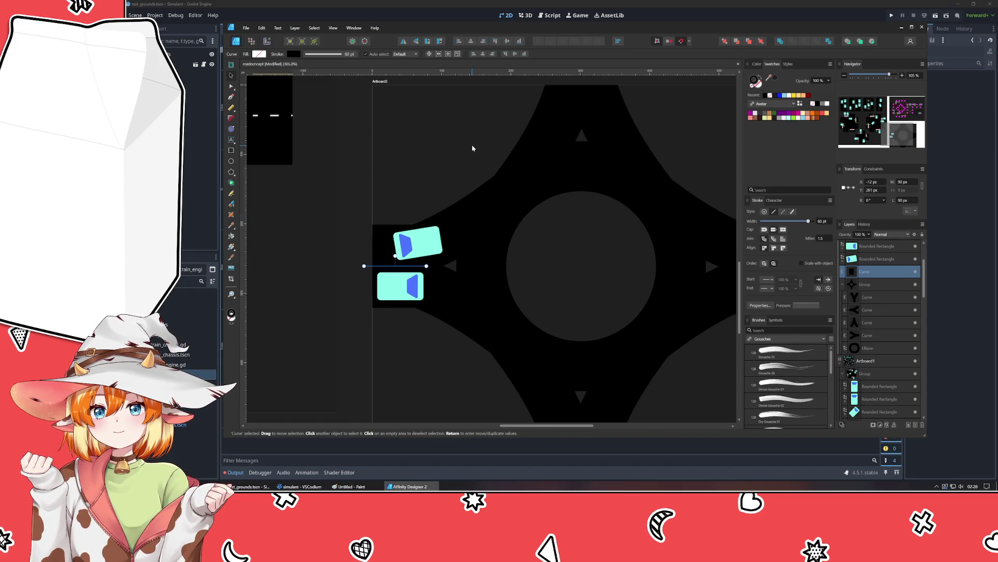
Step: Shift the roundabout group left and slightly down, then paste a copy of the road curve
{"action": "left_click", "coordinate": [437, 225]}
{"action": "left_click_drag", "start_coordinate": [441, 238], "coordinate": [427, 244]}
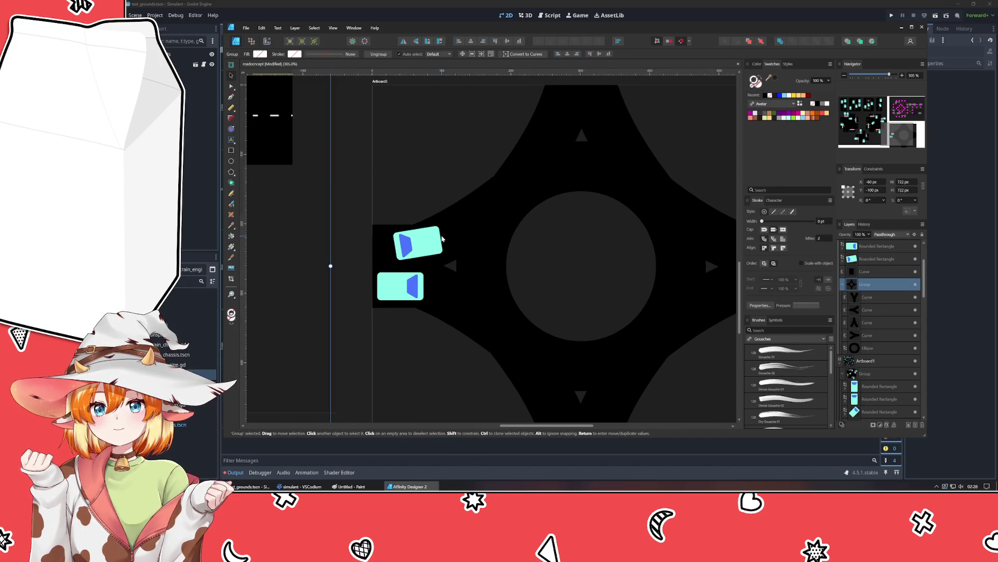
{"action": "key", "text": "ctrl+v"}
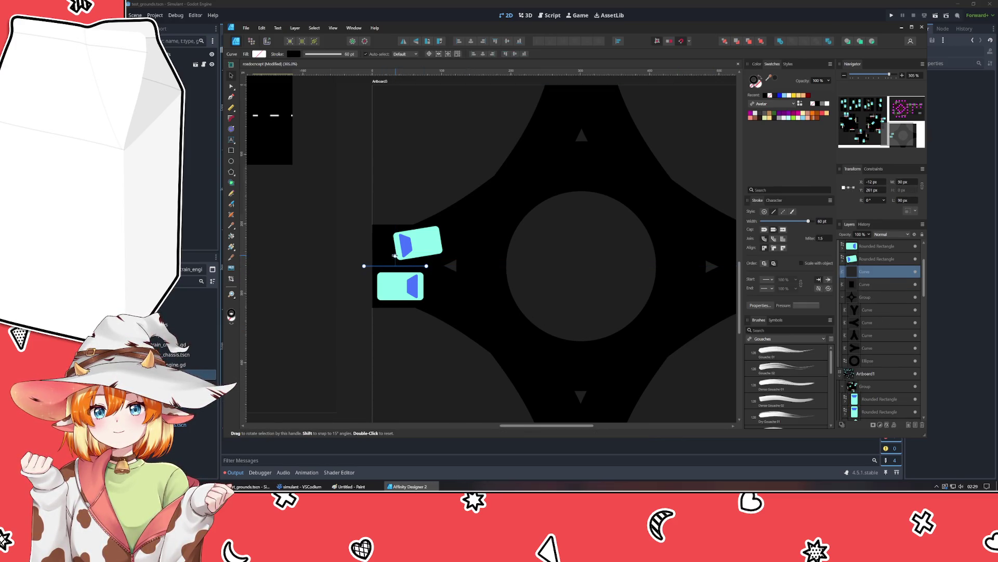
{"action": "left_click_drag", "start_coordinate": [399, 269], "coordinate": [629, 65]}
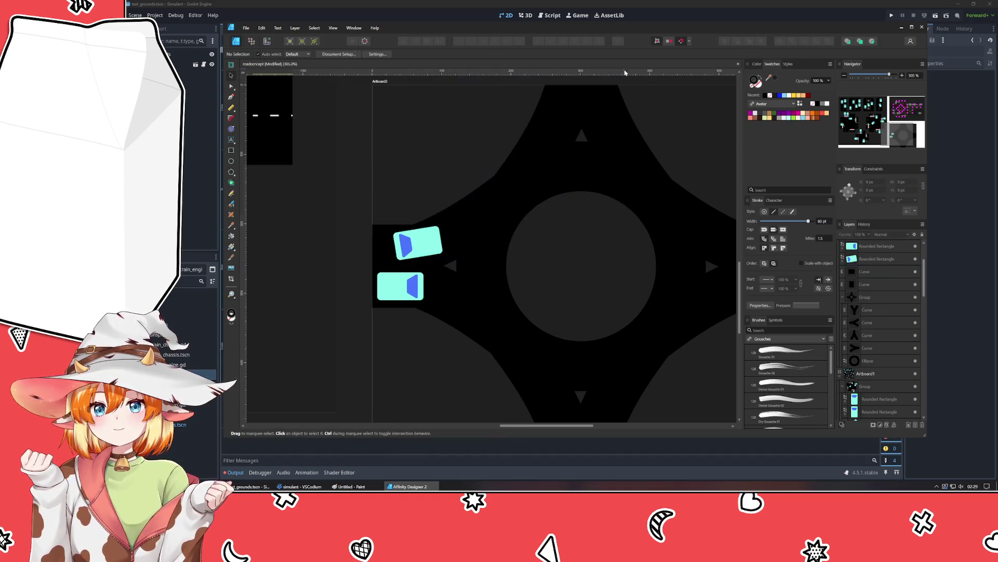
{"action": "scroll", "coordinate": [609, 127], "scroll_direction": "down", "scroll_amount": 3}
{"action": "scroll", "coordinate": [611, 128], "scroll_direction": "up", "scroll_amount": 2}
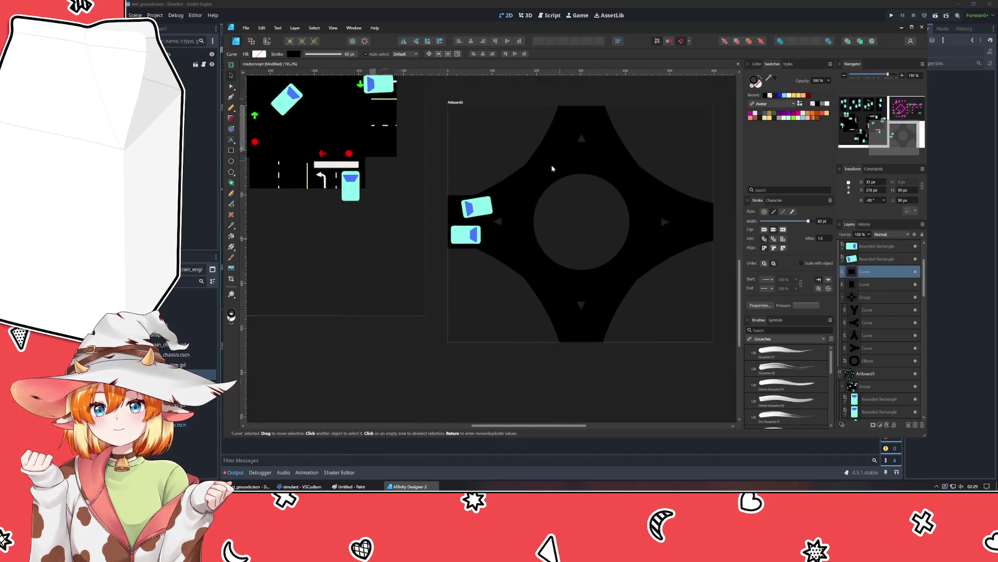
Step: Move road-curve copies onto the top and right arms, then select one arm curve
{"action": "left_click_drag", "start_coordinate": [562, 160], "coordinate": [481, 236]}
{"action": "mouse_move", "coordinate": [389, 288]}
{"action": "left_mouse_down"}
{"action": "mouse_move", "coordinate": [529, 141]}
{"action": "mouse_move", "coordinate": [510, 167]}
{"action": "mouse_move", "coordinate": [572, 235]}
{"action": "mouse_move", "coordinate": [573, 271]}
{"action": "mouse_move", "coordinate": [542, 286]}
{"action": "mouse_move", "coordinate": [654, 307]}
{"action": "mouse_move", "coordinate": [656, 297]}
{"action": "left_mouse_up"}
{"action": "key", "text": "ctrl+j"}
{"action": "left_click", "coordinate": [553, 284]}
{"action": "mouse_move", "coordinate": [551, 284]}
{"action": "left_mouse_down"}
{"action": "mouse_move", "coordinate": [669, 300]}
{"action": "mouse_move", "coordinate": [634, 290]}
{"action": "mouse_move", "coordinate": [525, 359]}
{"action": "mouse_move", "coordinate": [507, 409]}
{"action": "left_mouse_up"}
{"action": "left_click", "coordinate": [700, 312]}
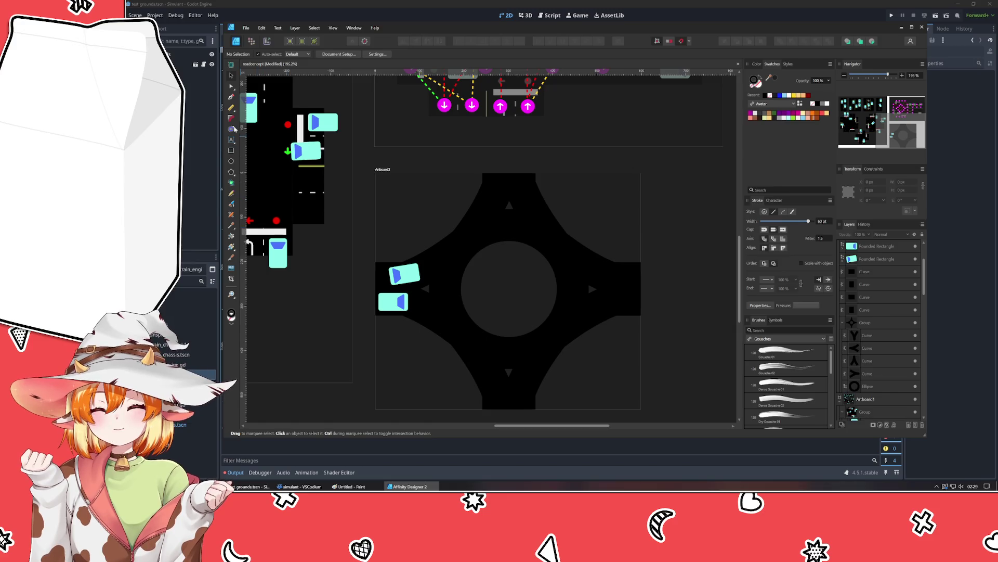
{"action": "left_click", "coordinate": [871, 296]}
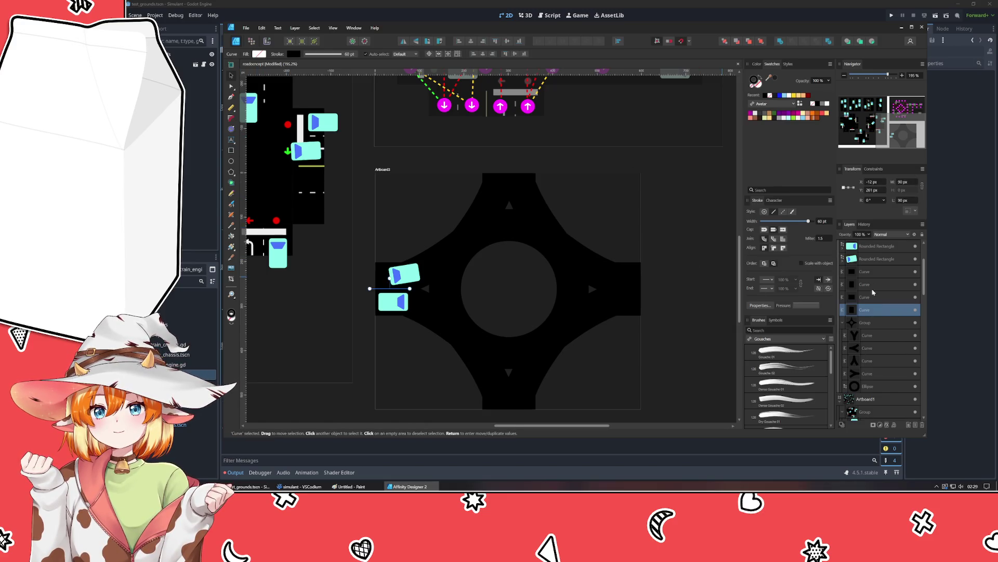
Step: Group the four road-arm curves and collapse the group and Artboard1 in the Layers panel
{"action": "left_click", "coordinate": [876, 277], "text": "shift"}
{"action": "key", "text": "ctrl+g"}
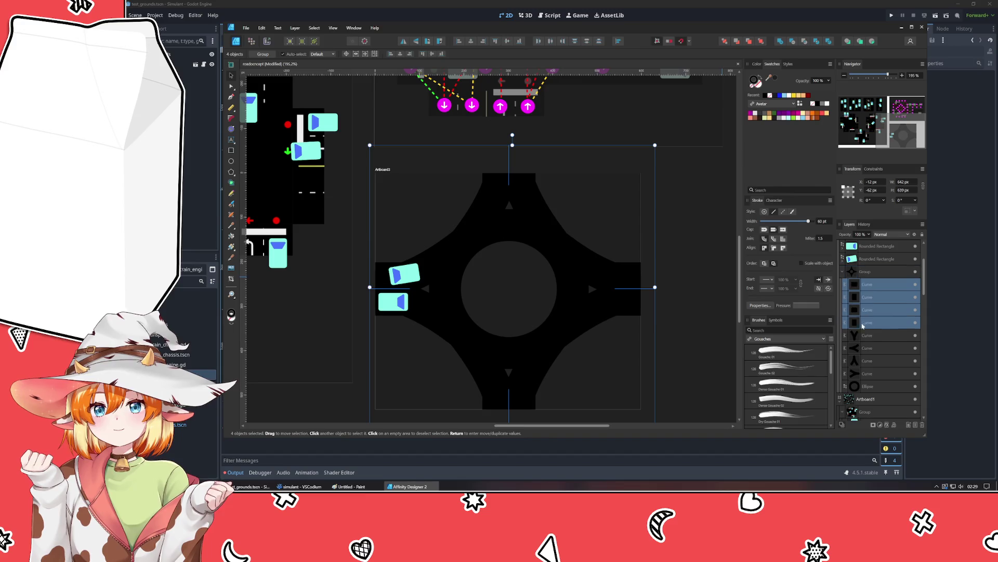
{"action": "left_click", "coordinate": [843, 272]}
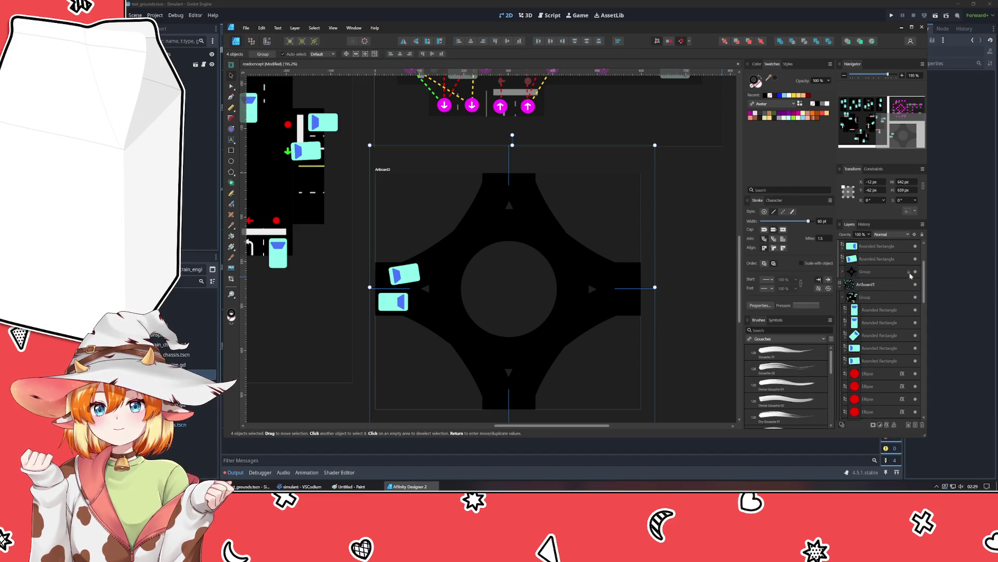
{"action": "left_click", "coordinate": [841, 289]}
{"action": "left_click", "coordinate": [676, 326]}
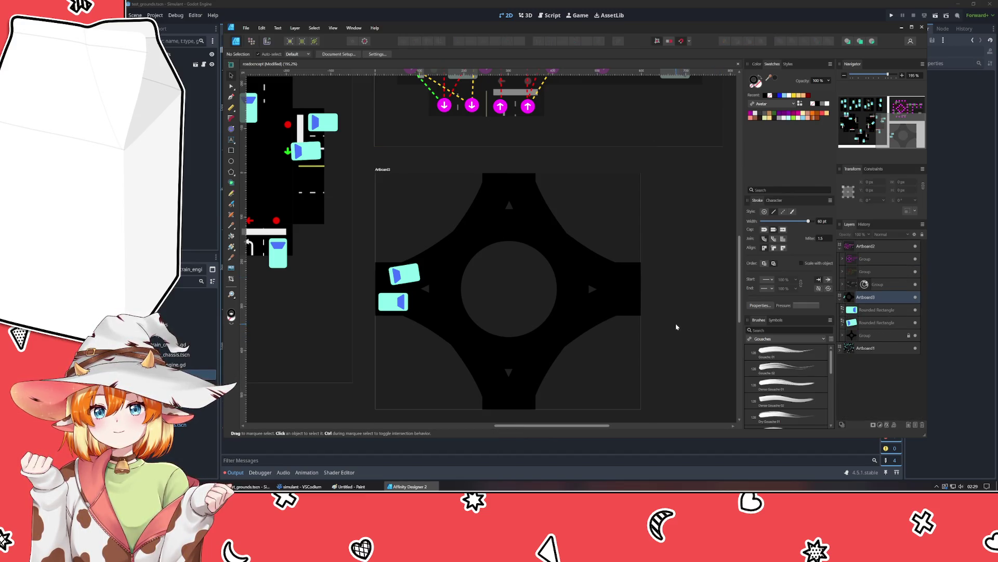
{"action": "key", "text": "p"}
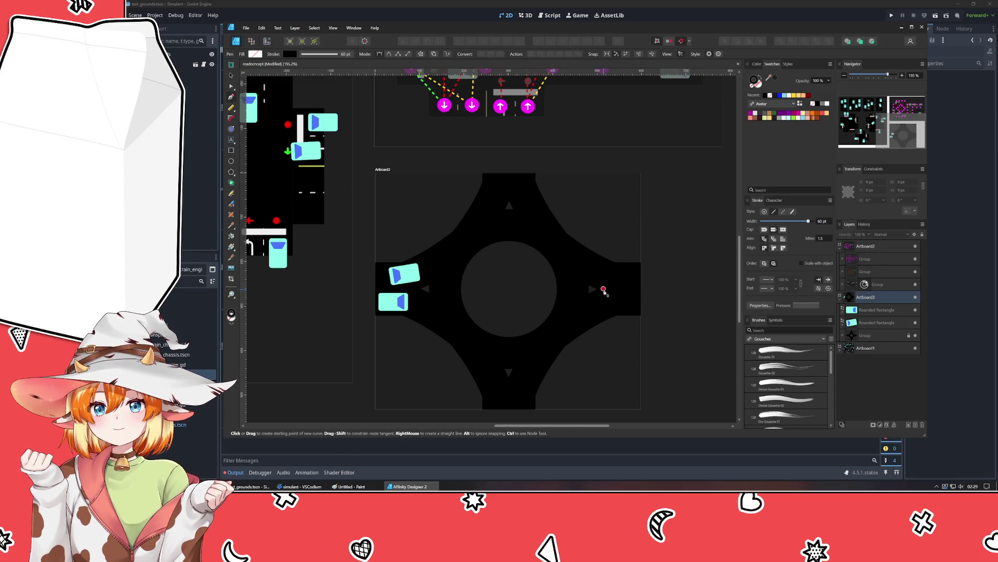
Step: Draw a short horizontal entry line across the right arm with the Pen tool
{"action": "left_click", "coordinate": [602, 288]}
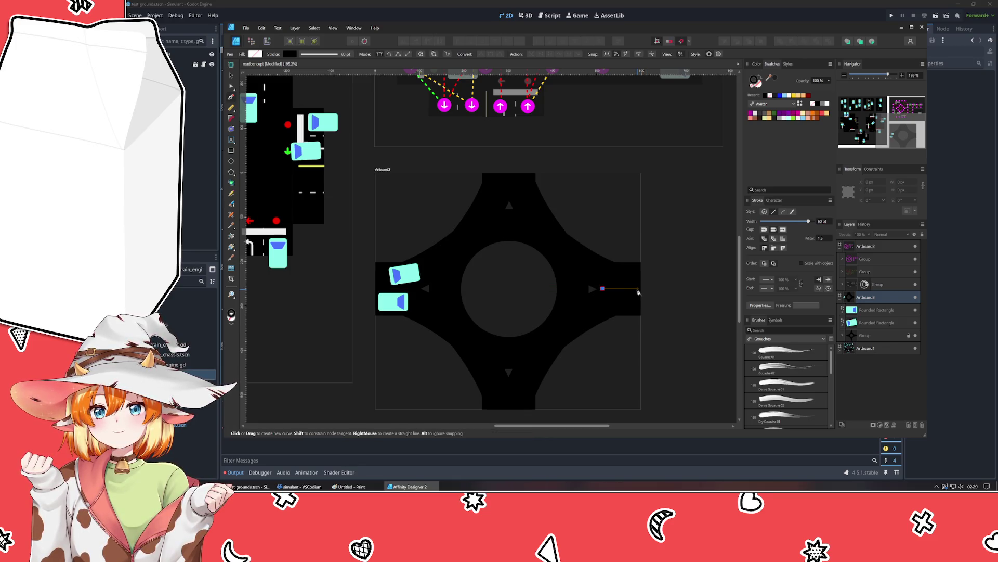
{"action": "left_click", "coordinate": [640, 289]}
{"action": "key", "text": "Escape"}
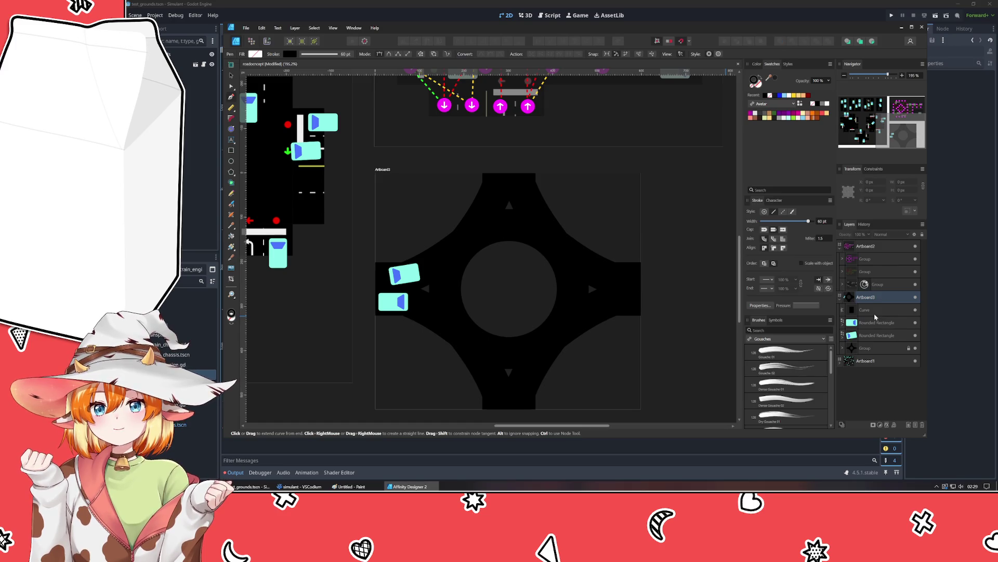
Step: Nudge the roundabout group slightly left and down
{"action": "left_click", "coordinate": [873, 348]}
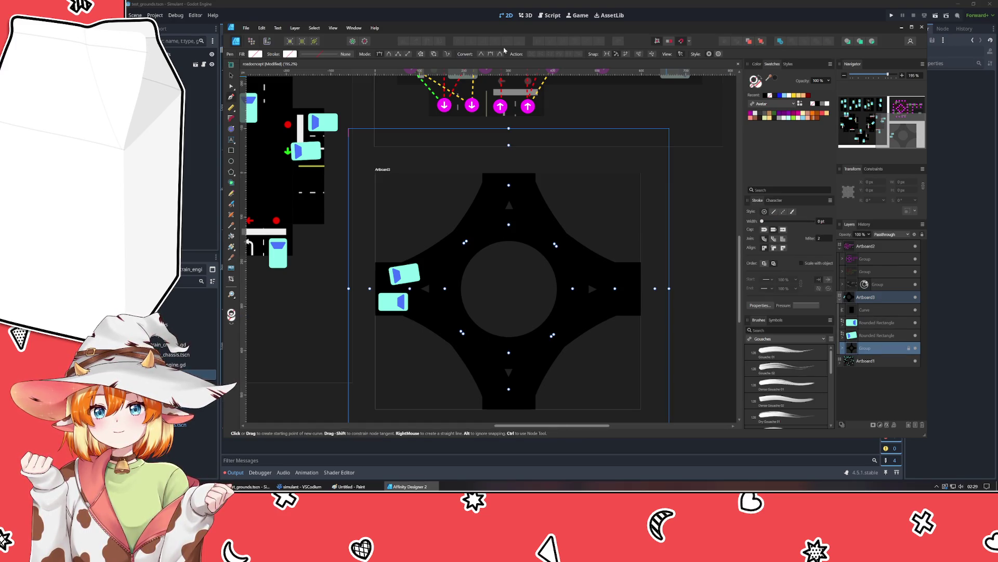
{"action": "left_click", "coordinate": [231, 76]}
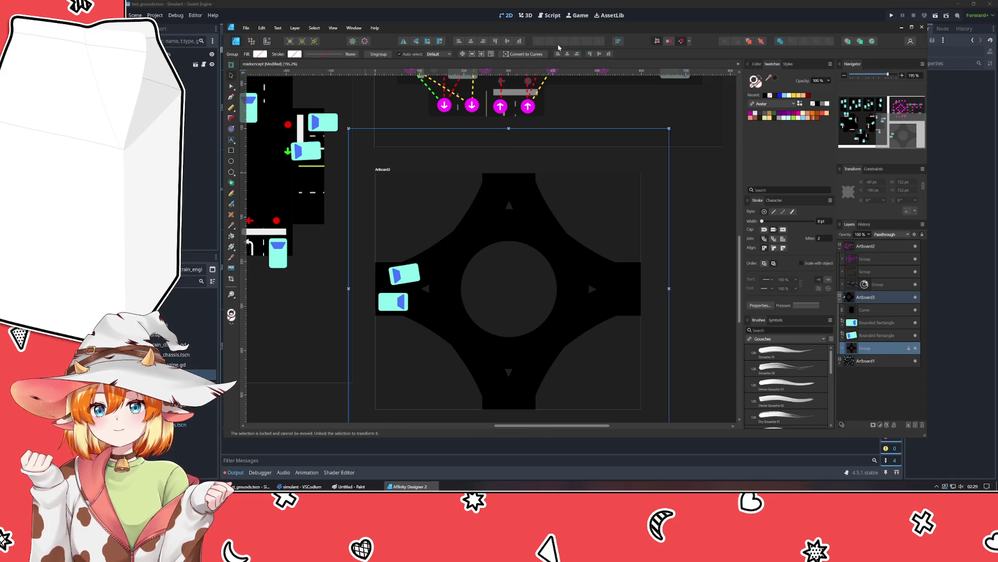
{"action": "key", "text": "Left"}
{"action": "key", "text": "Left"}
{"action": "key", "text": "Down"}
{"action": "key", "text": "Down"}
{"action": "key", "text": "Down"}
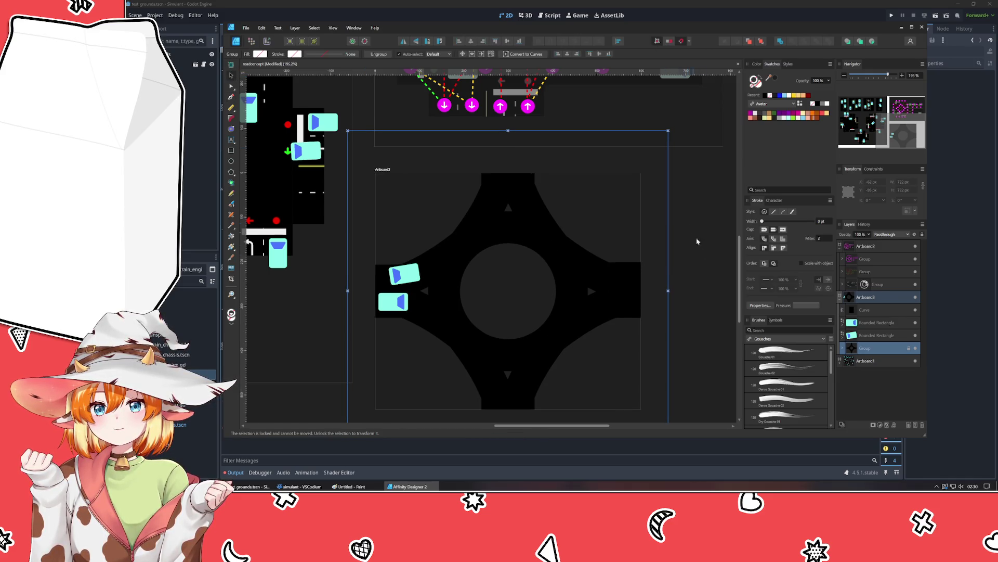
Step: Give the new line a 1 pt stroke and a yellow stroke colour sampled from the screen
{"action": "left_click", "coordinate": [884, 310]}
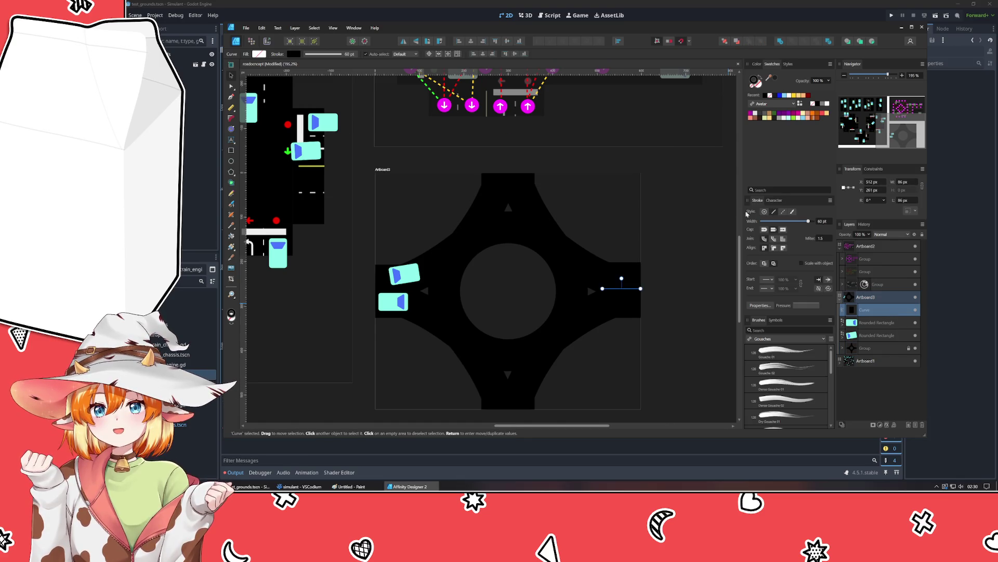
{"action": "left_click", "coordinate": [833, 222]}
{"action": "type", "text": "1"}
{"action": "key", "text": "Return"}
{"action": "left_click", "coordinate": [795, 96]}
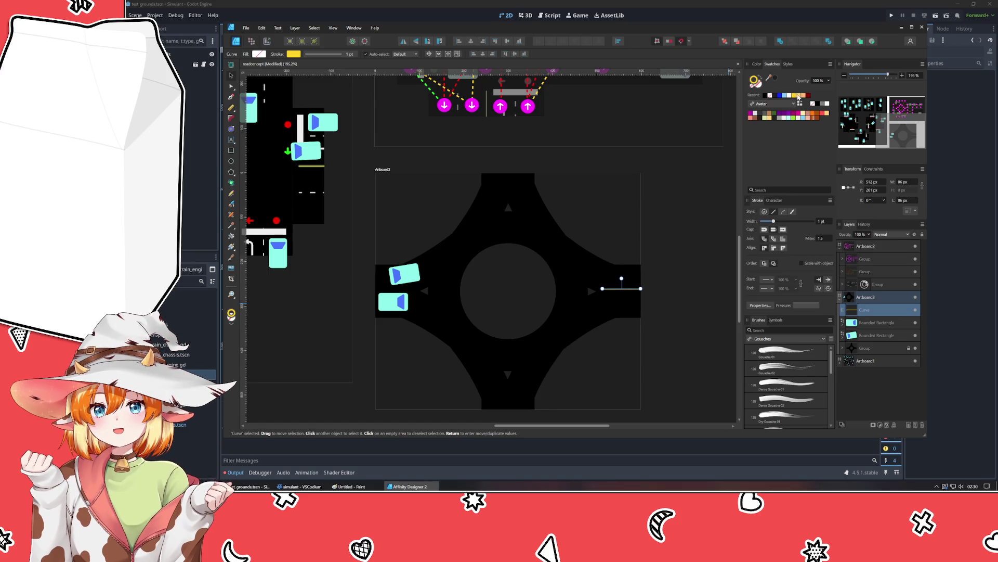
{"action": "scroll", "coordinate": [511, 195], "scroll_direction": "down", "scroll_amount": 3}
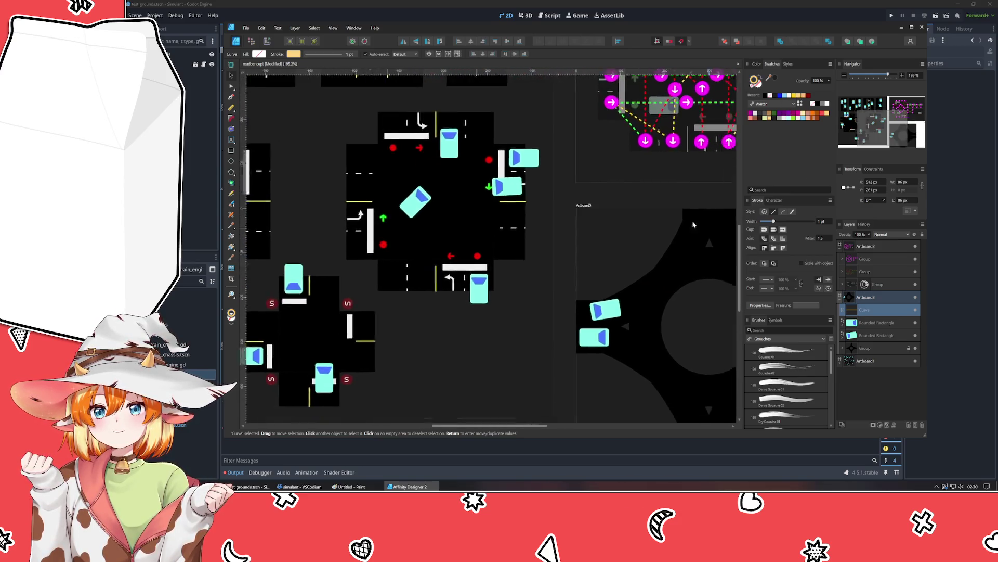
{"action": "scroll", "coordinate": [497, 153], "scroll_direction": "up", "scroll_amount": 3}
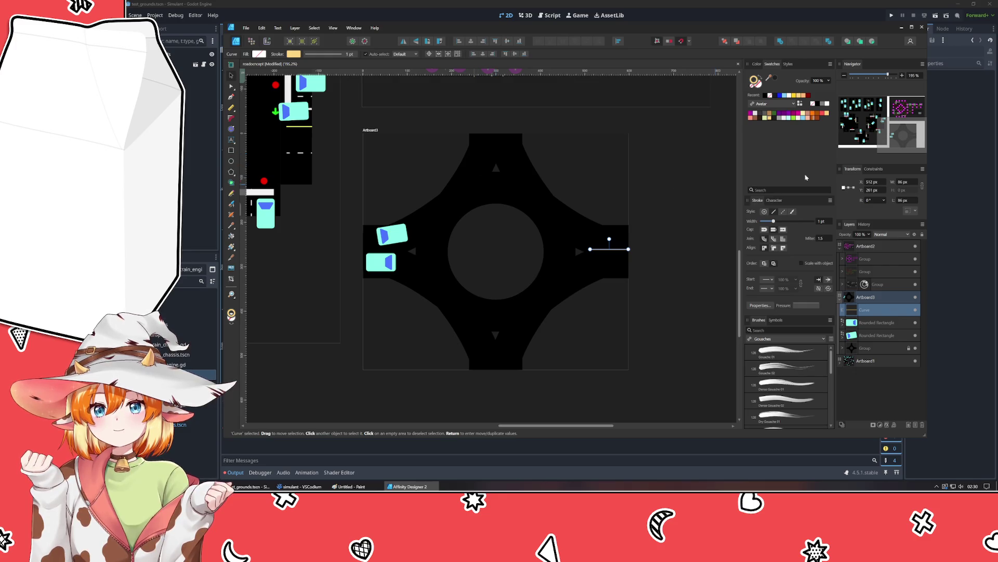
{"action": "left_click_drag", "start_coordinate": [769, 78], "coordinate": [290, 126]}
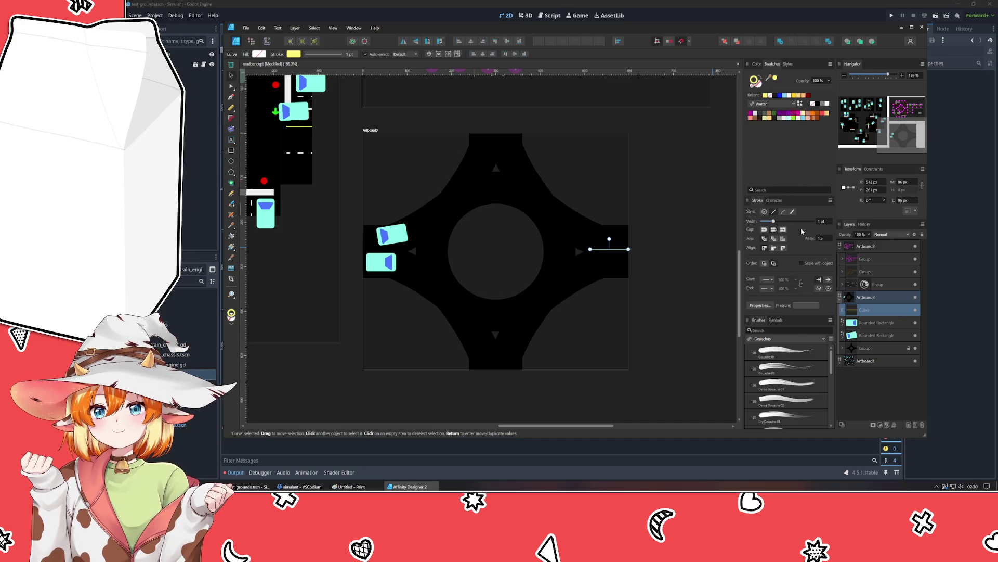
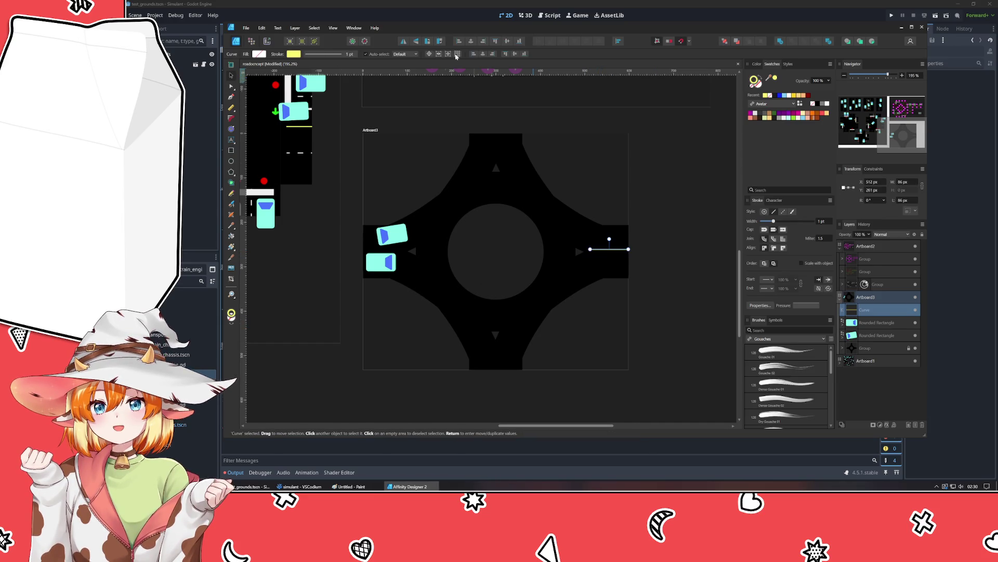
Step: Align the right road's yellow centre line and extend its left end to the snap point
{"action": "left_click", "coordinate": [508, 44]}
{"action": "scroll", "coordinate": [716, 220], "scroll_direction": "up", "scroll_amount": 5}
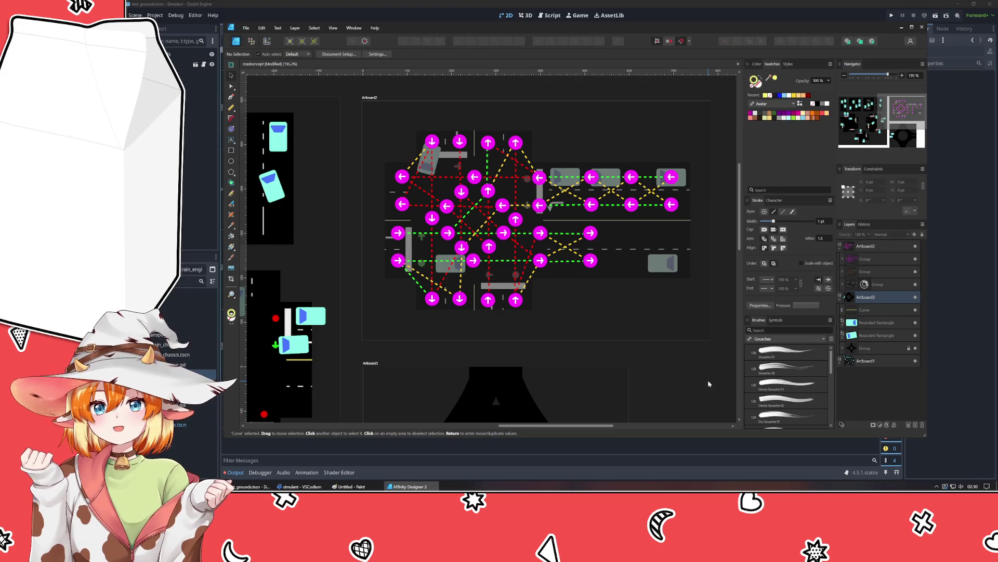
{"action": "scroll", "coordinate": [709, 383], "scroll_direction": "down", "scroll_amount": 8}
{"action": "scroll", "coordinate": [613, 216], "scroll_direction": "up", "scroll_amount": 2}
{"action": "left_click", "coordinate": [614, 221]}
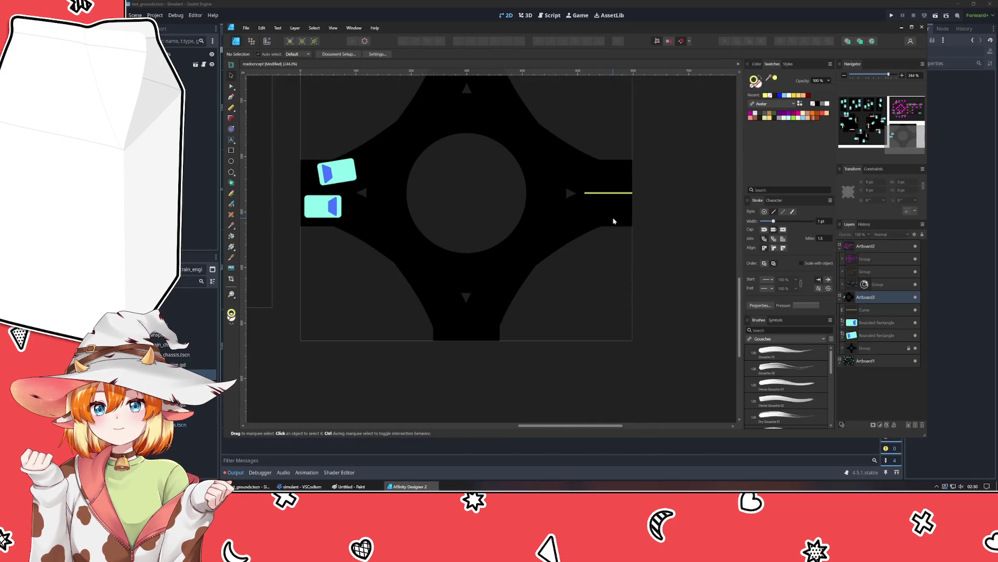
{"action": "left_click", "coordinate": [596, 193]}
{"action": "left_click_drag", "start_coordinate": [584, 193], "coordinate": [579, 193]}
{"action": "left_click", "coordinate": [642, 295]}
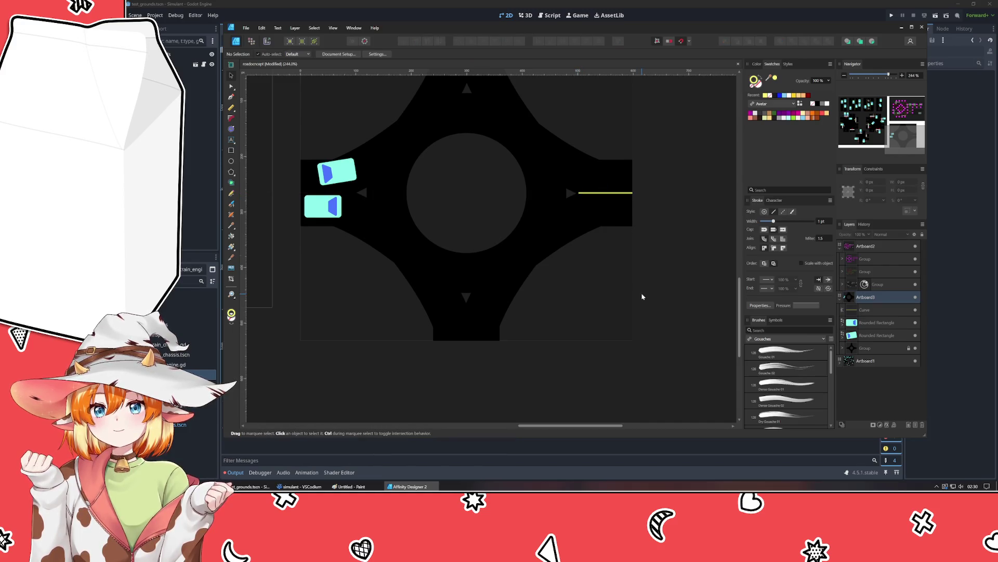
Step: Duplicate the yellow line, rotate copies 90° into vertical lines, and place one on the top road
{"action": "left_click", "coordinate": [606, 193]}
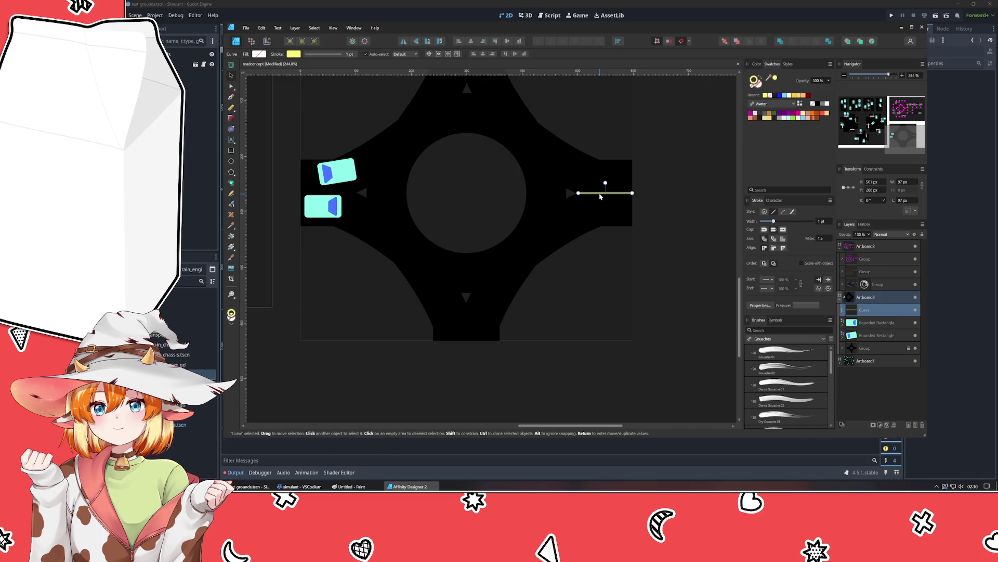
{"action": "key", "text": "ctrl+j"}
{"action": "mouse_move", "coordinate": [605, 183]}
{"action": "left_mouse_down"}
{"action": "mouse_move", "coordinate": [617, 194]}
{"action": "mouse_move", "coordinate": [467, 328]}
{"action": "mouse_move", "coordinate": [467, 343]}
{"action": "left_mouse_up"}
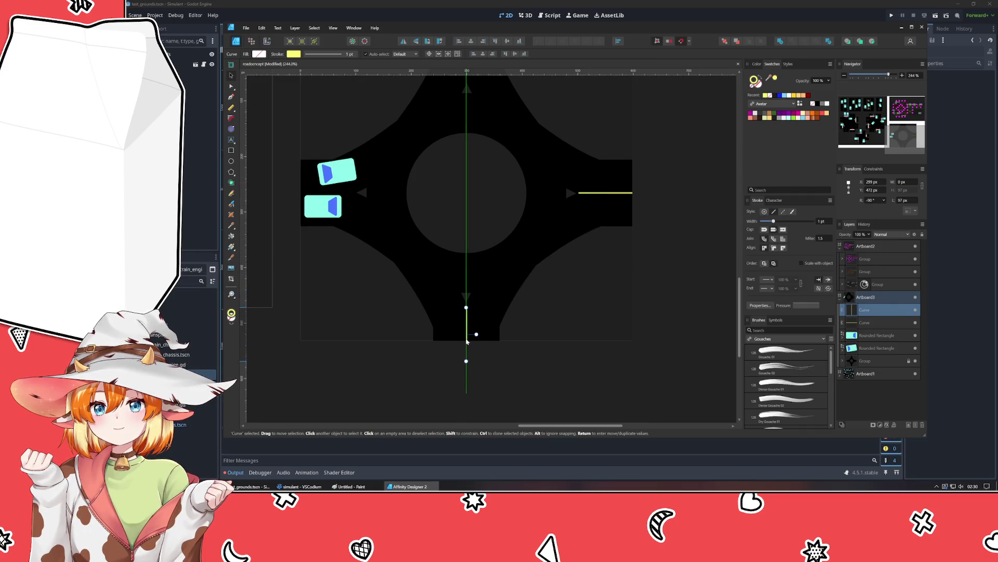
{"action": "key", "text": "ctrl+j"}
{"action": "key", "text": "ctrl+j"}
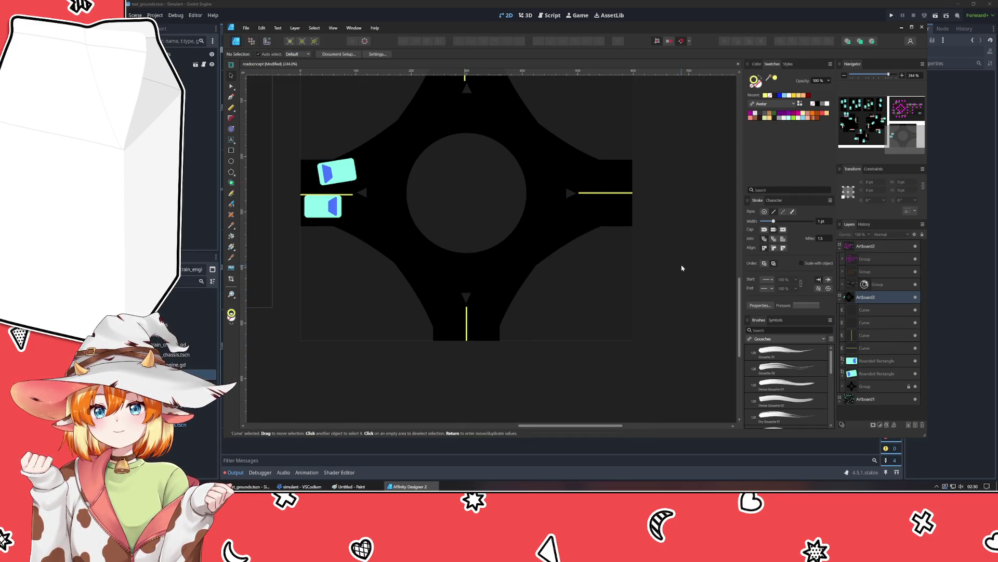
{"action": "left_click", "coordinate": [683, 268]}
{"action": "scroll", "coordinate": [601, 330], "scroll_direction": "up", "scroll_amount": 3}
{"action": "left_click_drag", "start_coordinate": [473, 139], "coordinate": [475, 139]}
Step: Move the left road's yellow line onto the centre of its road
{"action": "left_click", "coordinate": [350, 260]}
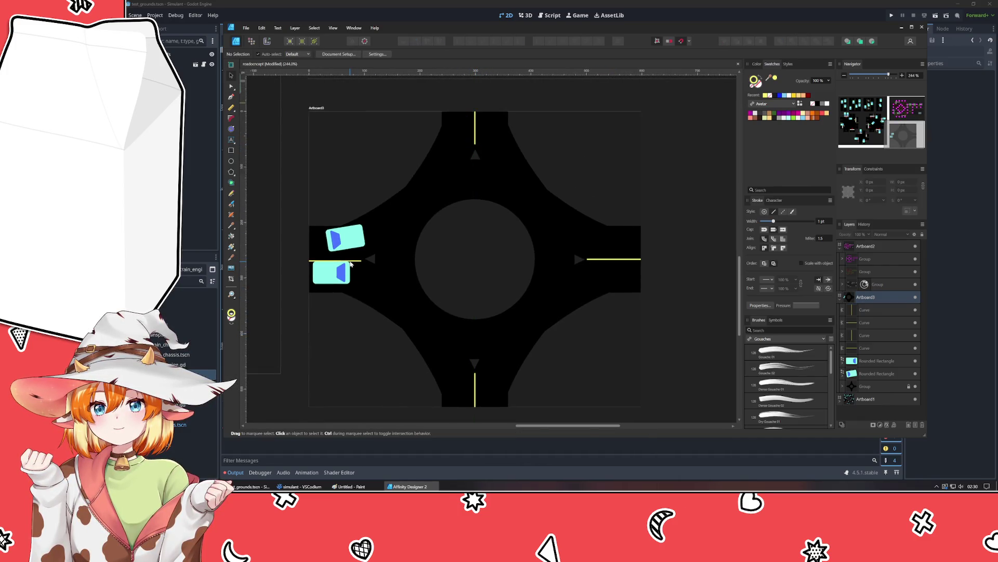
{"action": "key", "text": "a"}
{"action": "key", "text": "v"}
{"action": "left_click_drag", "start_coordinate": [334, 262], "coordinate": [332, 260]}
{"action": "left_click", "coordinate": [338, 369]}
Step: Fine-tune the top road's yellow line onto its centre, then select the bottom road's line
{"action": "scroll", "coordinate": [341, 319], "scroll_direction": "up", "scroll_amount": 1}
{"action": "scroll", "coordinate": [342, 319], "scroll_direction": "down", "scroll_amount": 2}
{"action": "scroll", "coordinate": [342, 318], "scroll_direction": "up", "scroll_amount": 1}
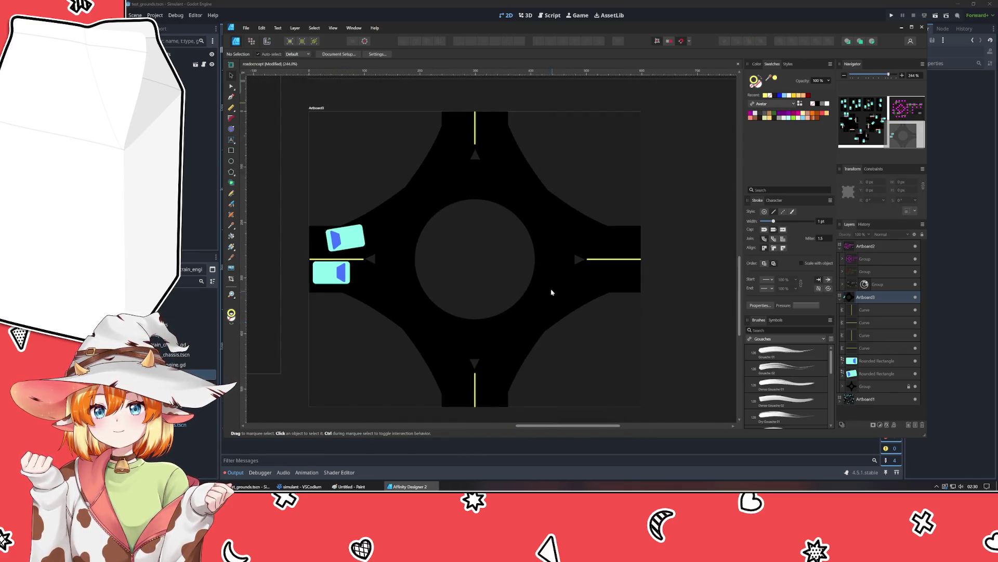
{"action": "left_click", "coordinate": [475, 132]}
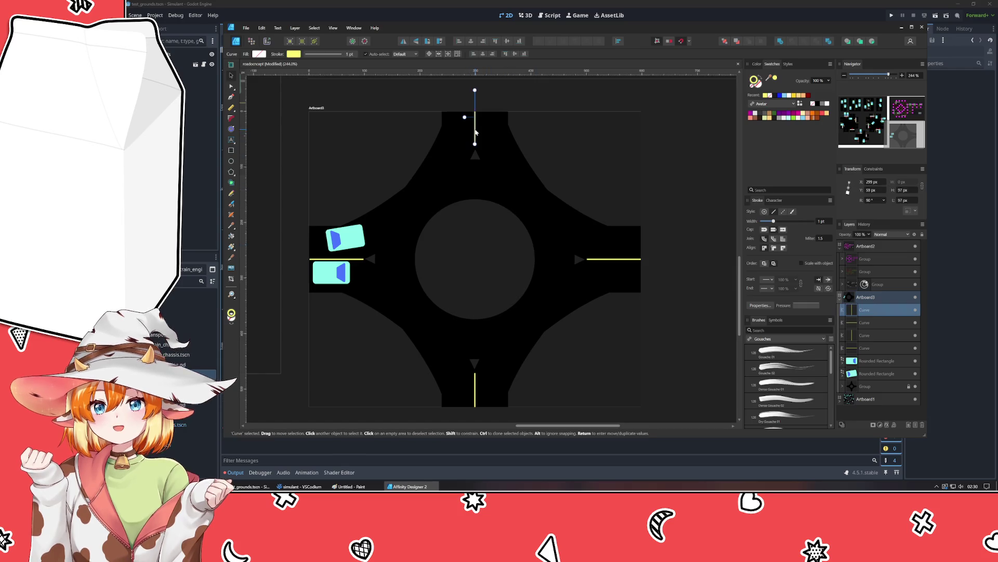
{"action": "left_click_drag", "start_coordinate": [475, 132], "coordinate": [475, 131]}
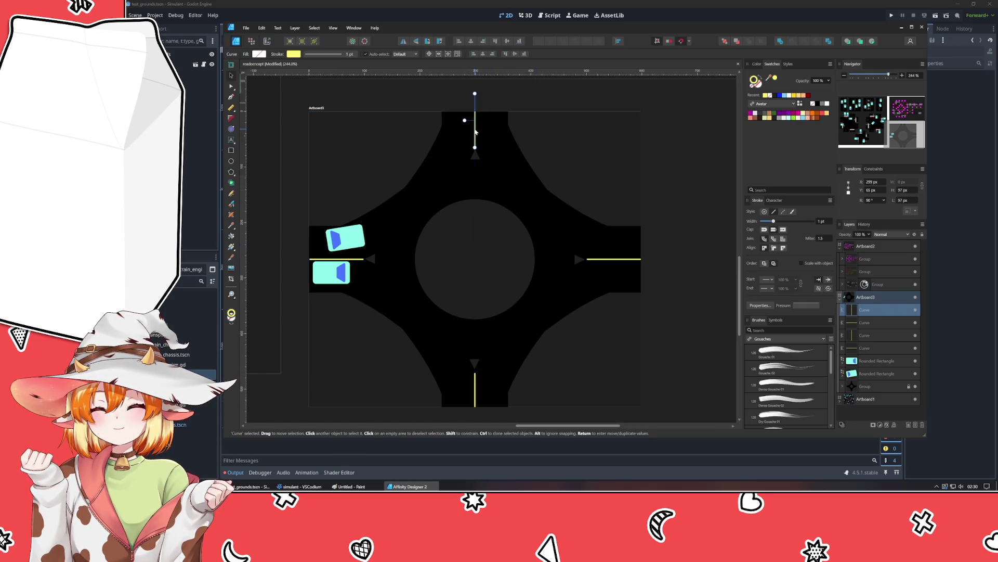
{"action": "left_click", "coordinate": [584, 167]}
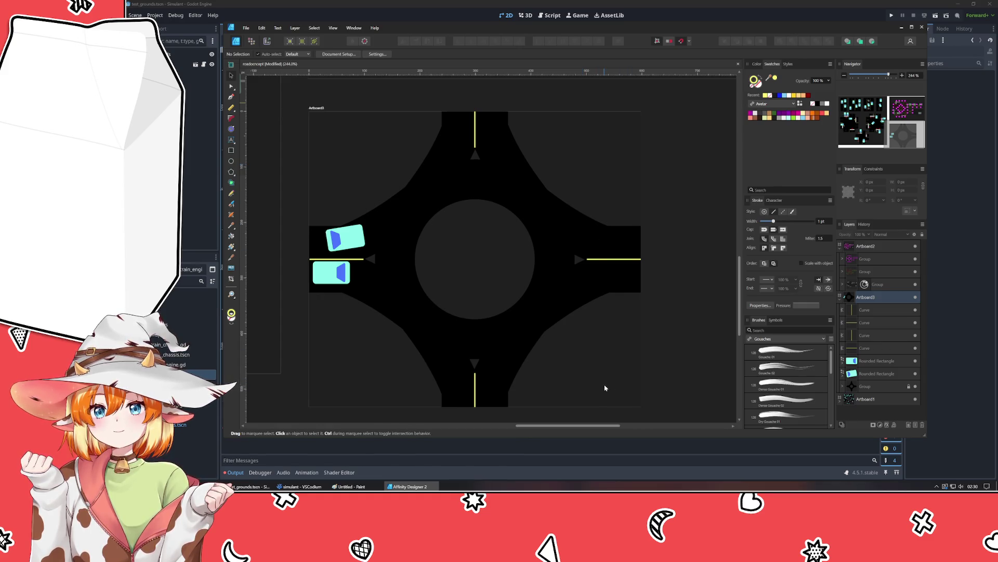
{"action": "scroll", "coordinate": [608, 364], "scroll_direction": "down", "scroll_amount": 2}
{"action": "left_click", "coordinate": [481, 345]}
Step: Draw a small white, strokeless rectangle on the bottom road and tilt it slightly
{"action": "left_click", "coordinate": [610, 334]}
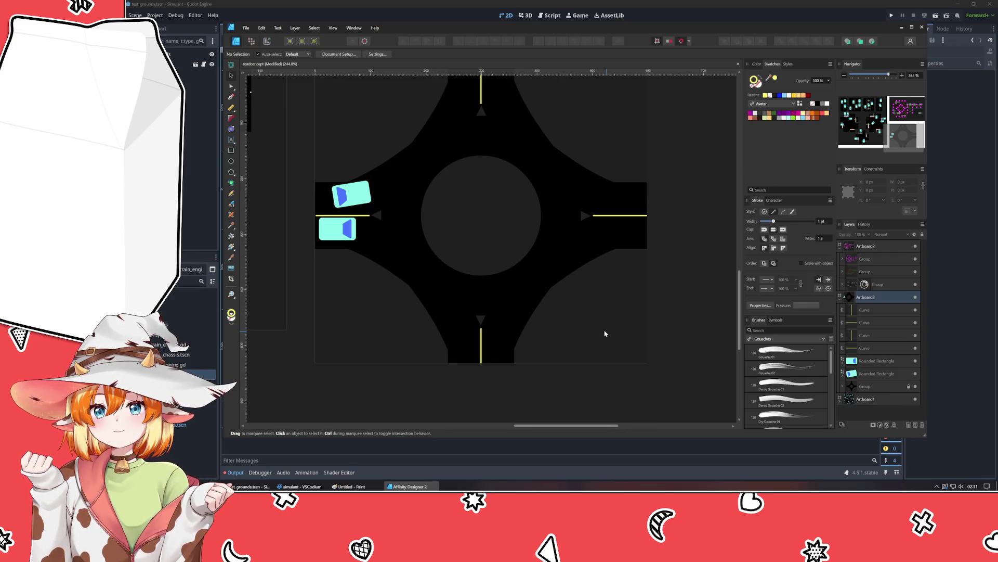
{"action": "scroll", "coordinate": [606, 333], "scroll_direction": "up", "scroll_amount": 3}
{"action": "scroll", "coordinate": [627, 362], "scroll_direction": "down", "scroll_amount": 2}
{"action": "scroll", "coordinate": [576, 335], "scroll_direction": "up", "scroll_amount": 2}
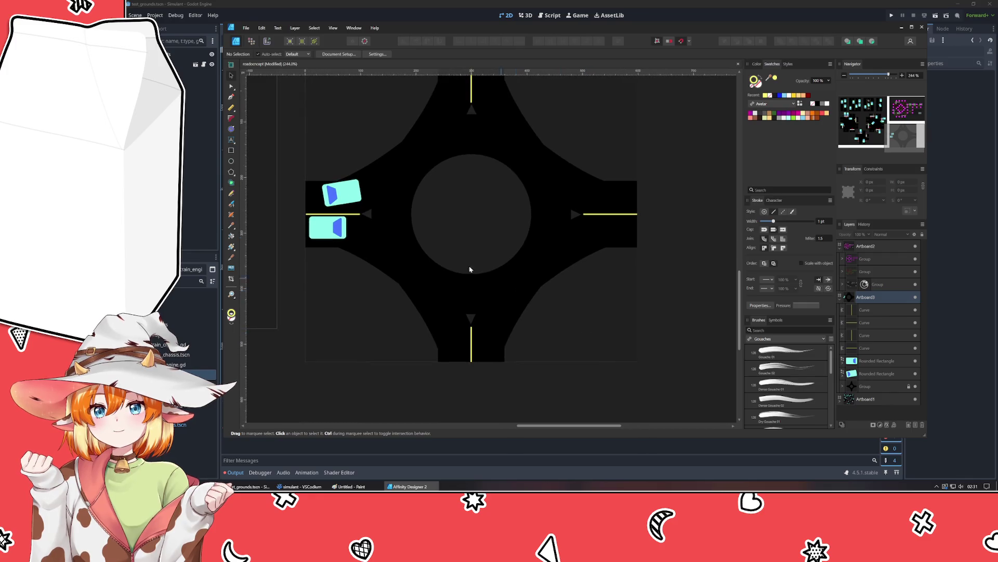
{"action": "left_click", "coordinate": [232, 151]}
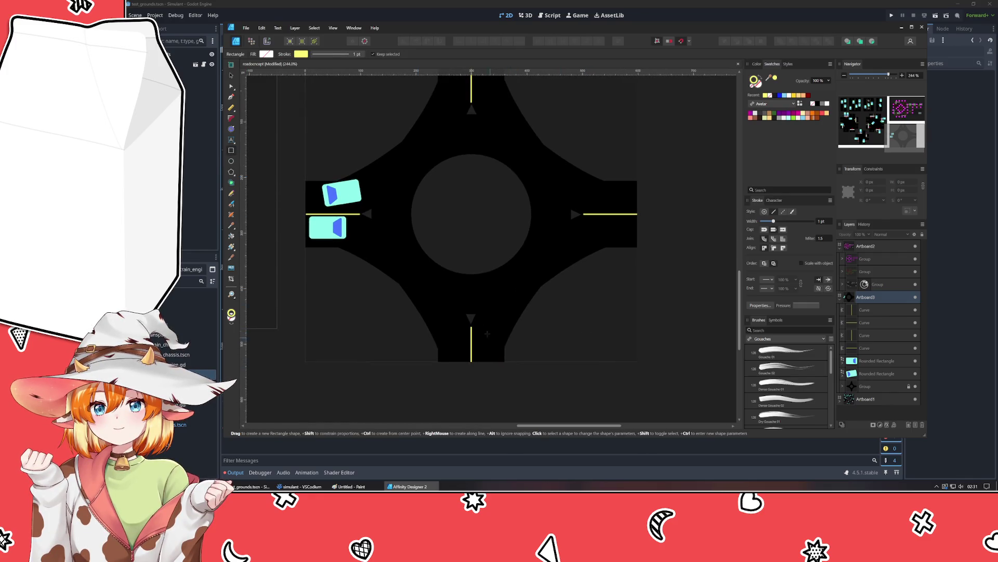
{"action": "left_click_drag", "start_coordinate": [481, 319], "coordinate": [509, 322]}
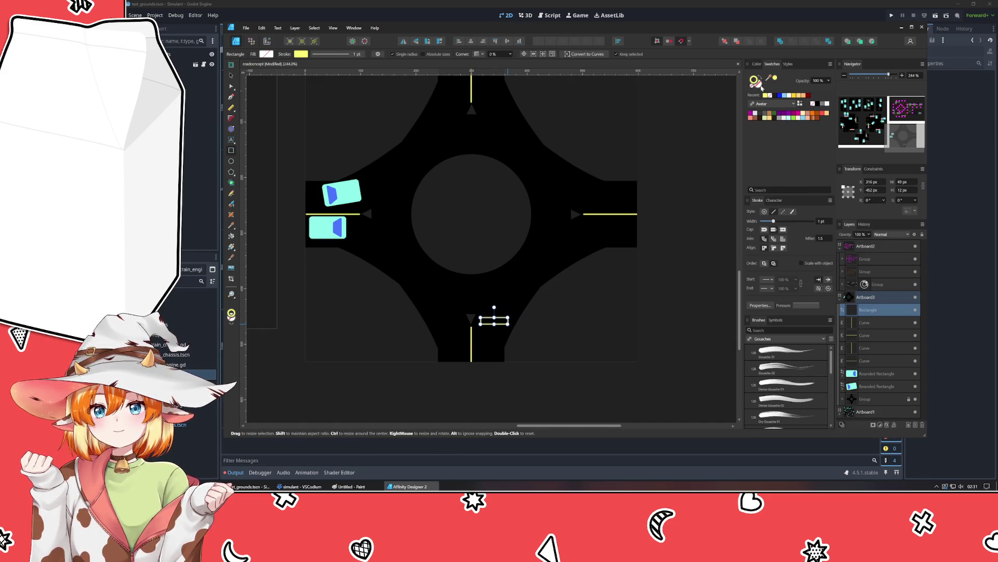
{"action": "left_click", "coordinate": [789, 96]}
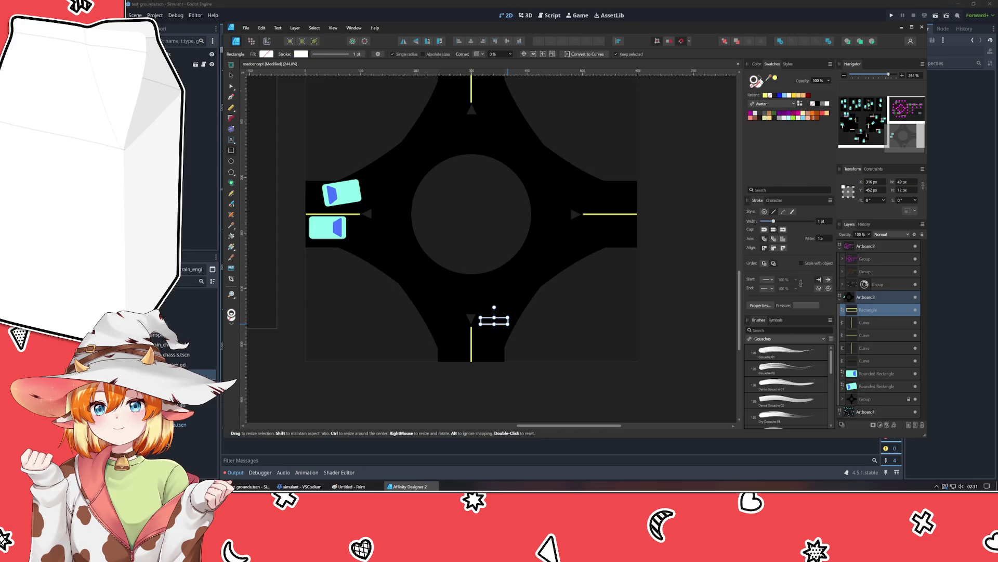
{"action": "left_click", "coordinate": [232, 86]}
{"action": "left_click_drag", "start_coordinate": [491, 304], "coordinate": [497, 305]}
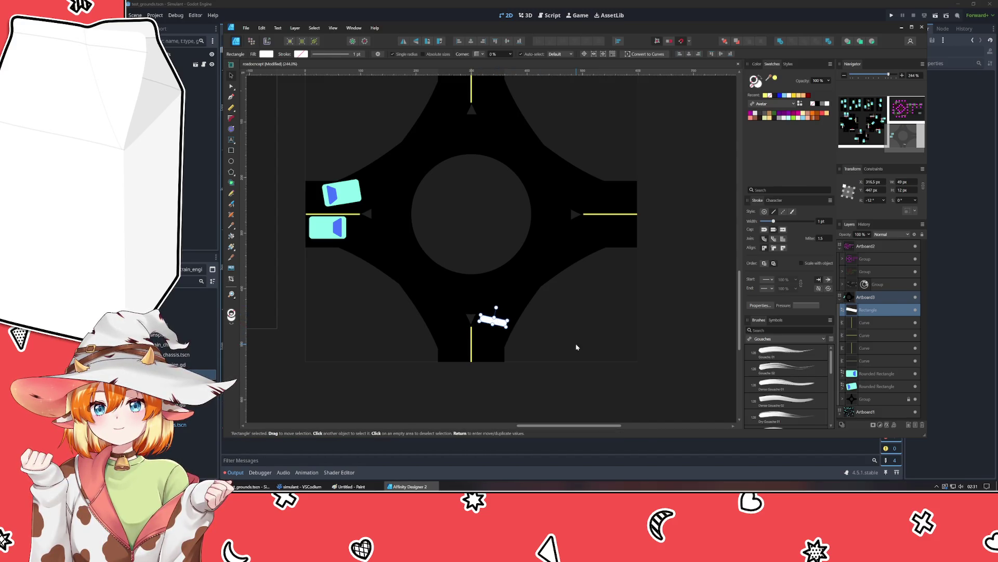
Step: Duplicate the white rectangle and rotate the copy so it crosses the original
{"action": "left_click", "coordinate": [547, 330]}
{"action": "left_click", "coordinate": [498, 326]}
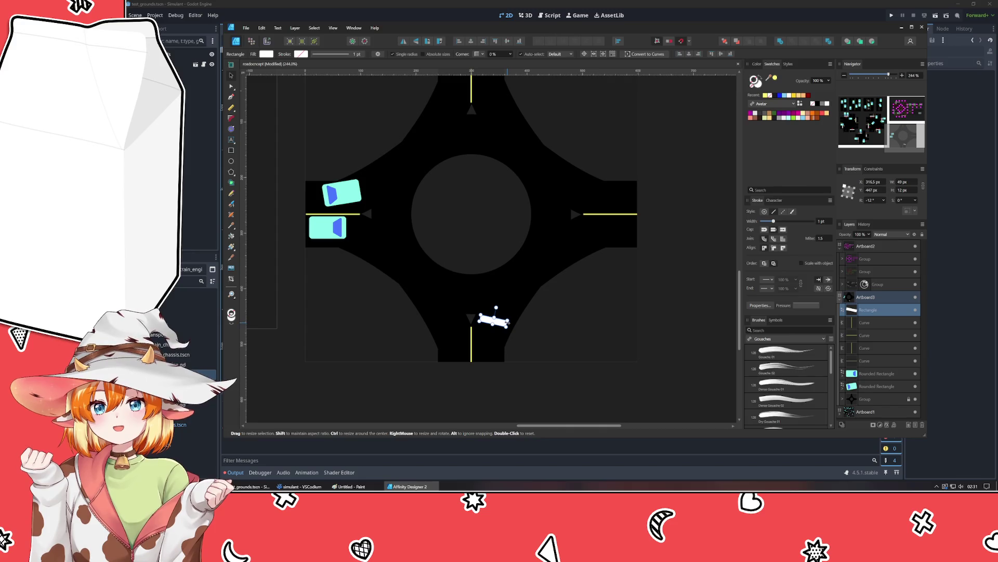
{"action": "left_click", "coordinate": [553, 338]}
{"action": "mouse_move", "coordinate": [552, 338]}
{"action": "left_mouse_down"}
{"action": "mouse_move", "coordinate": [565, 303]}
{"action": "mouse_move", "coordinate": [545, 368]}
{"action": "left_mouse_up"}
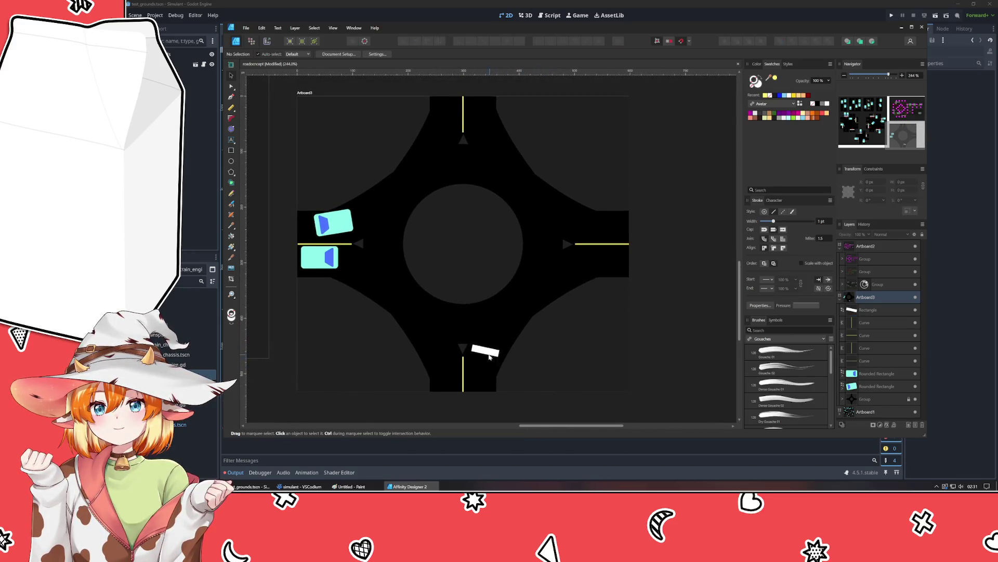
{"action": "left_click", "coordinate": [488, 354]}
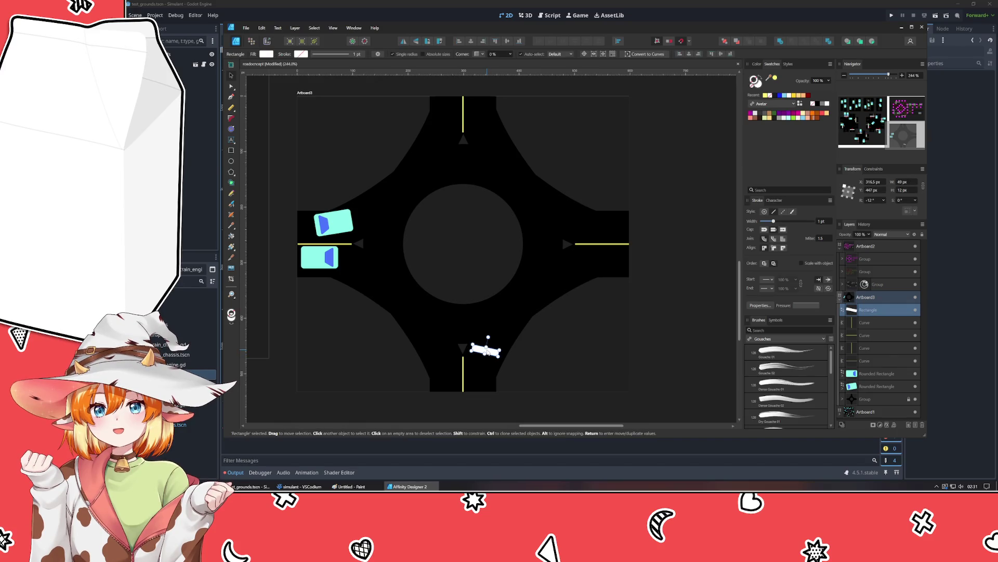
{"action": "key", "text": "ctrl+j"}
{"action": "mouse_move", "coordinate": [490, 338]}
{"action": "left_mouse_down"}
{"action": "mouse_move", "coordinate": [504, 367]}
{"action": "mouse_move", "coordinate": [600, 399]}
{"action": "mouse_move", "coordinate": [554, 419]}
{"action": "mouse_move", "coordinate": [577, 452]}
{"action": "mouse_move", "coordinate": [588, 443]}
{"action": "left_mouse_up"}
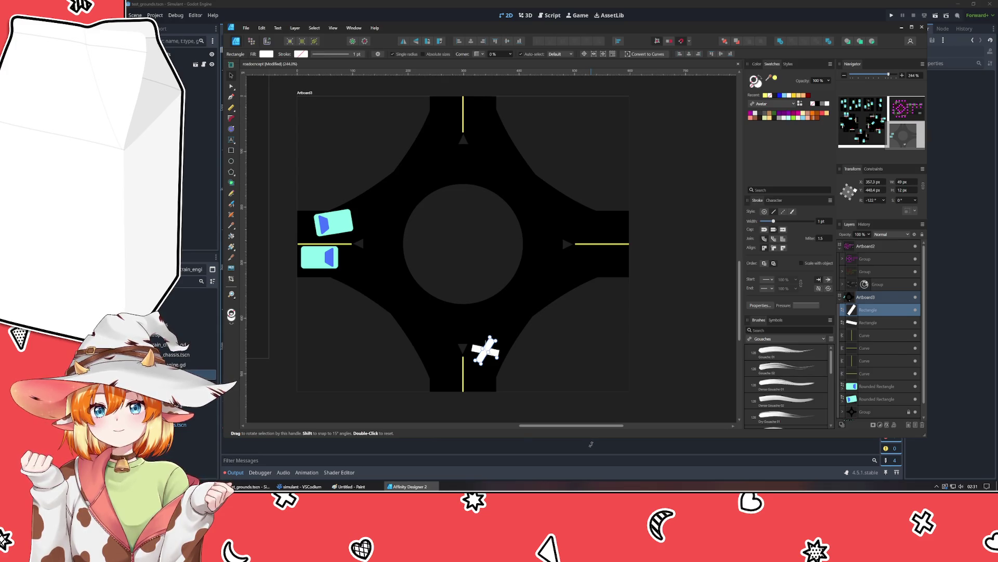
Step: Place copies of the angled white rectangles at the left, top and right entrances
{"action": "mouse_move", "coordinate": [489, 351]}
{"action": "left_mouse_down"}
{"action": "mouse_move", "coordinate": [346, 263]}
{"action": "mouse_move", "coordinate": [477, 167]}
{"action": "left_mouse_up"}
{"action": "left_click_drag", "start_coordinate": [483, 285], "coordinate": [525, 317]}
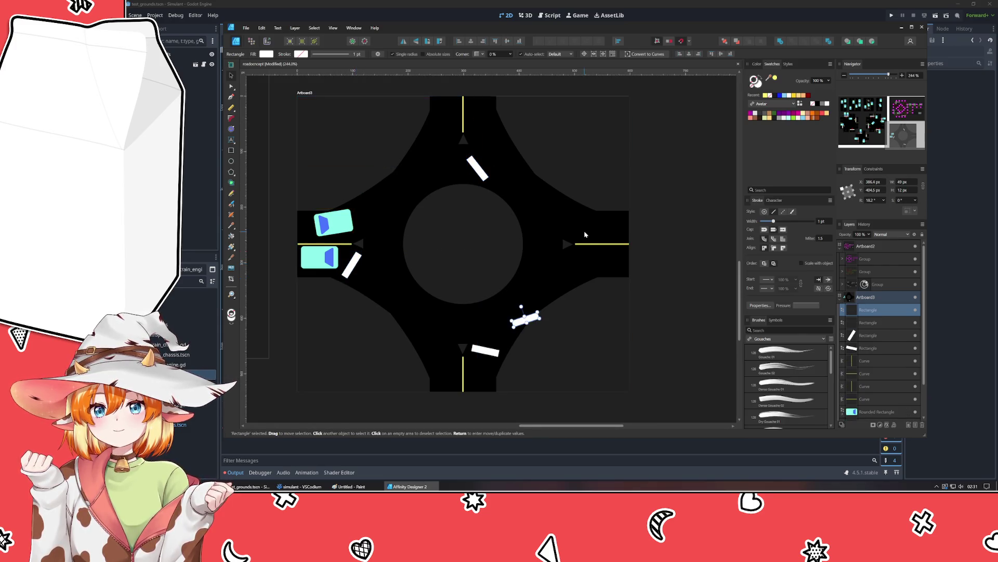
{"action": "mouse_move", "coordinate": [481, 171]}
{"action": "left_mouse_down"}
{"action": "mouse_move", "coordinate": [435, 136]}
{"action": "mouse_move", "coordinate": [445, 130]}
{"action": "mouse_move", "coordinate": [433, 148]}
{"action": "mouse_move", "coordinate": [442, 134]}
{"action": "left_mouse_up"}
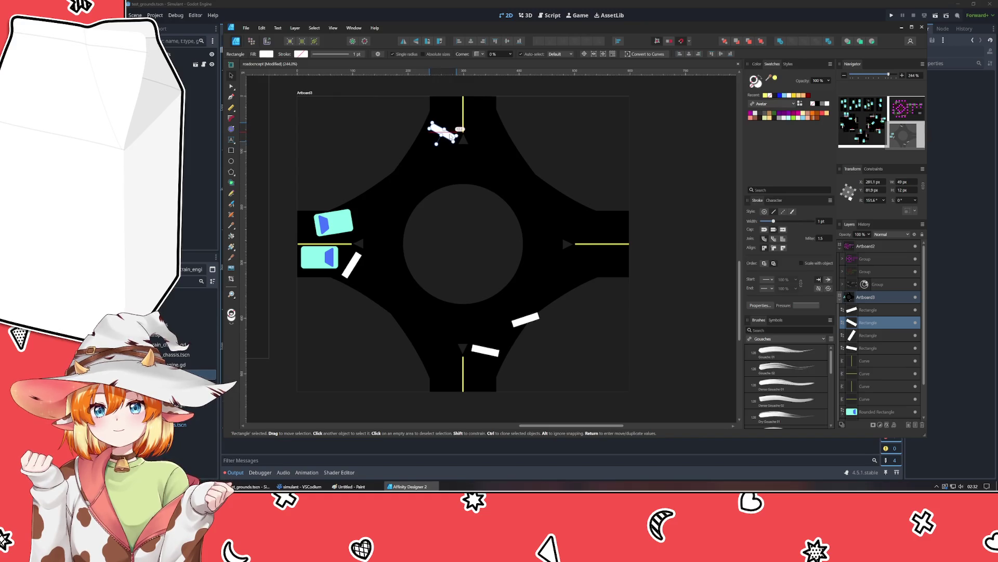
{"action": "mouse_move", "coordinate": [528, 320]}
{"action": "left_mouse_down"}
{"action": "mouse_move", "coordinate": [576, 228]}
{"action": "mouse_move", "coordinate": [548, 215]}
{"action": "left_mouse_up"}
{"action": "left_click", "coordinate": [591, 160]}
{"action": "left_click", "coordinate": [442, 134]}
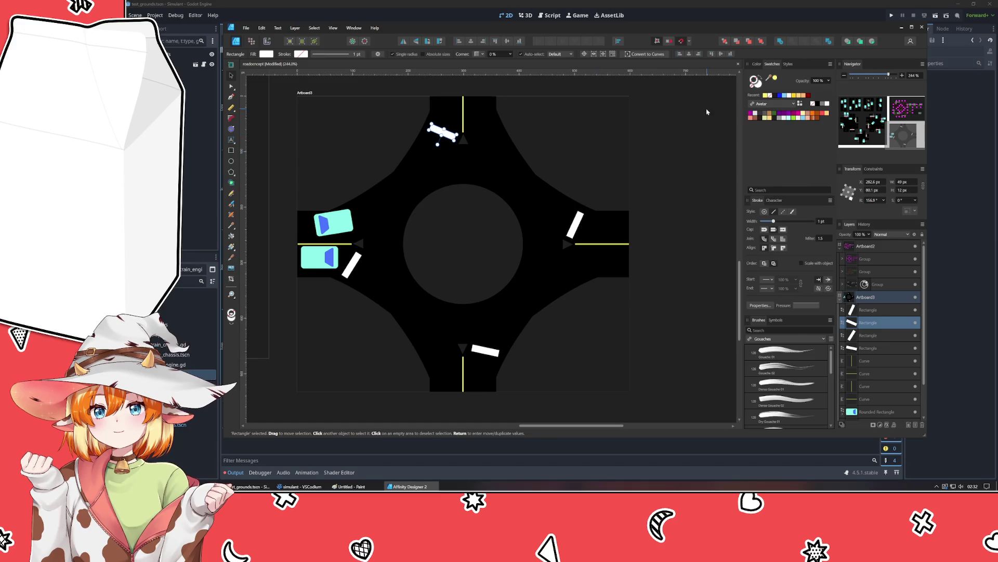
{"action": "left_click", "coordinate": [691, 83]}
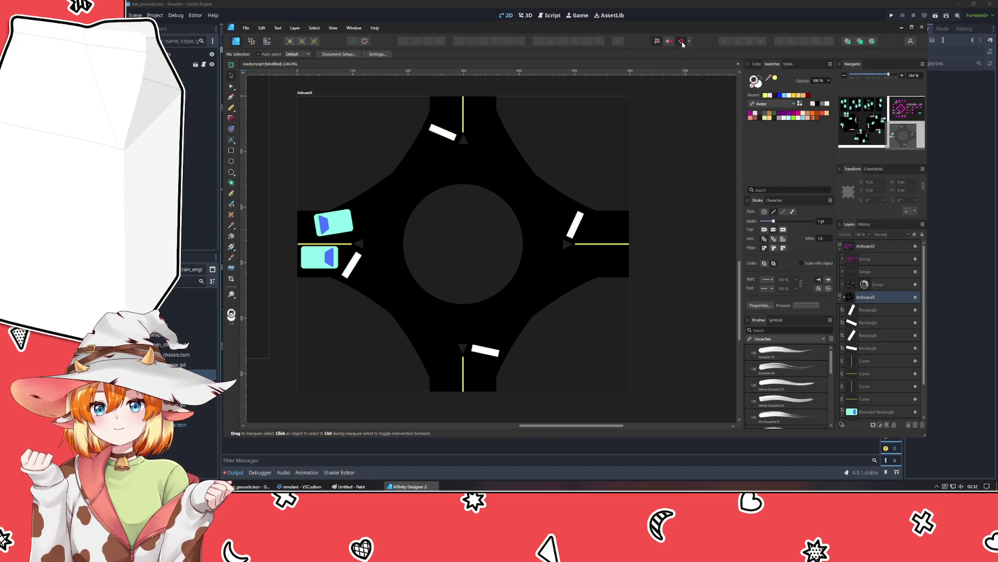
{"action": "scroll", "coordinate": [544, 310], "scroll_direction": "down", "scroll_amount": 3}
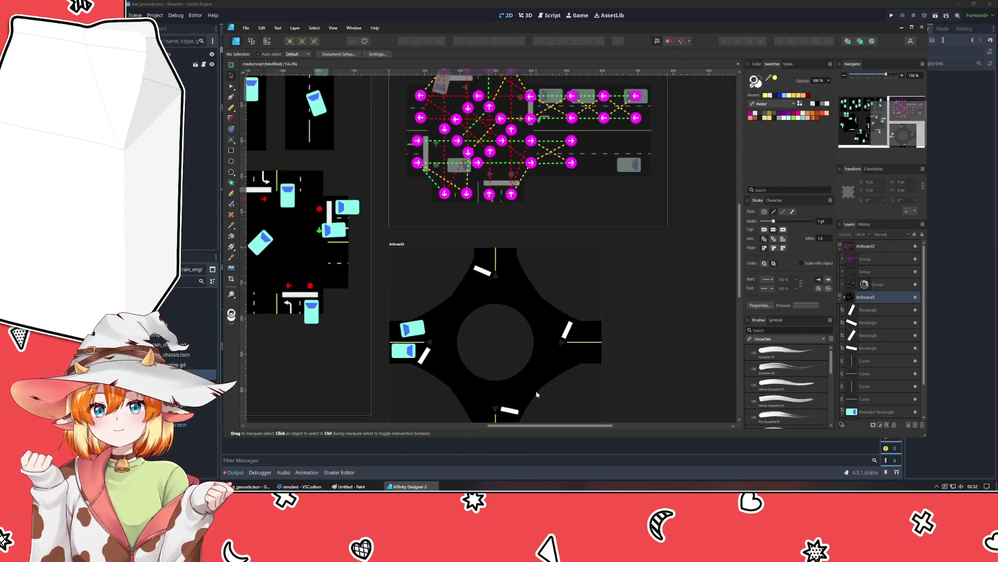
Step: Select Artboard3's rectangles, curves, two cars and road group in Layers and group them with Ctrl+G
{"action": "scroll", "coordinate": [525, 316], "scroll_direction": "up", "scroll_amount": 1}
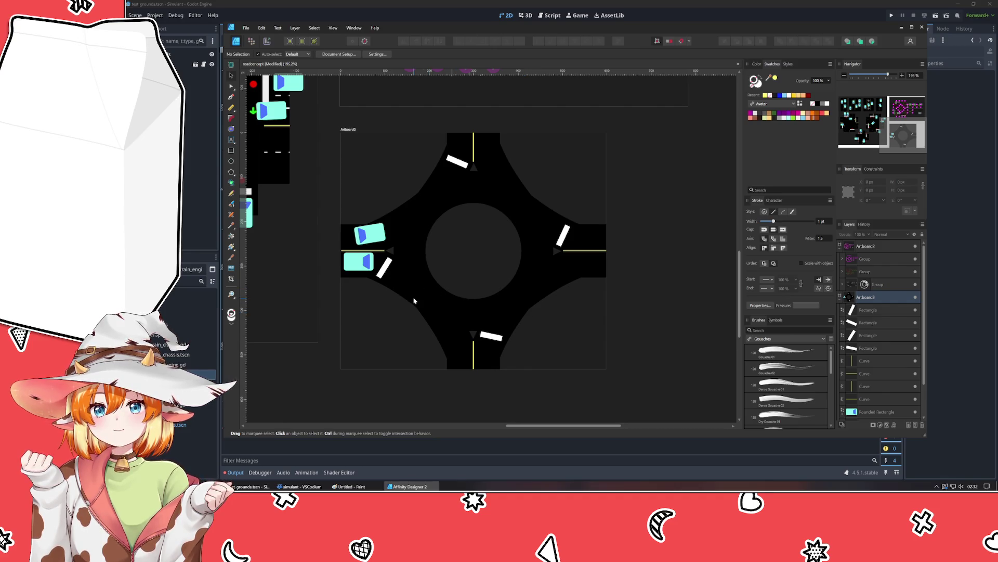
{"action": "left_click", "coordinate": [842, 297]}
{"action": "left_click", "coordinate": [839, 251]}
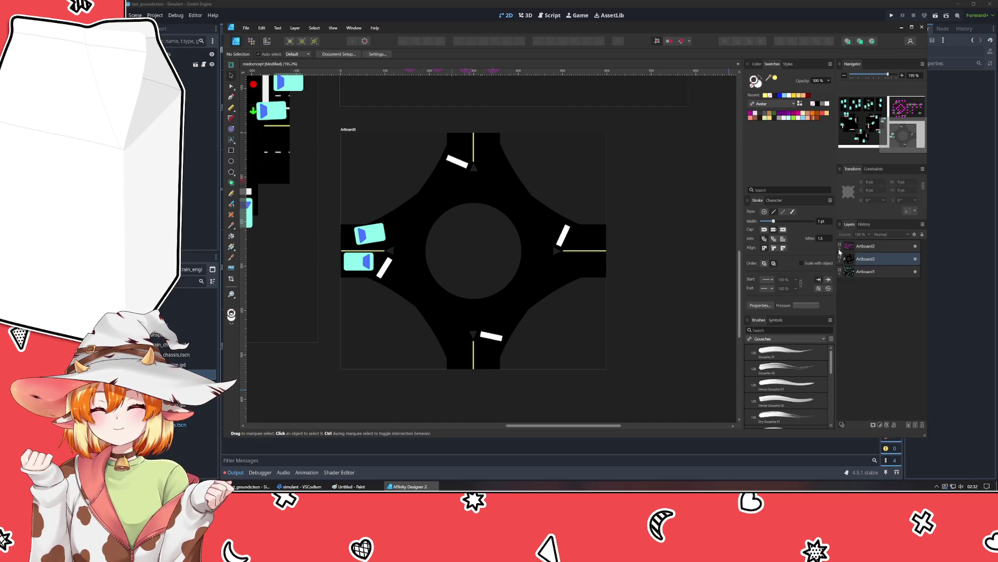
{"action": "left_click", "coordinate": [865, 271]}
{"action": "left_click", "coordinate": [840, 259]}
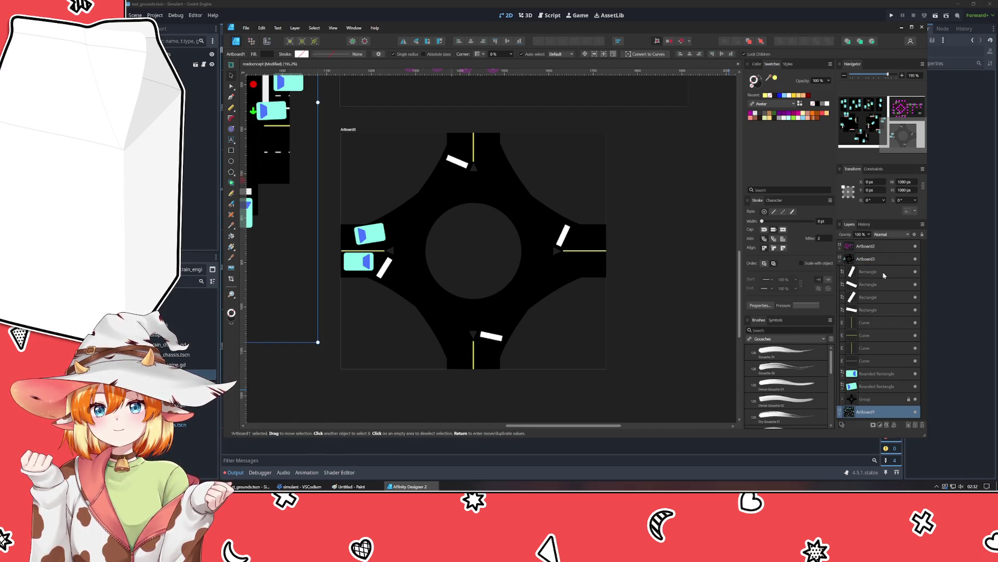
{"action": "left_click", "coordinate": [866, 272]}
{"action": "left_click", "coordinate": [872, 361], "text": "shift"}
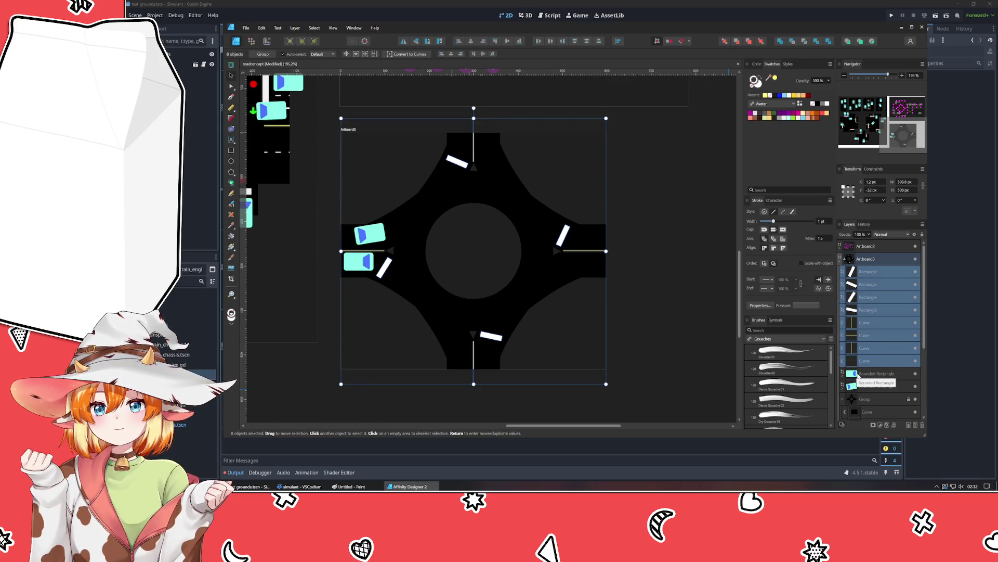
{"action": "left_click", "coordinate": [867, 400], "text": "shift"}
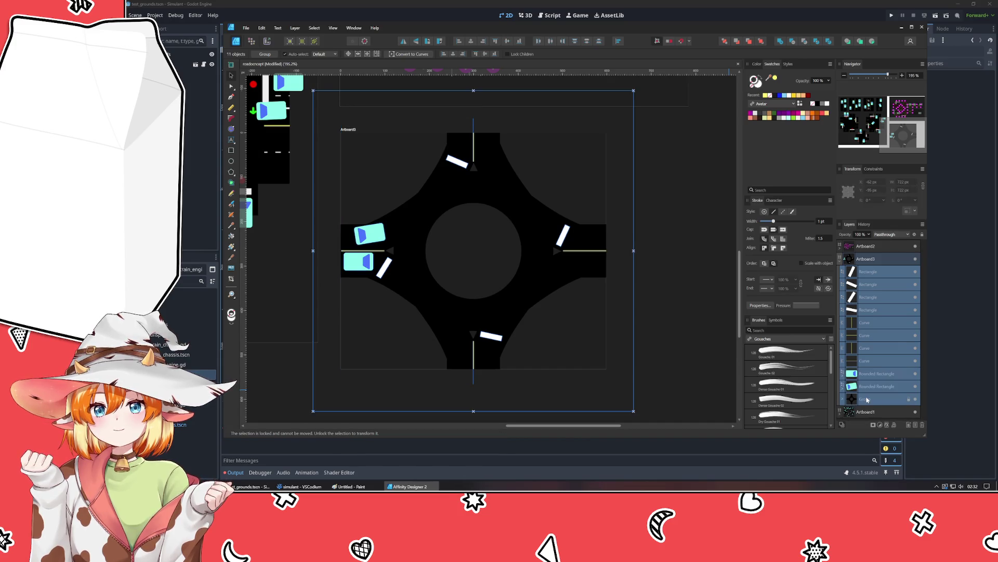
{"action": "key", "text": "ctrl+g"}
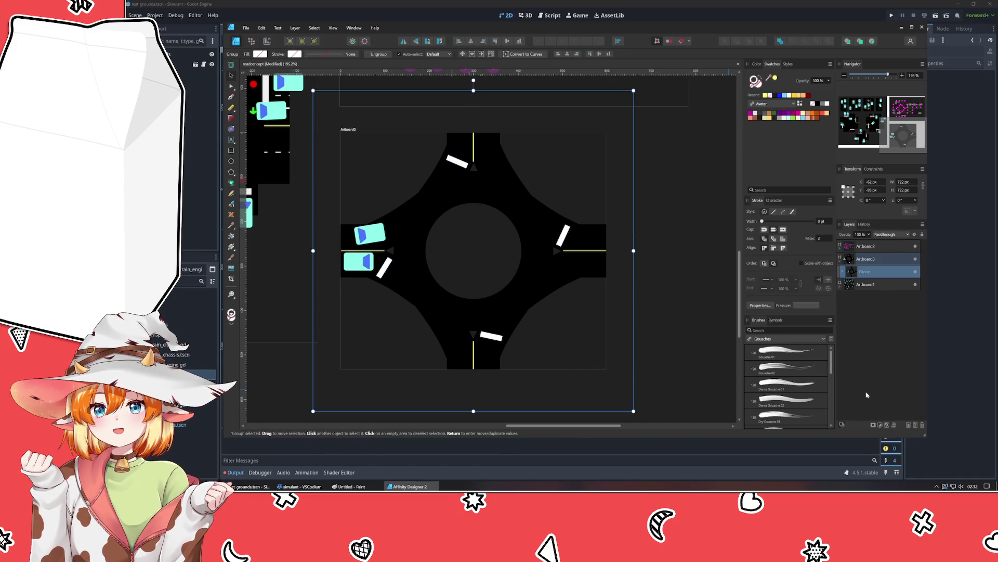
{"action": "left_click", "coordinate": [295, 28]}
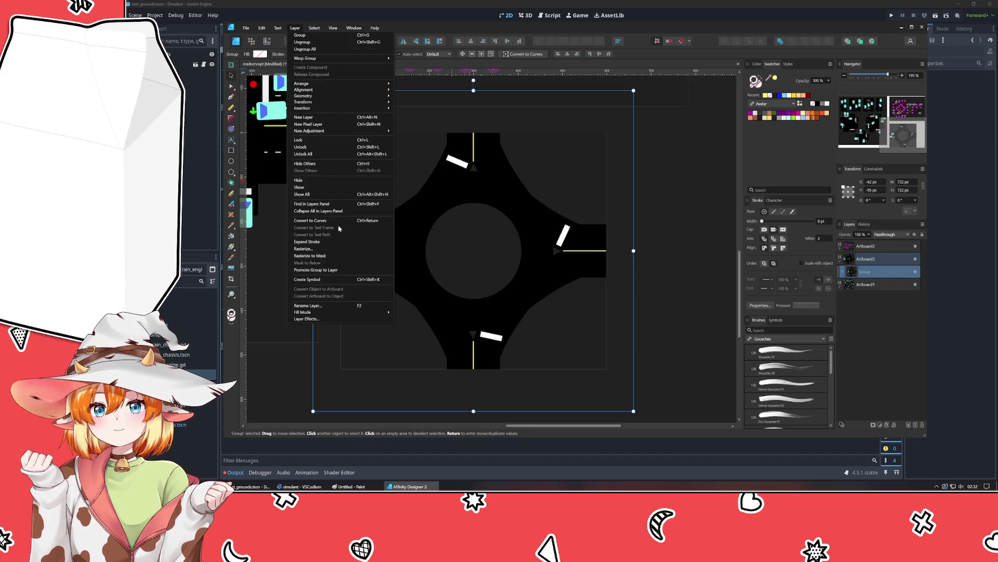
Step: Add an HSL adjustment with Saturation Shift about -75% so the cyan cars turn grey
{"action": "mouse_move", "coordinate": [335, 132]}
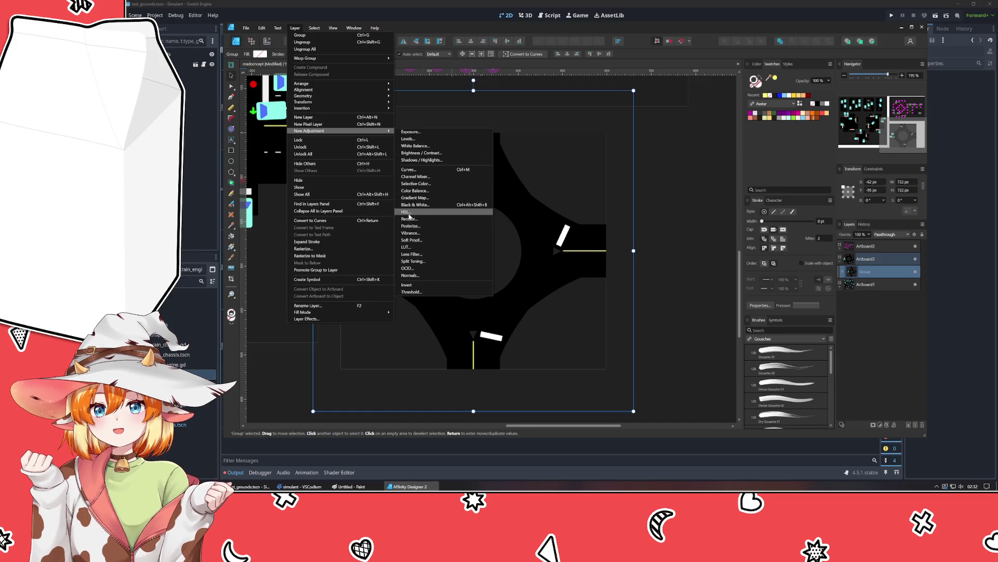
{"action": "left_click", "coordinate": [426, 211]}
{"action": "left_click_drag", "start_coordinate": [611, 388], "coordinate": [606, 393]}
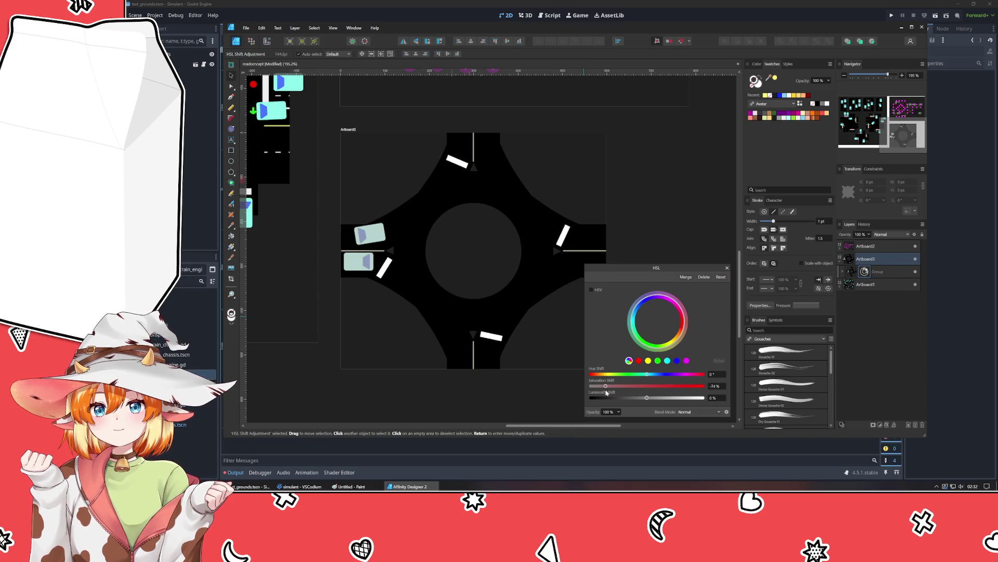
{"action": "left_click", "coordinate": [727, 268]}
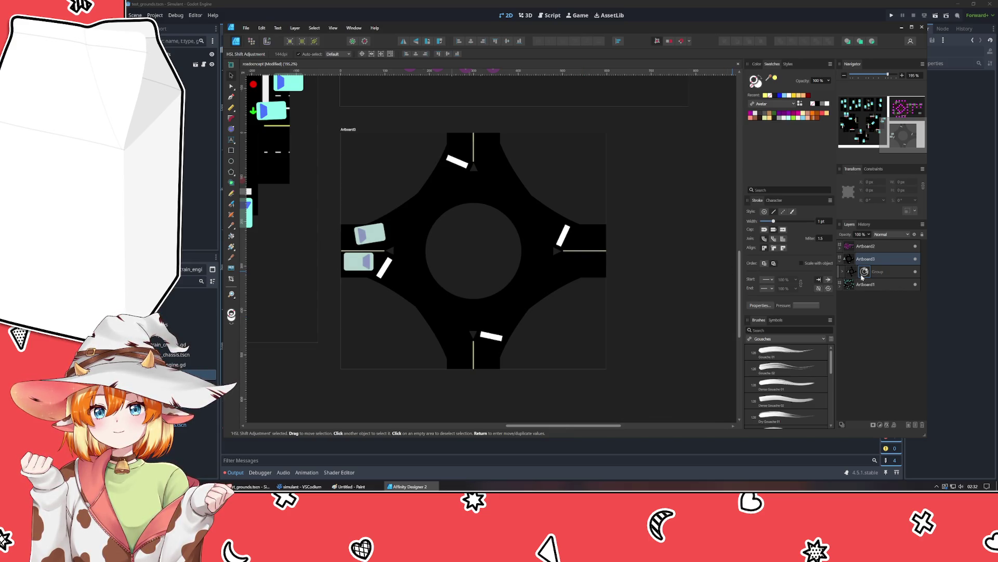
{"action": "left_click", "coordinate": [847, 273]}
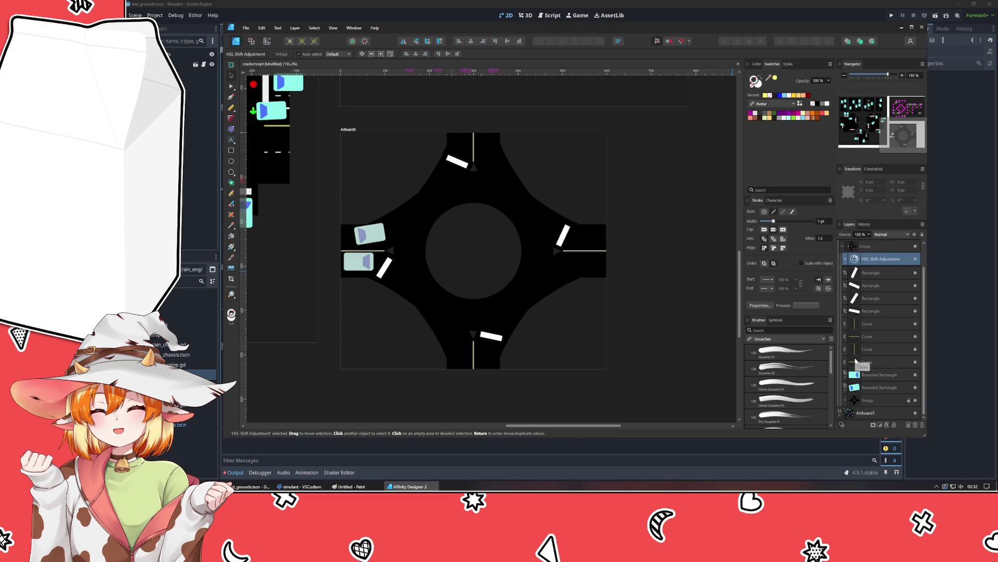
{"action": "left_click", "coordinate": [876, 400]}
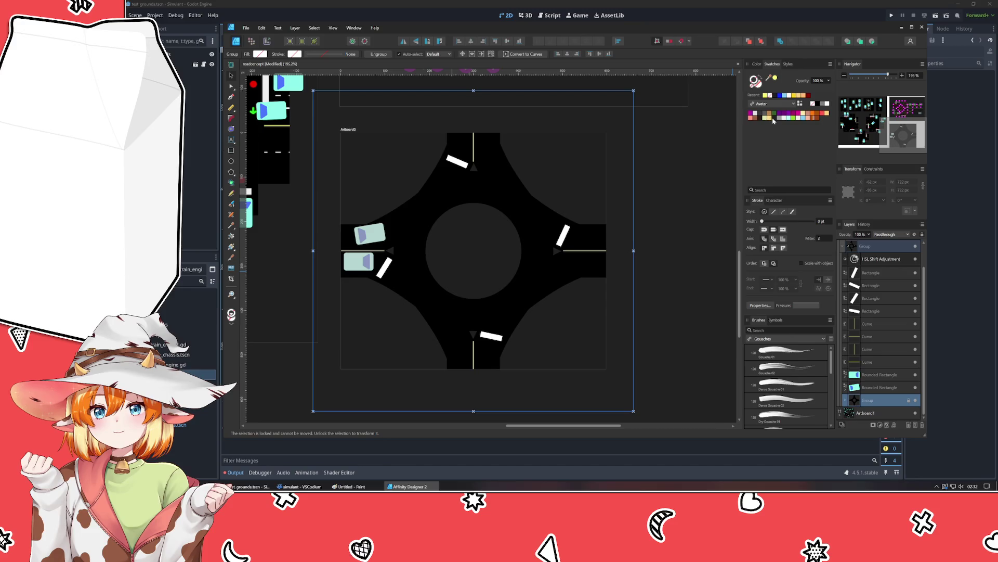
Step: Lighten the road group's fill from black to dark grey by raising L to 5
{"action": "left_click", "coordinate": [773, 120]}
{"action": "left_click", "coordinate": [757, 64]}
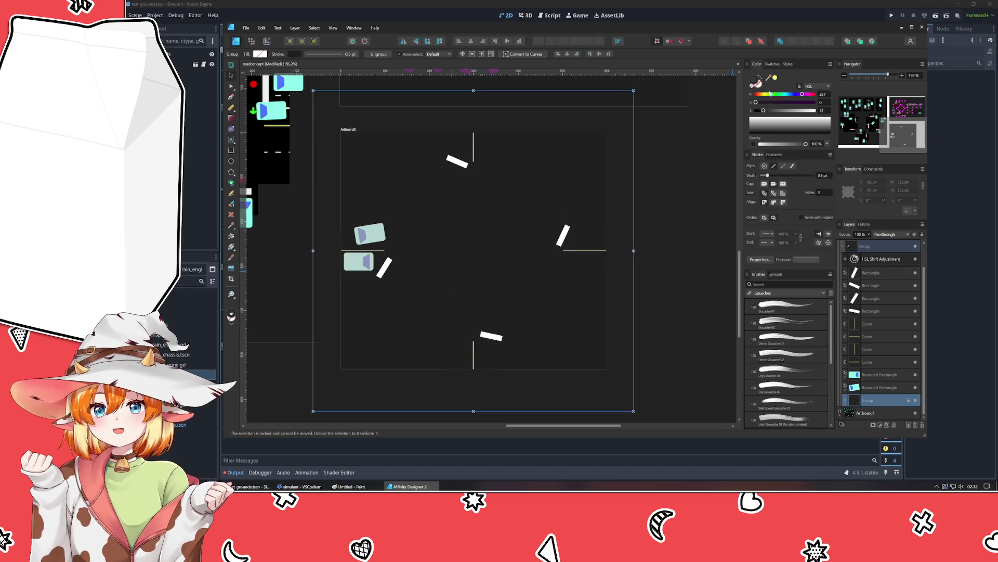
{"action": "left_click_drag", "start_coordinate": [761, 111], "coordinate": [759, 111]}
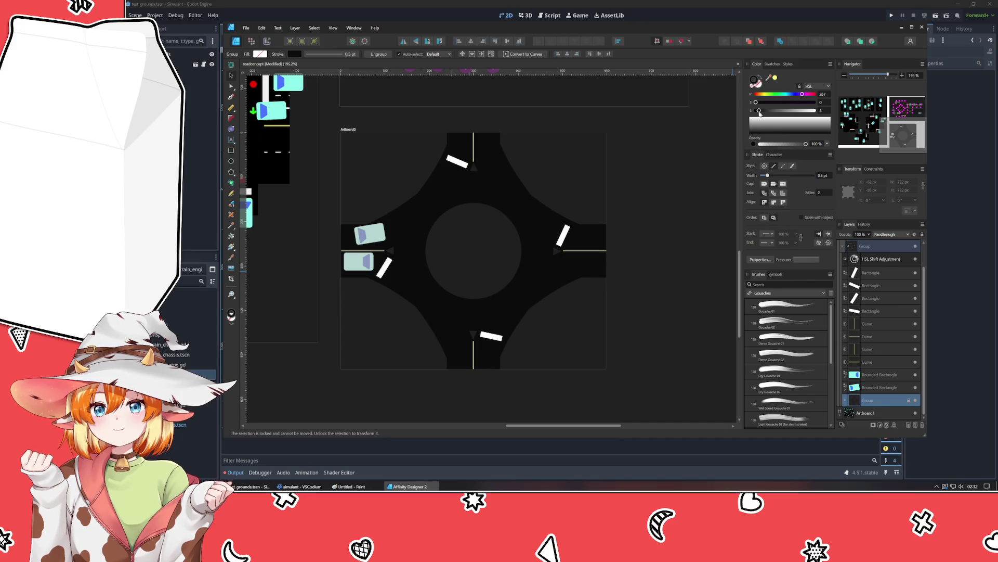
Step: Collapse the roundabout group and select Artboard2's magenta arrow diagram
{"action": "left_click", "coordinate": [841, 251]}
{"action": "left_click", "coordinate": [889, 271]}
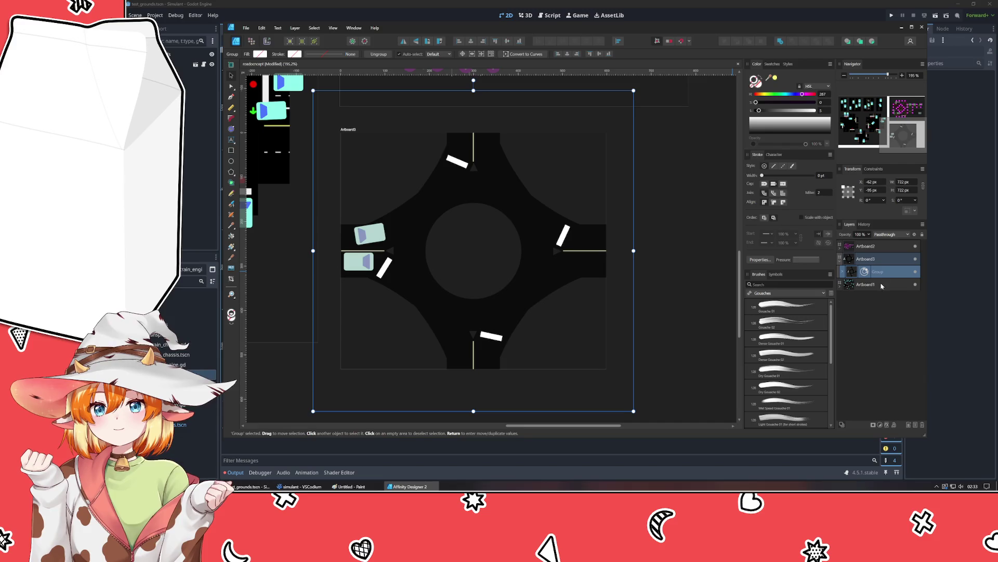
{"action": "scroll", "coordinate": [489, 250], "scroll_direction": "up", "scroll_amount": 4}
{"action": "left_click", "coordinate": [643, 242]}
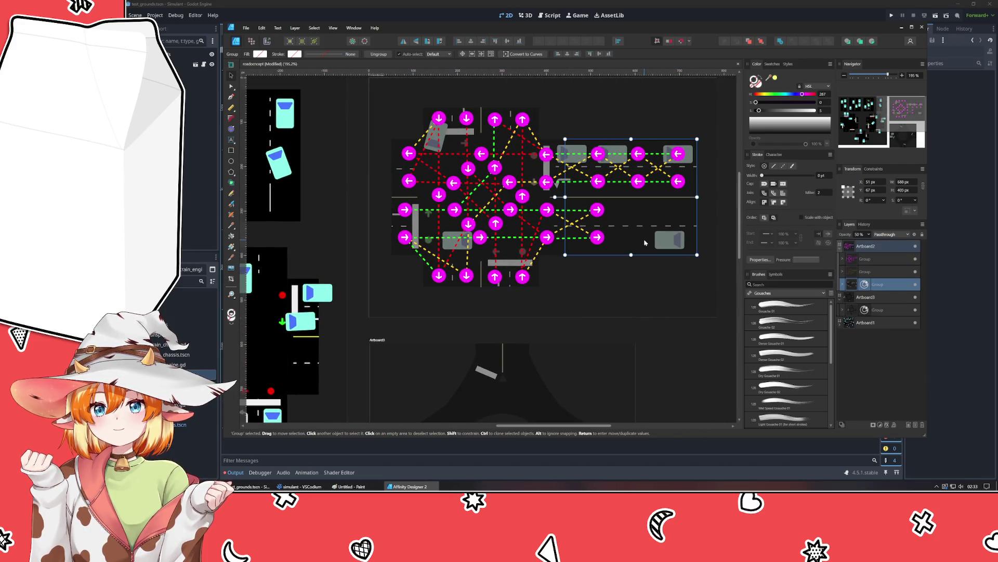
{"action": "double_click", "coordinate": [643, 242]}
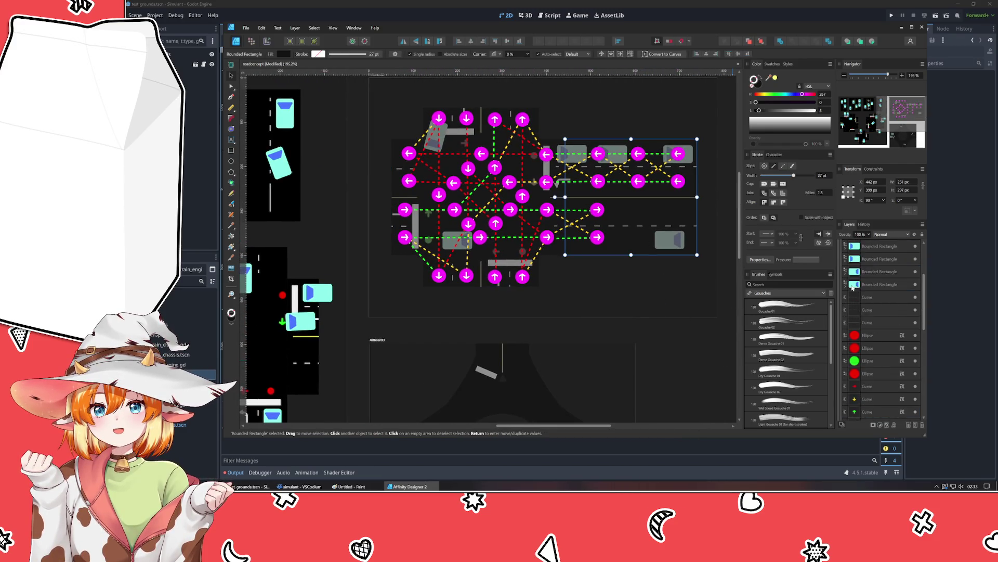
{"action": "scroll", "coordinate": [854, 288], "scroll_direction": "up", "scroll_amount": 3}
{"action": "left_click", "coordinate": [843, 284]}
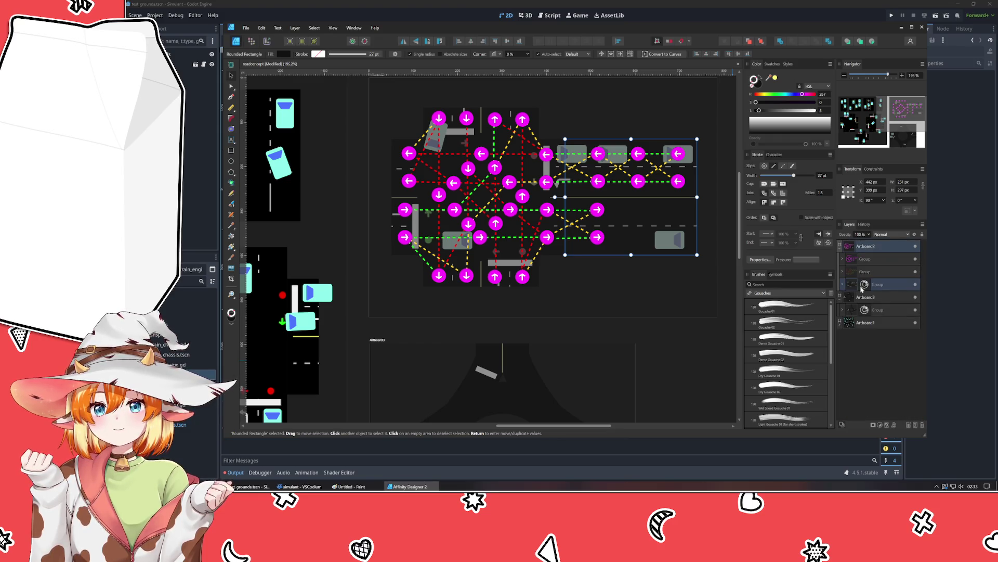
Step: Copy an up-arrow from Artboard2's diagram onto the roundabout's left road, turned to point right
{"action": "left_click", "coordinate": [889, 287]}
{"action": "left_click", "coordinate": [884, 312]}
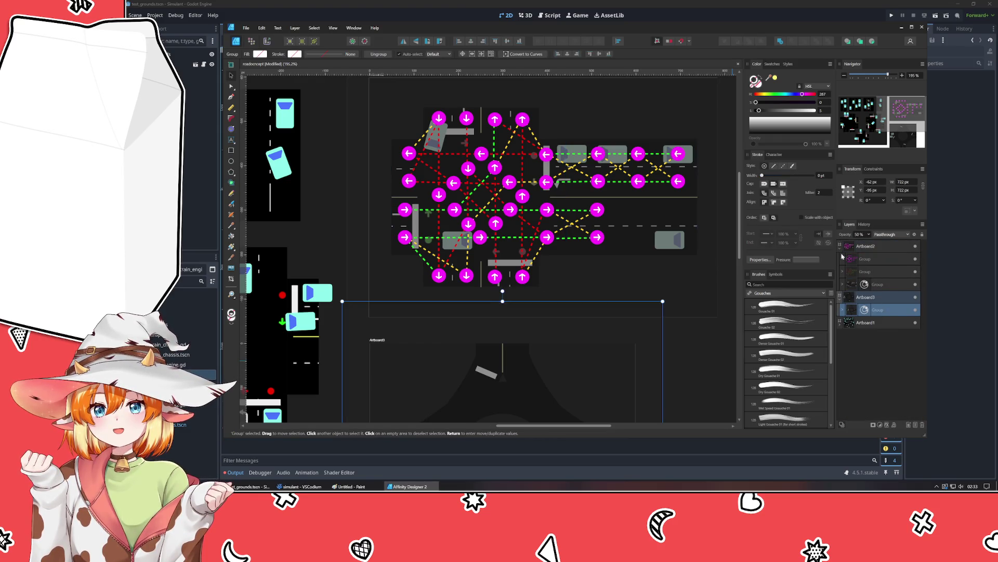
{"action": "left_click", "coordinate": [840, 251]}
{"action": "scroll", "coordinate": [697, 219], "scroll_direction": "down", "scroll_amount": 5}
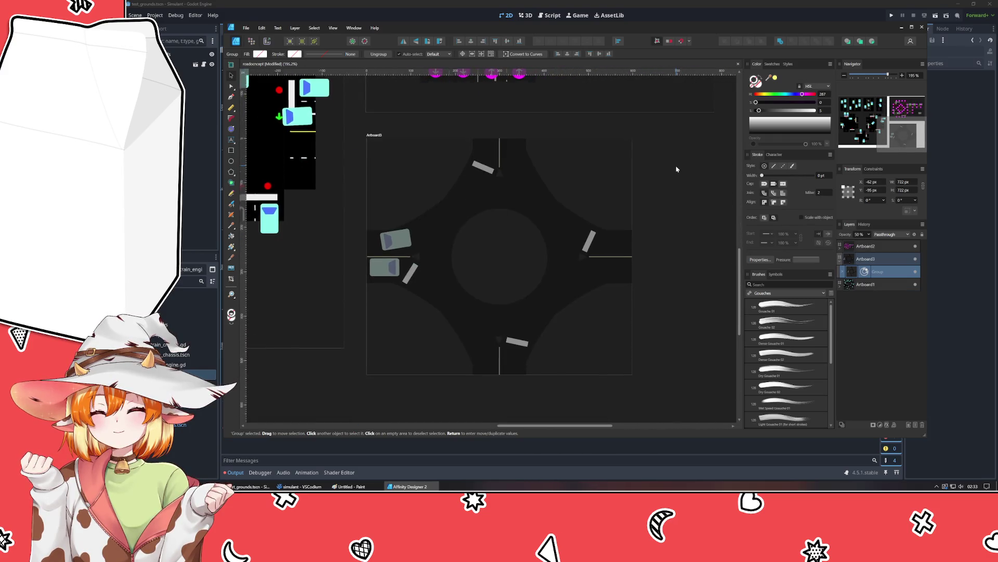
{"action": "left_click", "coordinate": [670, 225]}
{"action": "scroll", "coordinate": [667, 223], "scroll_direction": "up", "scroll_amount": 3}
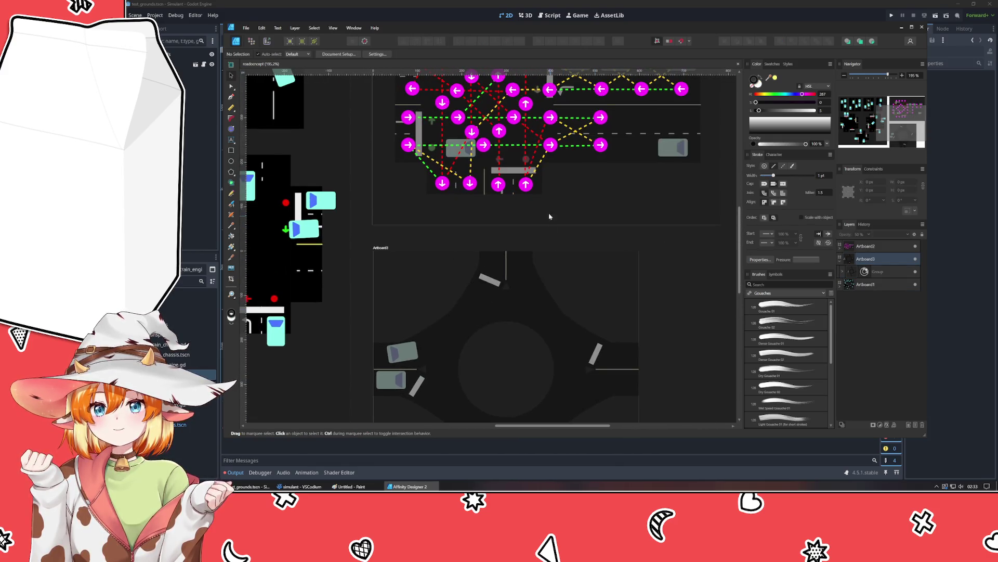
{"action": "left_click", "coordinate": [528, 185]}
{"action": "double_click", "coordinate": [528, 186]}
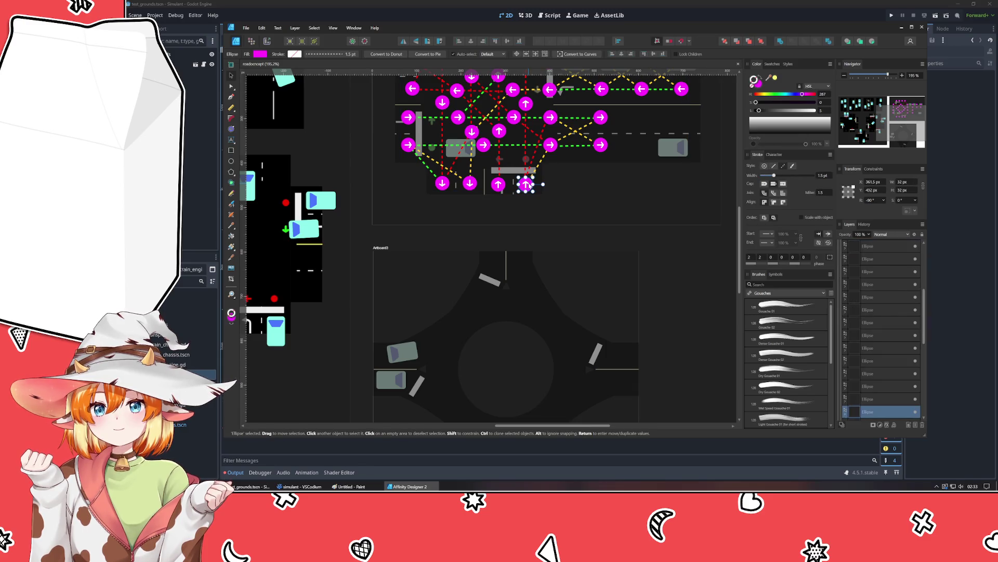
{"action": "mouse_move", "coordinate": [529, 185]}
{"action": "left_mouse_down"}
{"action": "mouse_move", "coordinate": [479, 321]}
{"action": "mouse_move", "coordinate": [466, 323]}
{"action": "left_mouse_up"}
{"action": "scroll", "coordinate": [514, 208], "scroll_direction": "down", "scroll_amount": 5}
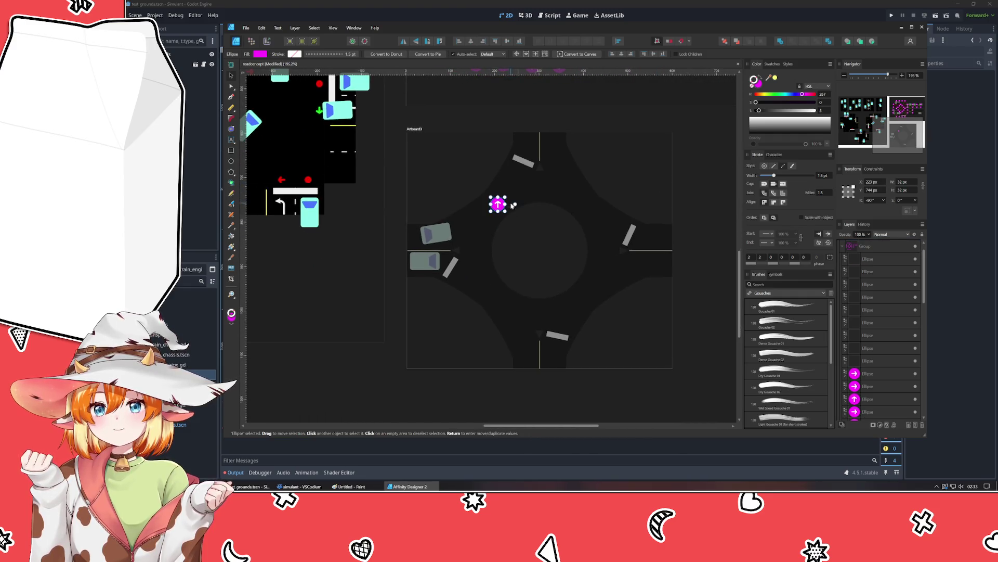
{"action": "left_click_drag", "start_coordinate": [513, 208], "coordinate": [433, 269]}
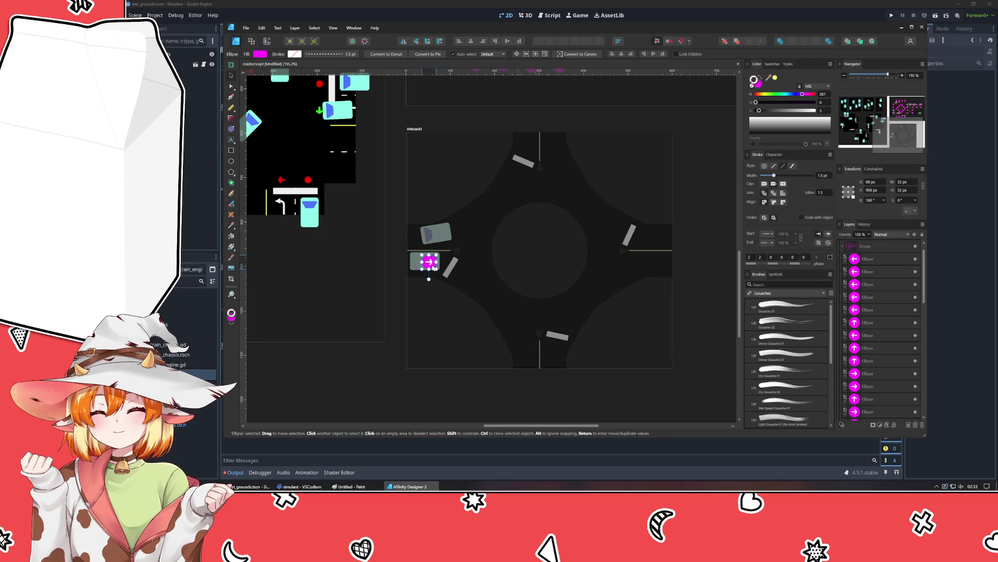
Step: Duplicate the arrow onto the top road pointing down and align the bottom, right and left road arrows
{"action": "mouse_move", "coordinate": [434, 270]}
{"action": "left_mouse_down"}
{"action": "mouse_move", "coordinate": [550, 354]}
{"action": "mouse_move", "coordinate": [540, 163]}
{"action": "mouse_move", "coordinate": [524, 146]}
{"action": "mouse_move", "coordinate": [475, 138]}
{"action": "left_mouse_up"}
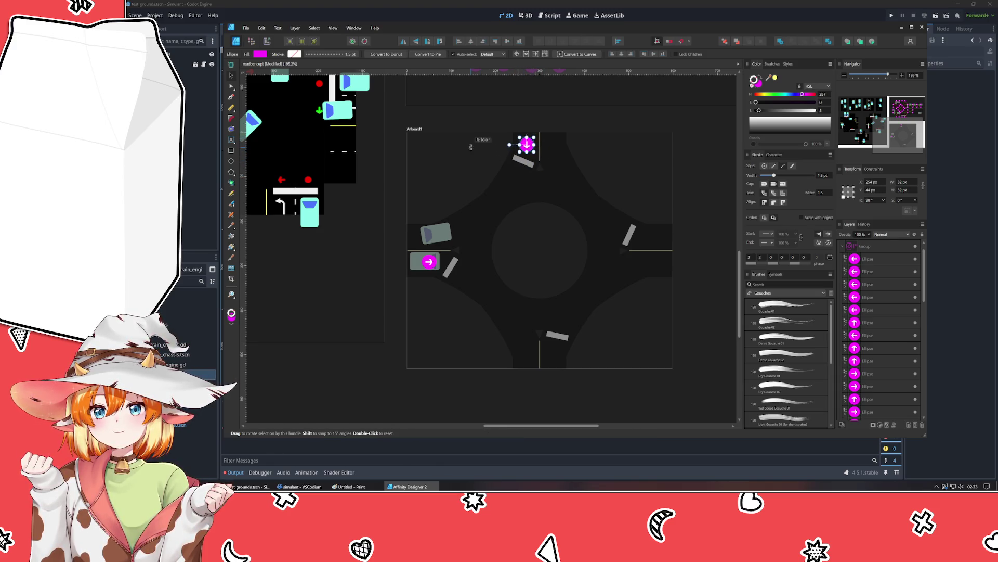
{"action": "left_click", "coordinate": [470, 148]}
{"action": "left_click_drag", "start_coordinate": [548, 362], "coordinate": [555, 358]}
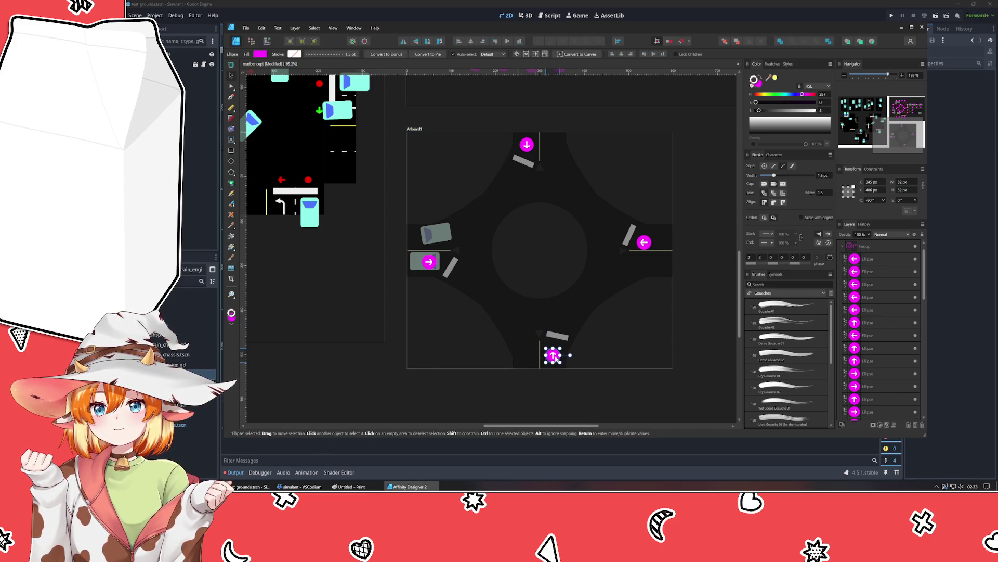
{"action": "left_click", "coordinate": [644, 242]}
{"action": "left_click_drag", "start_coordinate": [644, 242], "coordinate": [646, 237]}
{"action": "left_click", "coordinate": [429, 264]}
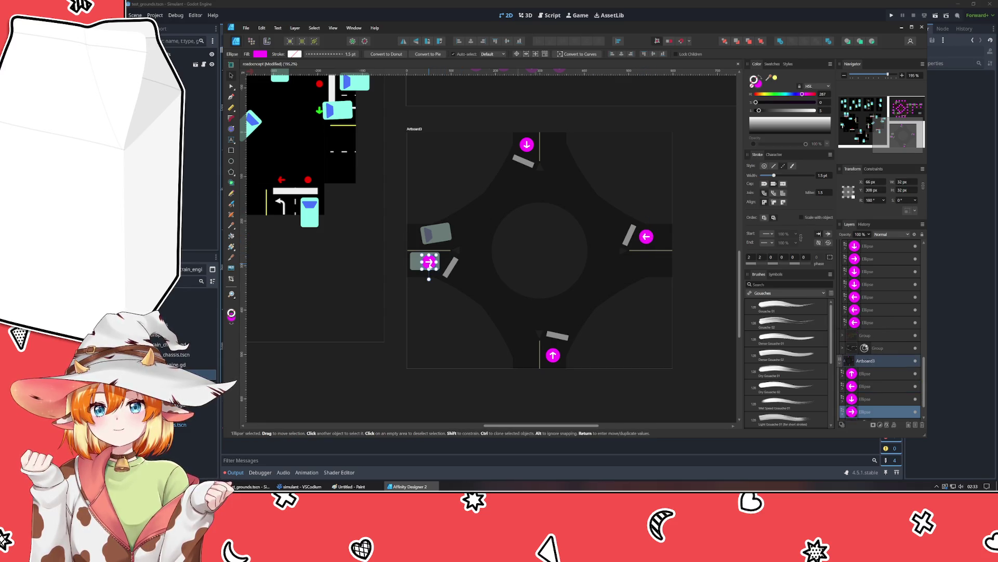
{"action": "mouse_move", "coordinate": [429, 278]}
{"action": "left_mouse_down"}
{"action": "mouse_move", "coordinate": [411, 244]}
{"action": "mouse_move", "coordinate": [426, 198]}
{"action": "left_mouse_up"}
Step: Paste more arrow copies into the remaining lanes and onto the ring's lower-right curve
{"action": "mouse_move", "coordinate": [434, 267]}
{"action": "left_mouse_down"}
{"action": "mouse_move", "coordinate": [433, 235]}
{"action": "mouse_move", "coordinate": [520, 193]}
{"action": "mouse_move", "coordinate": [650, 268]}
{"action": "mouse_move", "coordinate": [516, 188]}
{"action": "mouse_move", "coordinate": [552, 146]}
{"action": "mouse_move", "coordinate": [594, 136]}
{"action": "mouse_move", "coordinate": [579, 149]}
{"action": "left_mouse_up"}
{"action": "key", "text": "ctrl+v"}
{"action": "left_click_drag", "start_coordinate": [644, 267], "coordinate": [527, 355]}
{"action": "key", "text": "ctrl+v"}
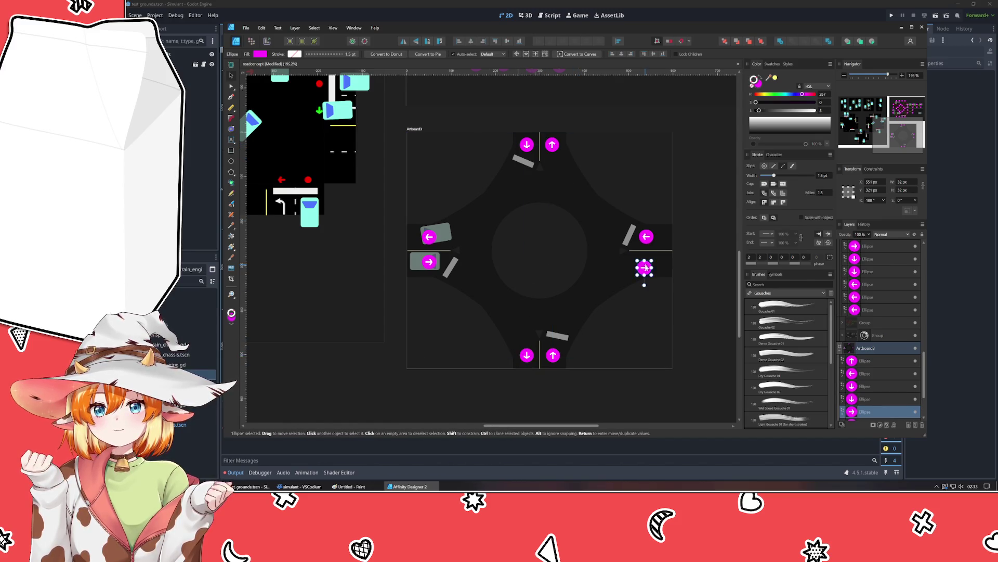
{"action": "left_click", "coordinate": [553, 355]}
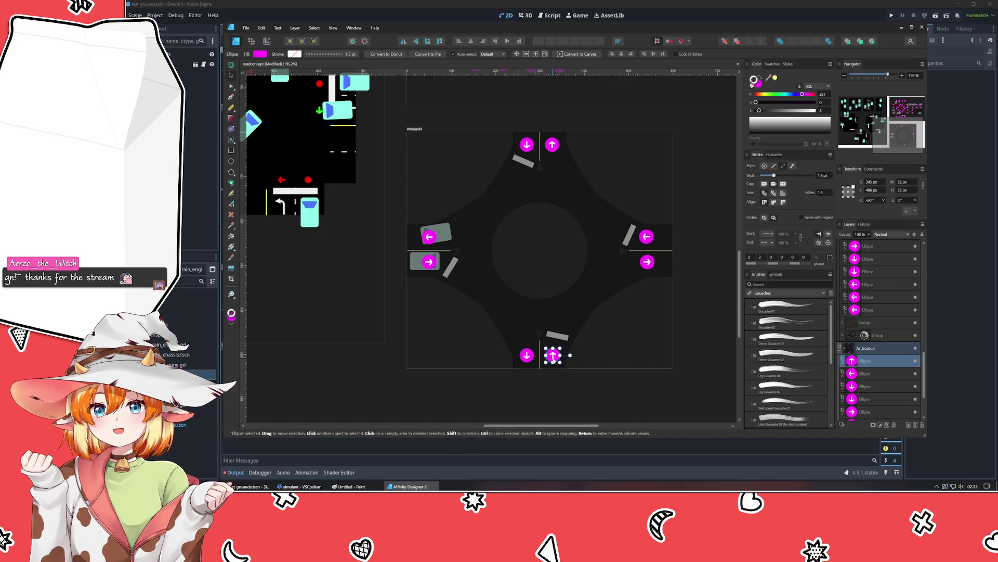
{"action": "mouse_move", "coordinate": [553, 356]}
{"action": "left_mouse_down"}
{"action": "mouse_move", "coordinate": [582, 300]}
{"action": "mouse_move", "coordinate": [605, 324]}
{"action": "mouse_move", "coordinate": [644, 281]}
{"action": "mouse_move", "coordinate": [604, 247]}
{"action": "mouse_move", "coordinate": [619, 260]}
{"action": "mouse_move", "coordinate": [632, 254]}
{"action": "mouse_move", "coordinate": [605, 254]}
{"action": "left_mouse_up"}
{"action": "left_click", "coordinate": [604, 313]}
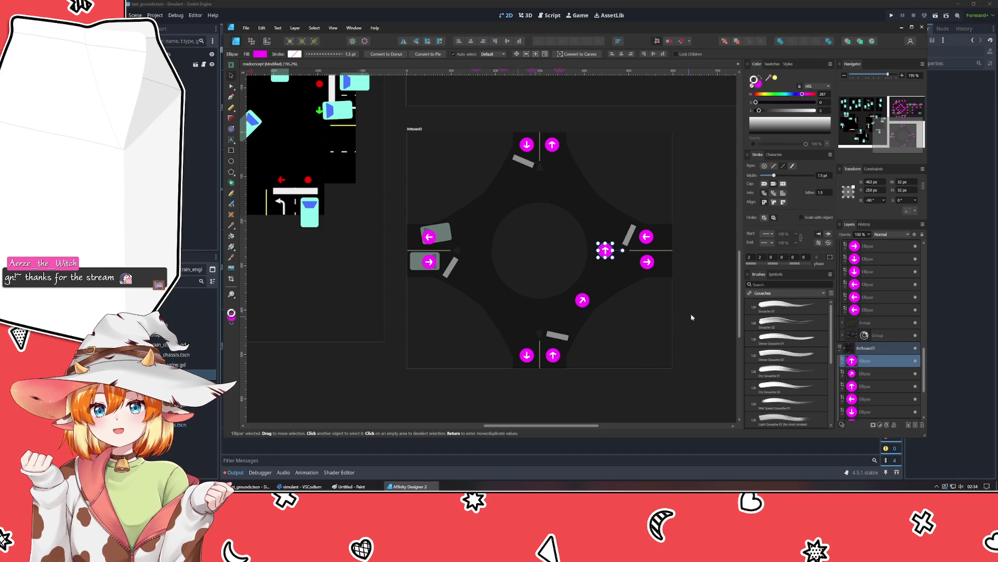
Step: Rotate an arrow inside the group onto the upper ring and paste another on the ring's left side
{"action": "left_click", "coordinate": [615, 260]}
{"action": "double_click", "coordinate": [606, 252]}
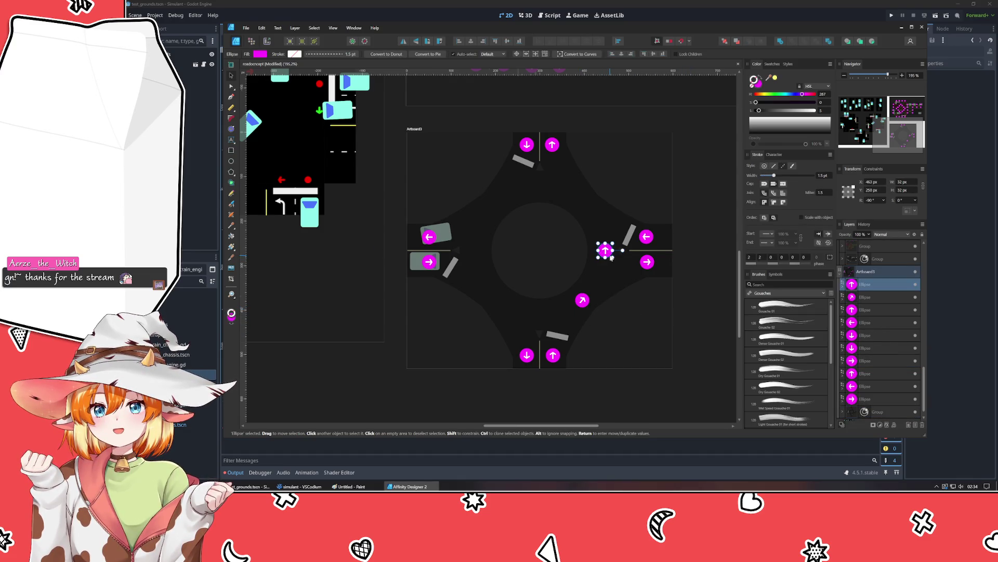
{"action": "mouse_move", "coordinate": [604, 238]}
{"action": "left_mouse_down"}
{"action": "mouse_move", "coordinate": [573, 227]}
{"action": "mouse_move", "coordinate": [606, 212]}
{"action": "left_mouse_up"}
{"action": "left_click_drag", "start_coordinate": [606, 248], "coordinate": [537, 191]}
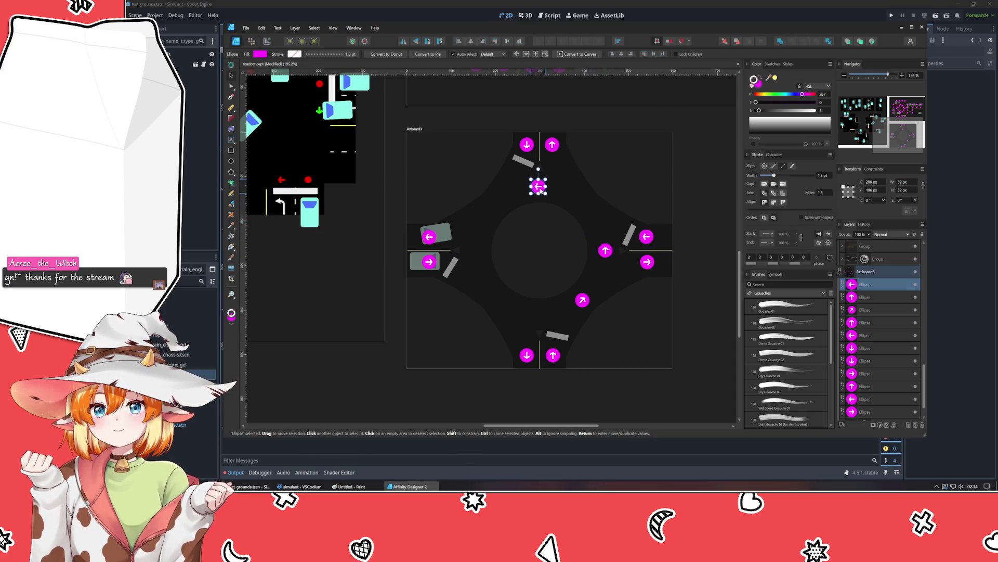
{"action": "key", "text": "ctrl+v"}
{"action": "key", "text": "ctrl+v"}
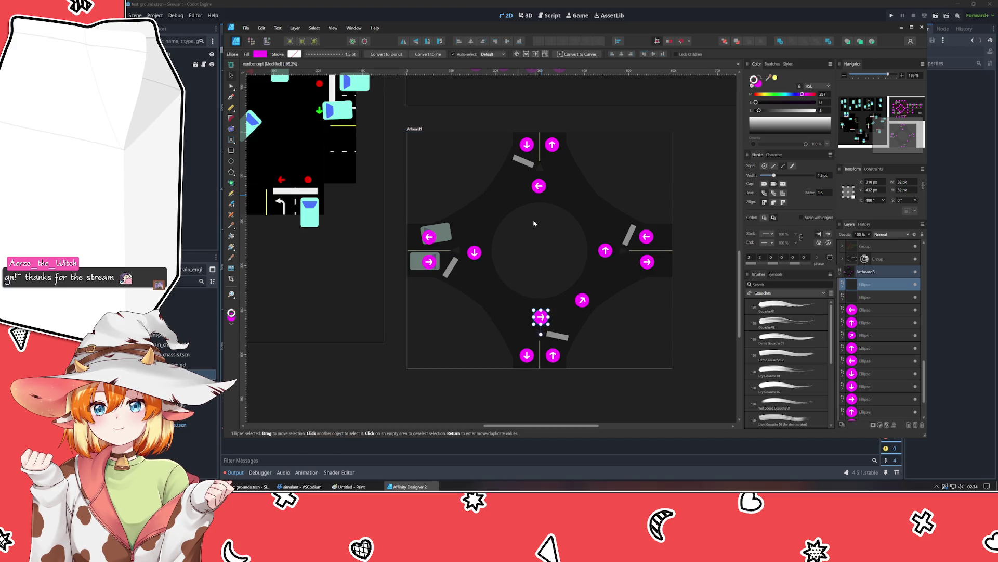
Step: Position the angled arrow by the island and duplicate-rotate it twice to fill the remaining corners
{"action": "left_click", "coordinate": [607, 348]}
{"action": "left_click", "coordinate": [583, 300]}
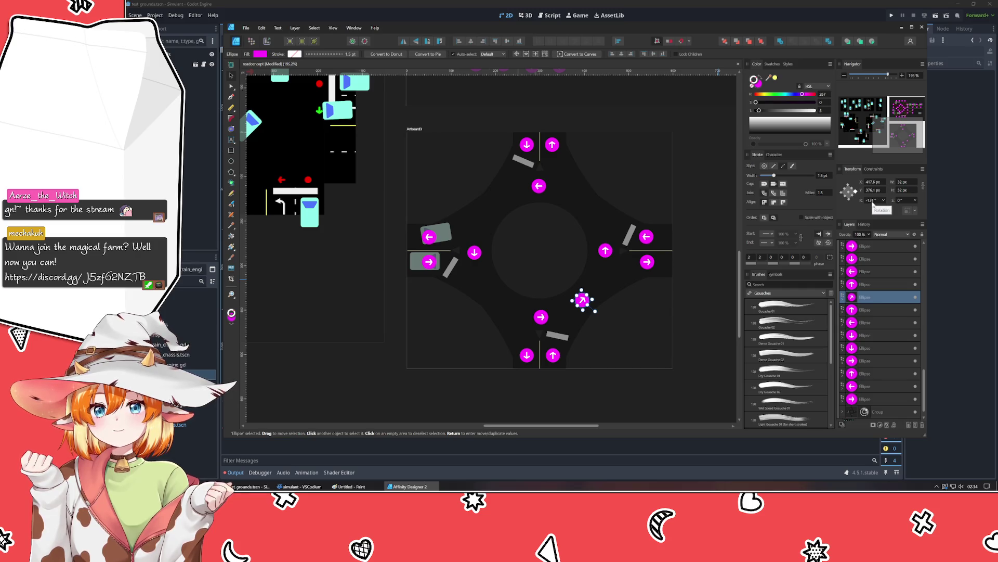
{"action": "scroll", "coordinate": [874, 205], "scroll_direction": "down", "scroll_amount": 3}
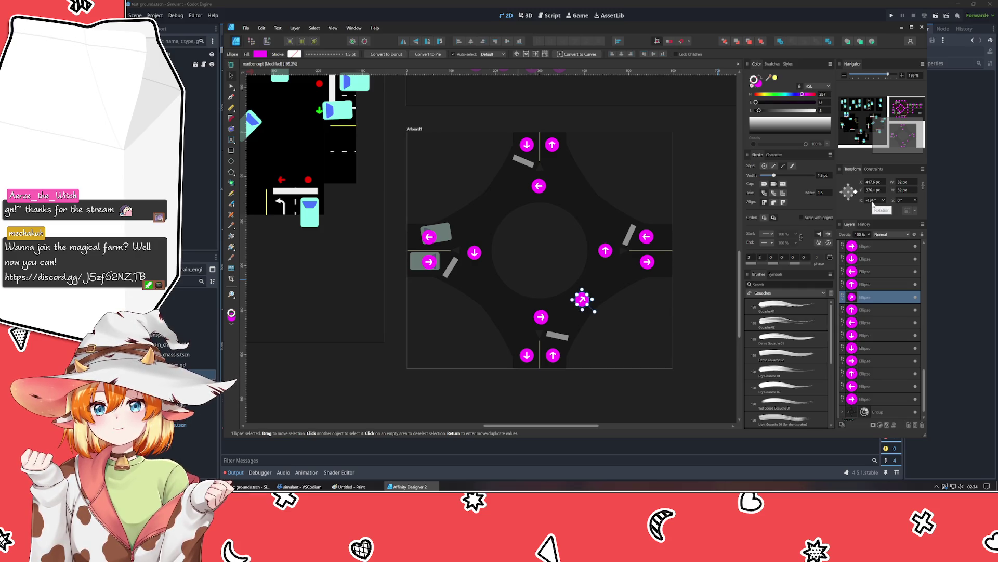
{"action": "mouse_move", "coordinate": [581, 298]}
{"action": "left_mouse_down"}
{"action": "mouse_move", "coordinate": [582, 203]}
{"action": "mouse_move", "coordinate": [605, 207]}
{"action": "mouse_move", "coordinate": [602, 188]}
{"action": "left_mouse_up"}
{"action": "key", "text": "ctrl+j"}
{"action": "key", "text": "ctrl+j"}
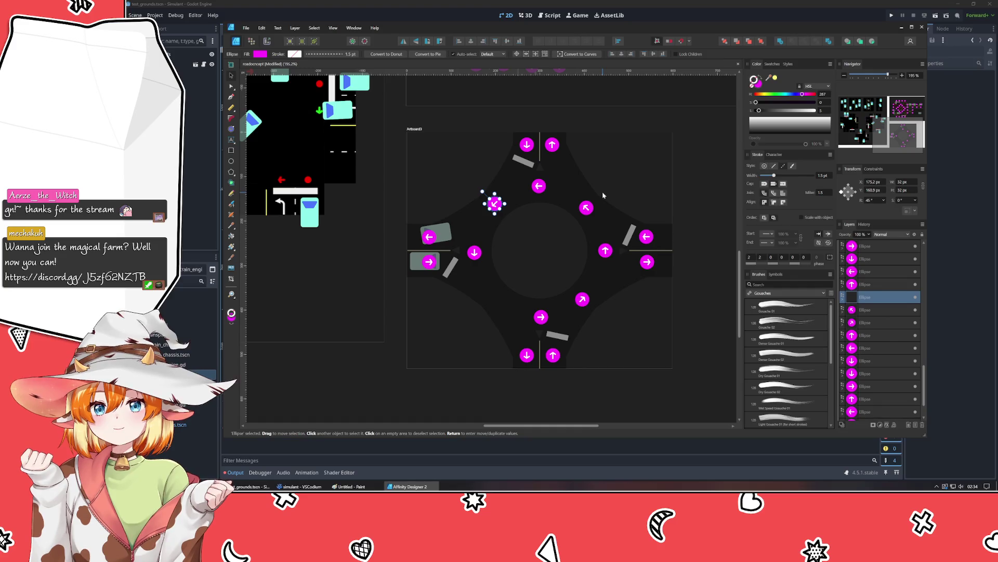
{"action": "left_click", "coordinate": [474, 336]}
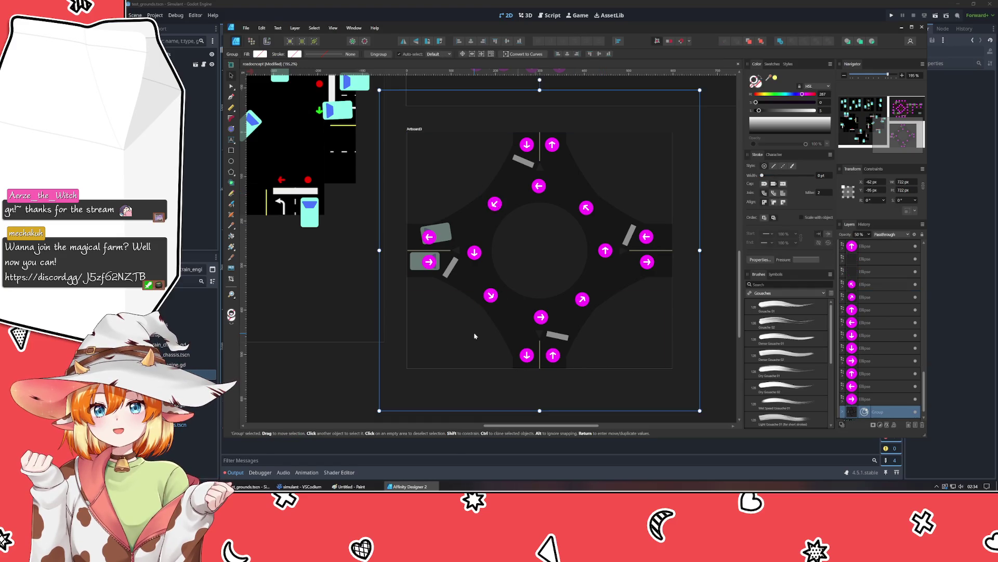
{"action": "left_click", "coordinate": [350, 407]}
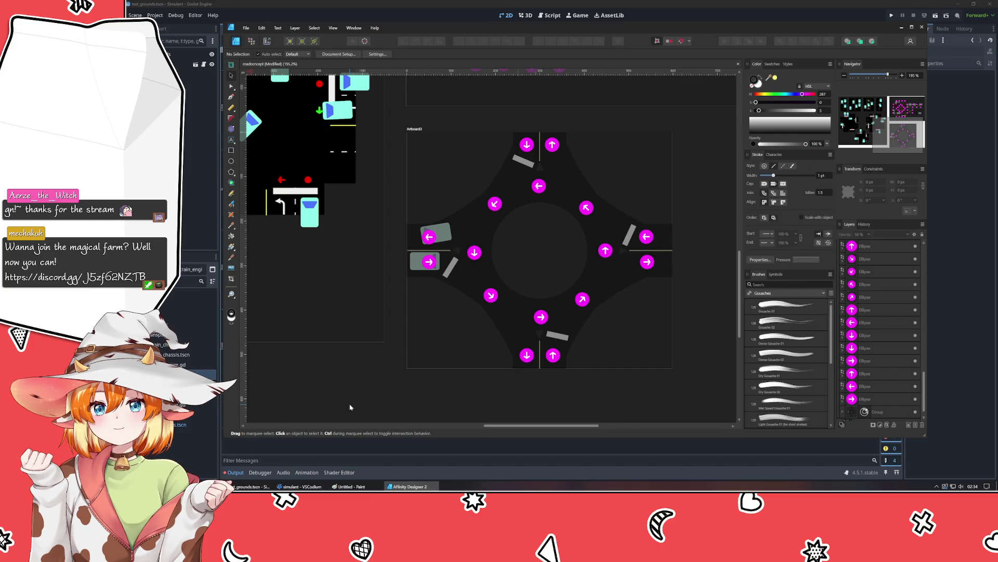
Step: Draw a Pen line from the lower-right diagonal arrow to the bottom lane arrow
{"action": "key", "text": "p"}
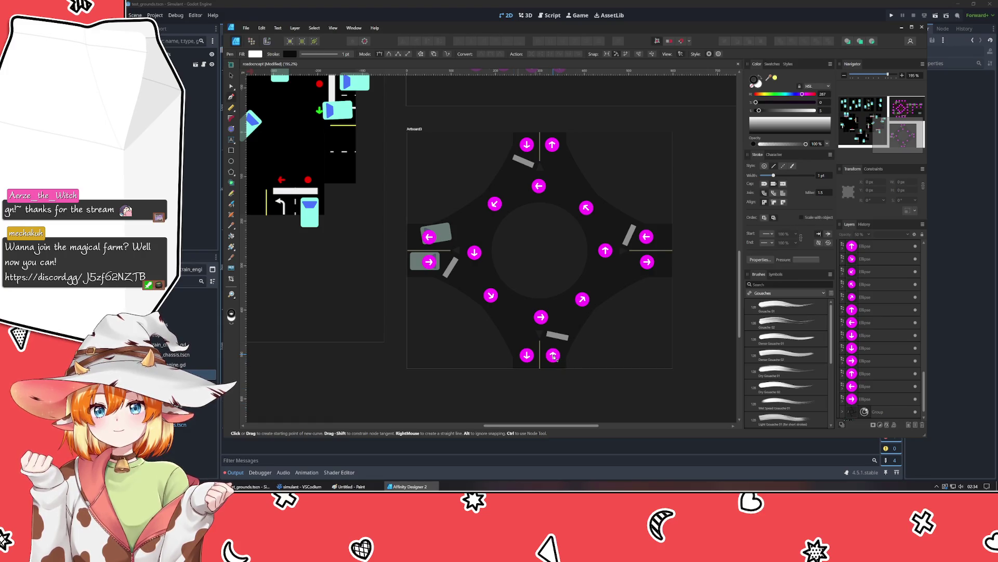
{"action": "left_click", "coordinate": [583, 300]}
{"action": "left_click", "coordinate": [554, 354]}
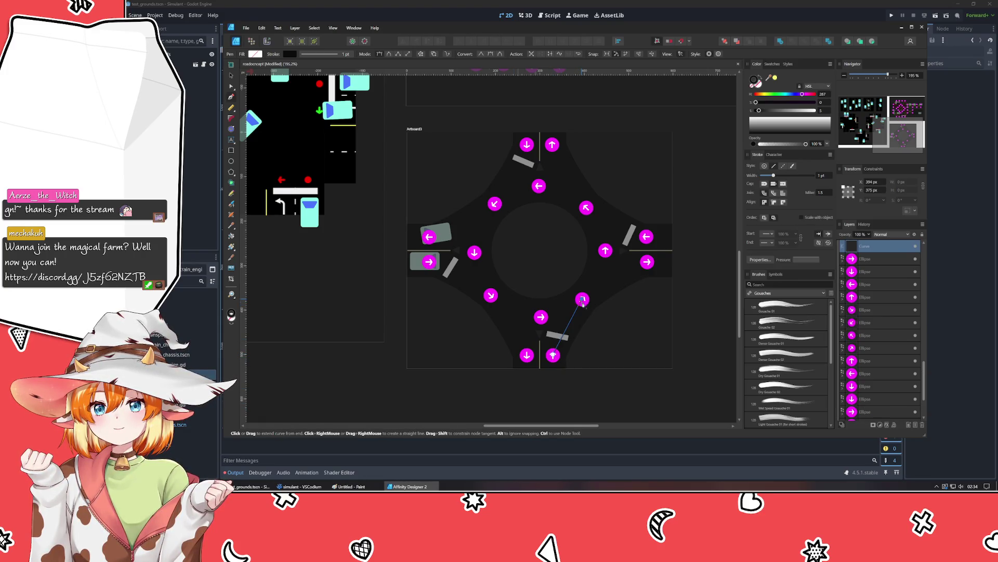
Step: Make the line's stroke yellow and dashed with a 2/2 dash pattern
{"action": "left_click", "coordinate": [775, 78]}
{"action": "left_click", "coordinate": [772, 64]}
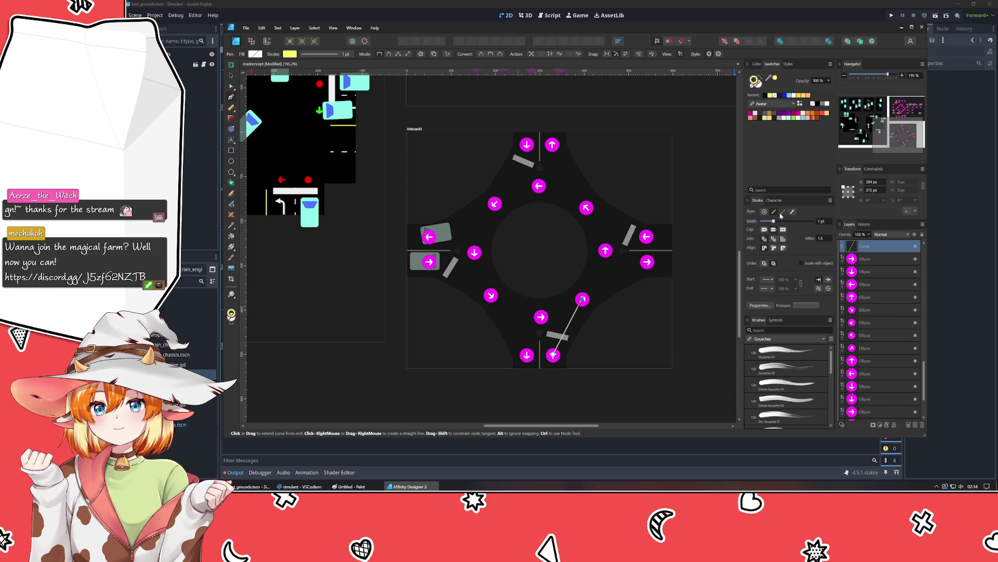
{"action": "left_click", "coordinate": [783, 213]}
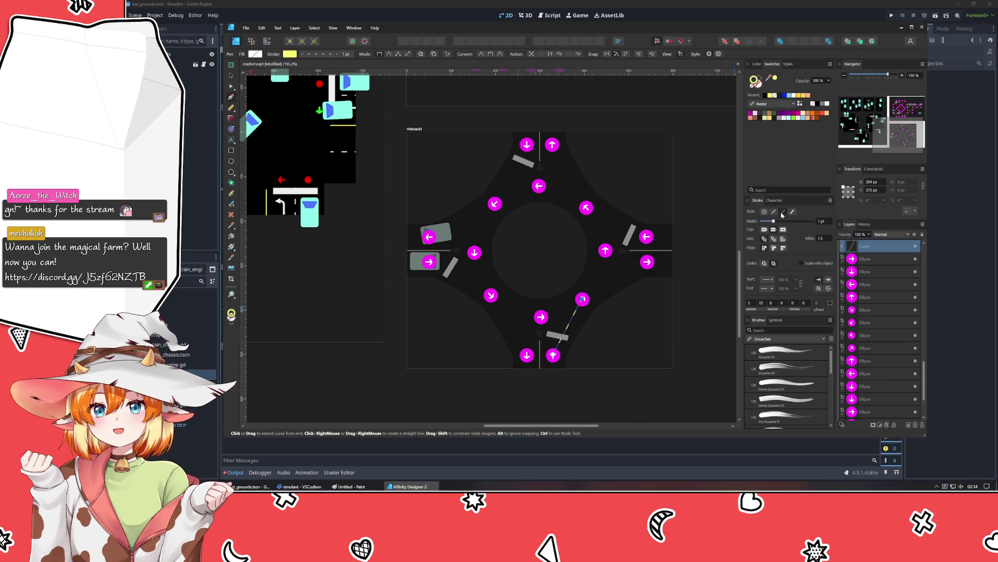
{"action": "type", "text": "2"}
{"action": "left_click", "coordinate": [753, 305]}
{"action": "type", "text": "2"}
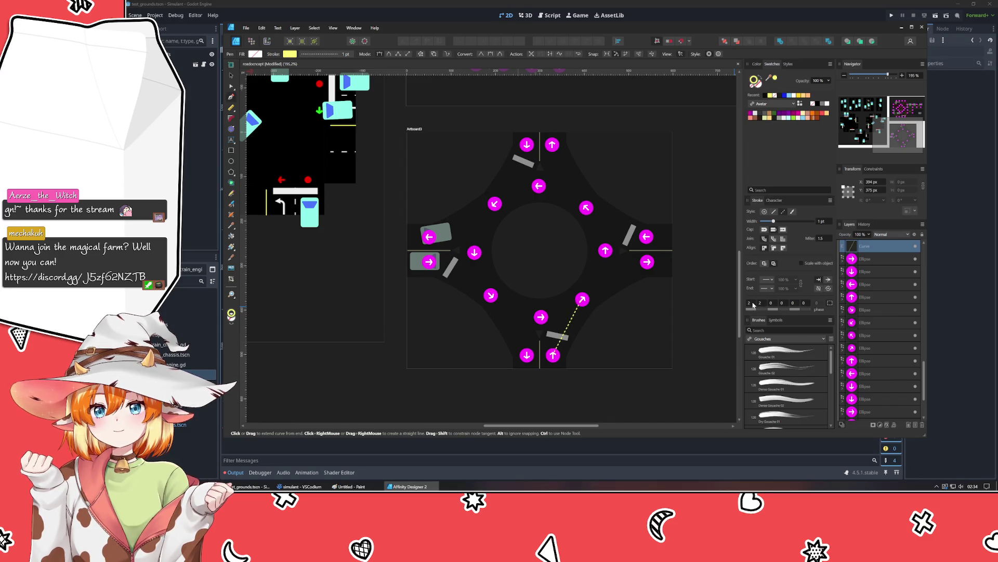
{"action": "scroll", "coordinate": [569, 234], "scroll_direction": "up", "scroll_amount": 5}
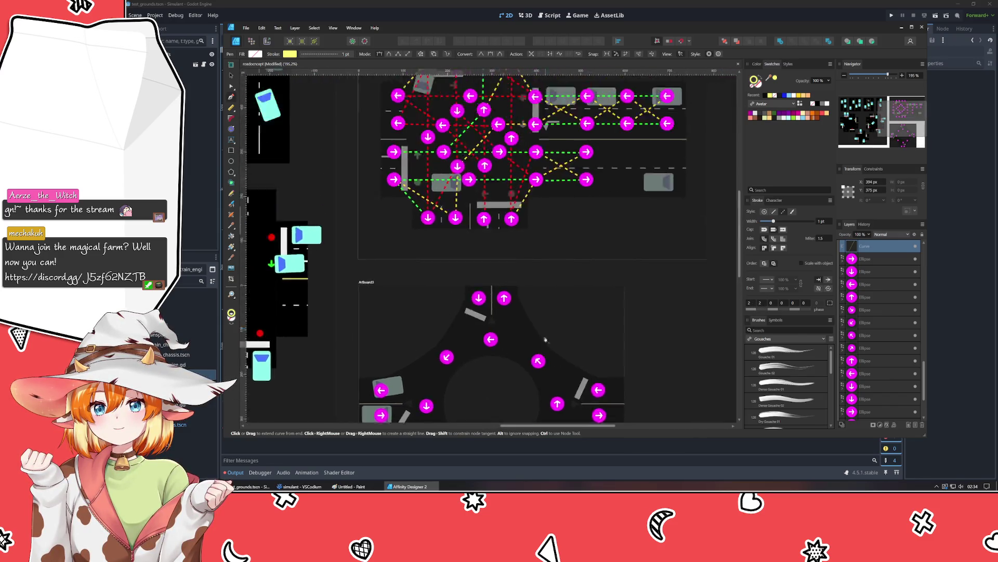
{"action": "scroll", "coordinate": [569, 234], "scroll_direction": "down", "scroll_amount": 3}
{"action": "scroll", "coordinate": [821, 222], "scroll_direction": "up", "scroll_amount": 1}
{"action": "scroll", "coordinate": [618, 174], "scroll_direction": "up", "scroll_amount": 2}
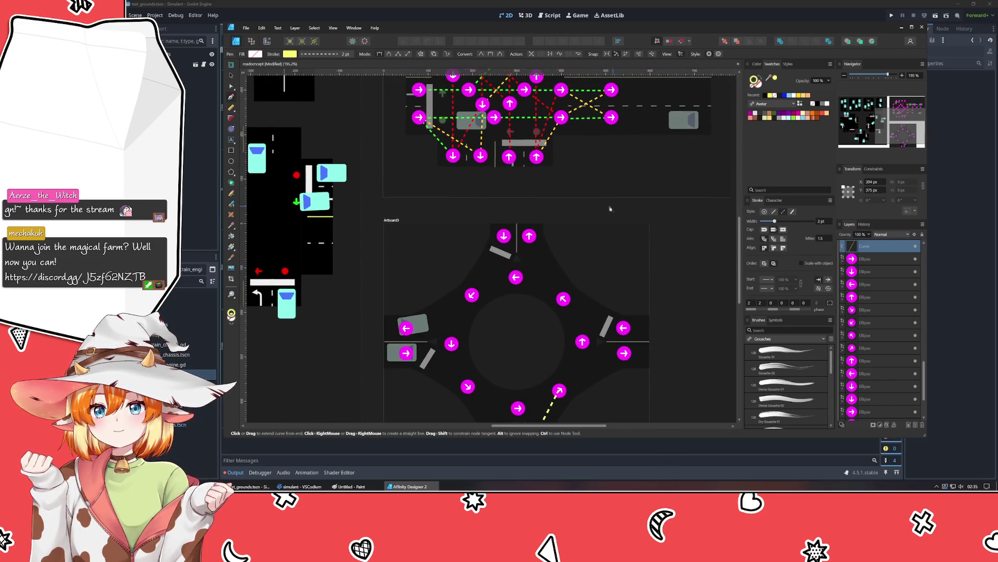
Step: Set the yellow dashed line's stroke width to 1.5 pt
{"action": "key", "text": "v"}
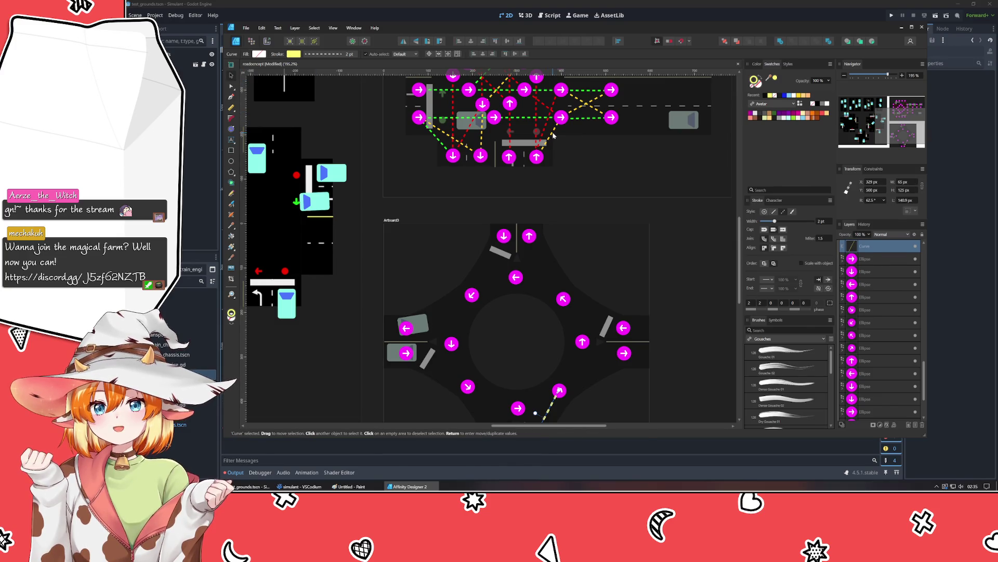
{"action": "left_click", "coordinate": [551, 117]}
{"action": "scroll", "coordinate": [574, 278], "scroll_direction": "down", "scroll_amount": 3}
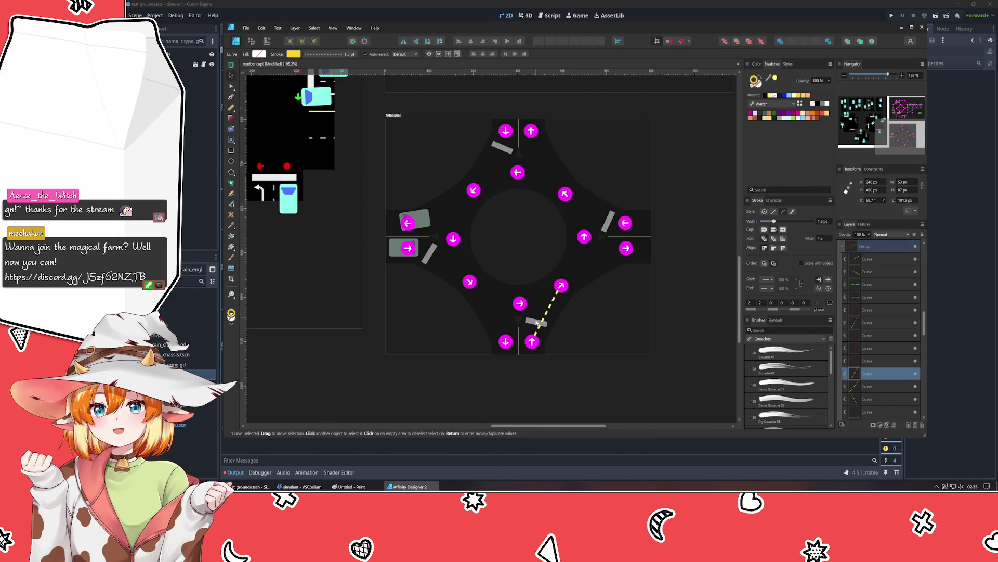
{"action": "left_click", "coordinate": [551, 312]}
{"action": "left_click", "coordinate": [826, 223]}
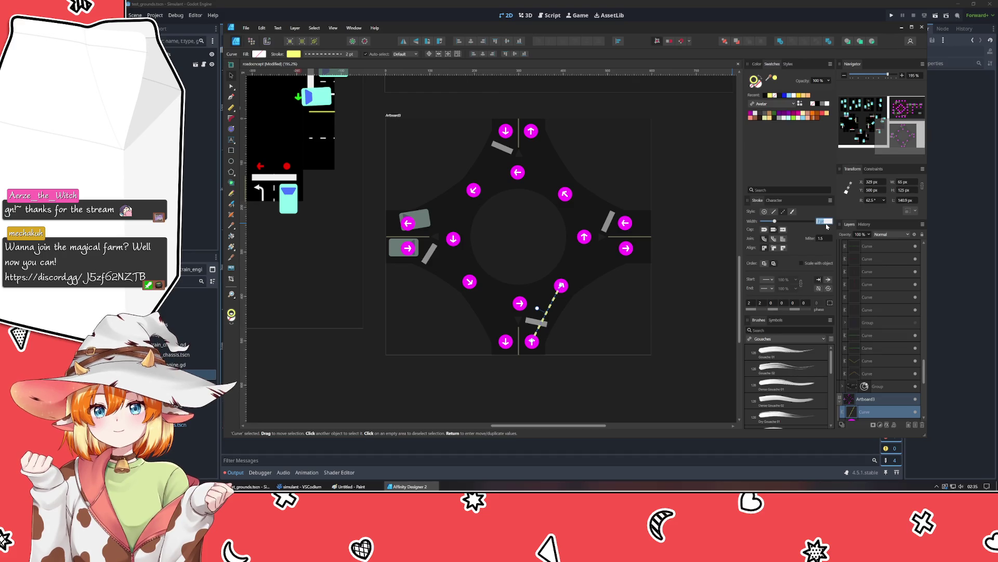
{"action": "type", "text": "1.5"}
{"action": "key", "text": "Return"}
{"action": "left_click", "coordinate": [703, 331]}
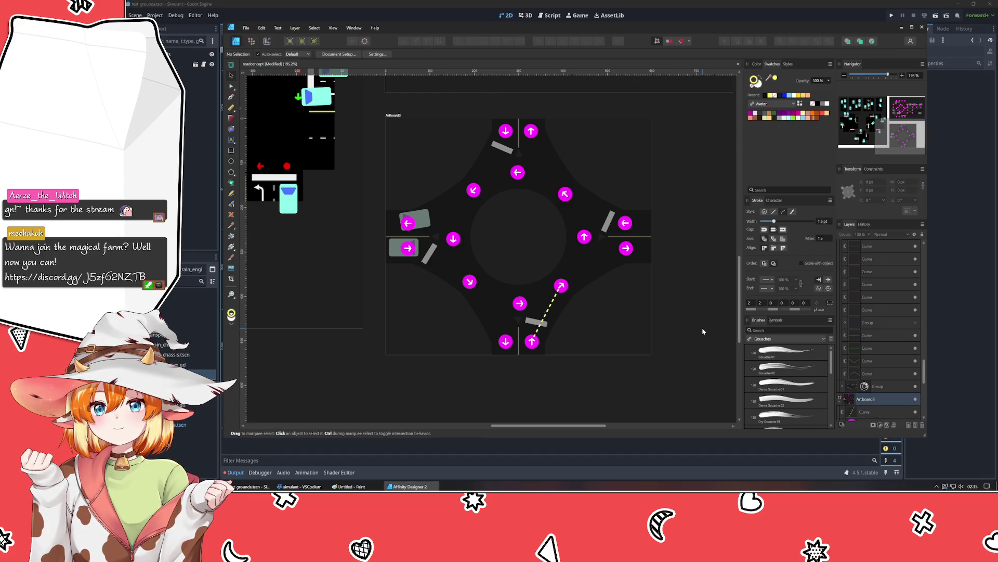
Step: Check the yellow dashed line inside the arrow-marker group, then deselect it
{"action": "scroll", "coordinate": [654, 249], "scroll_direction": "up", "scroll_amount": 5}
{"action": "scroll", "coordinate": [615, 175], "scroll_direction": "down", "scroll_amount": 3}
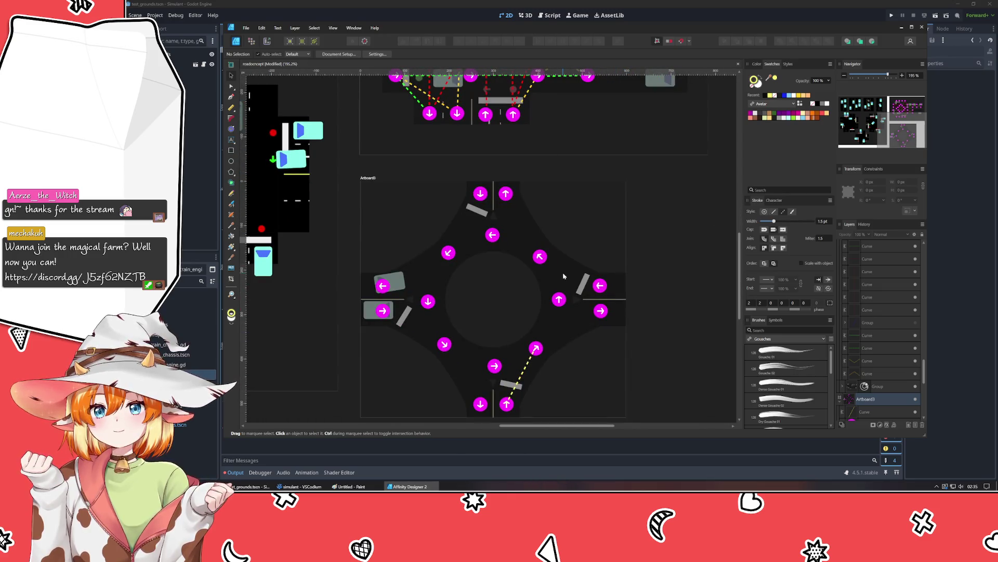
{"action": "left_click", "coordinate": [526, 368]}
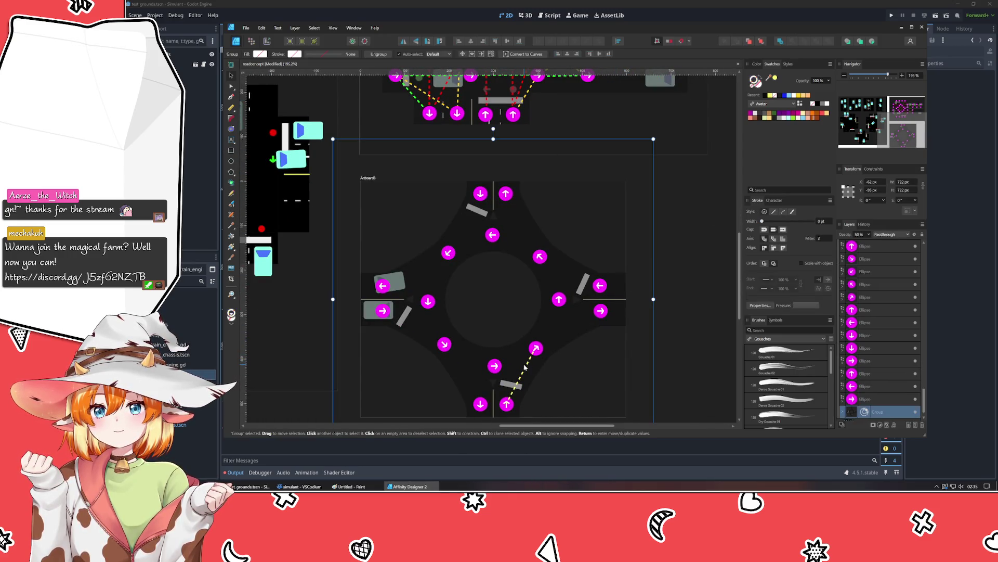
{"action": "double_click", "coordinate": [526, 369]}
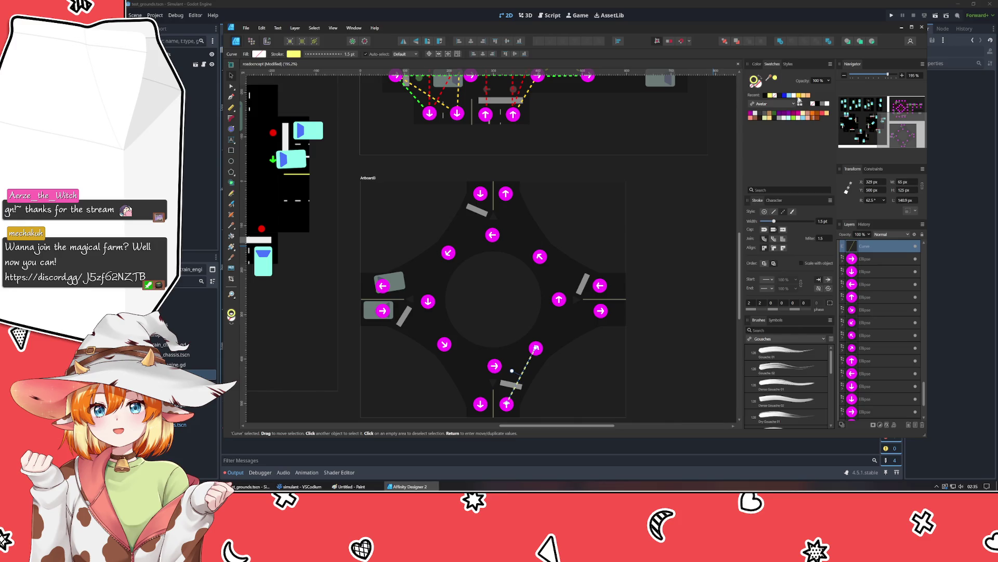
{"action": "left_click", "coordinate": [671, 278]}
{"action": "scroll", "coordinate": [653, 241], "scroll_direction": "down", "scroll_amount": 3}
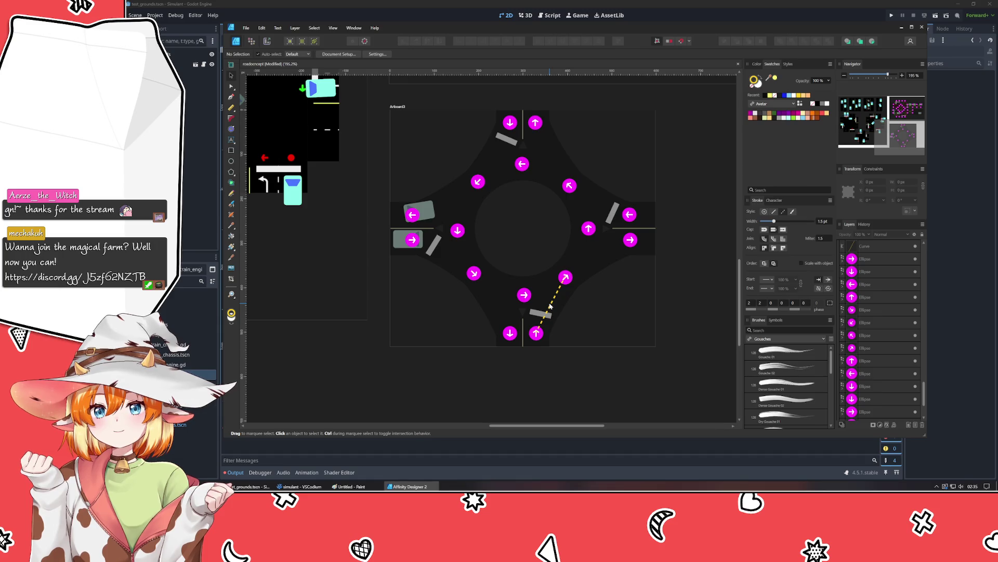
{"action": "key", "text": "p"}
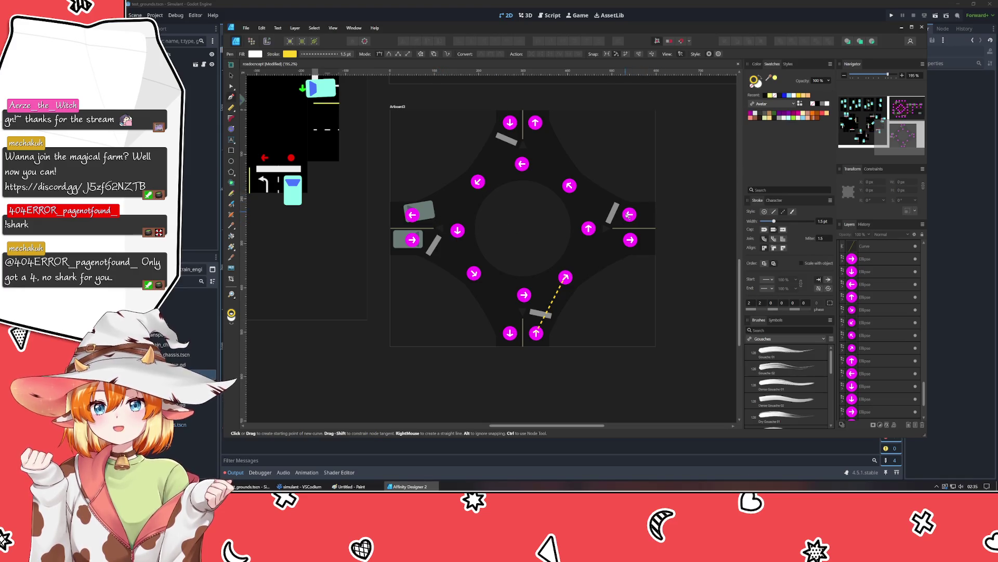
Step: Draw yellow dashed lines to the right arrow, top-to-upper-left and left-to-lower-left arrows
{"action": "left_click", "coordinate": [571, 187]}
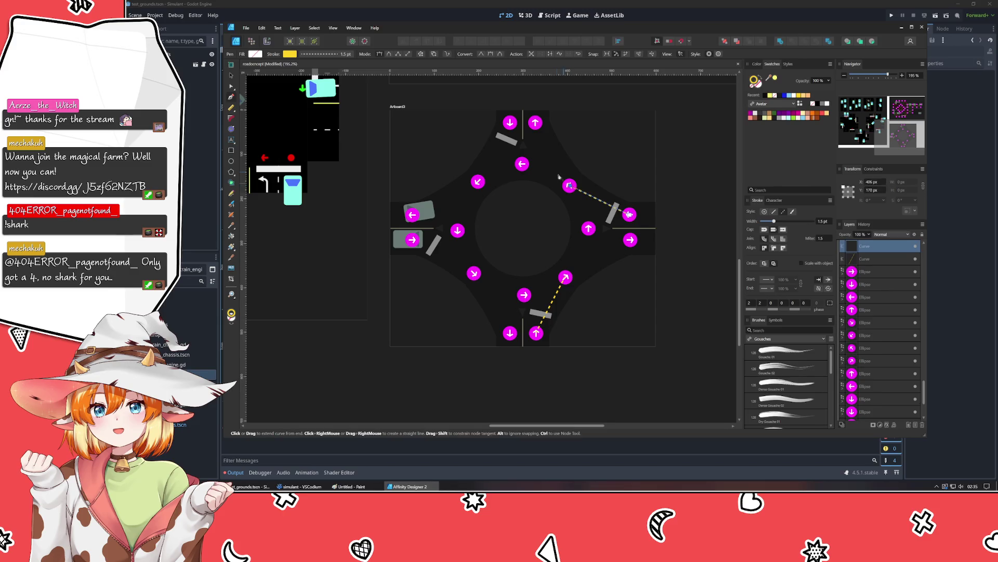
{"action": "key", "text": "Escape"}
{"action": "left_click", "coordinate": [510, 125]}
{"action": "left_click", "coordinate": [478, 181]}
{"action": "key", "text": "Escape"}
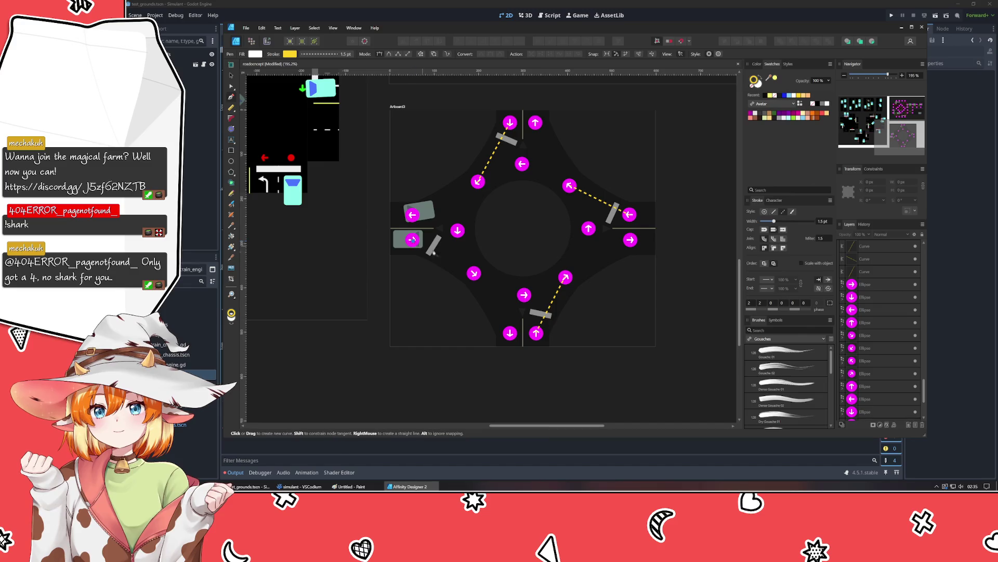
{"action": "left_click", "coordinate": [474, 274]}
{"action": "key", "text": "Escape"}
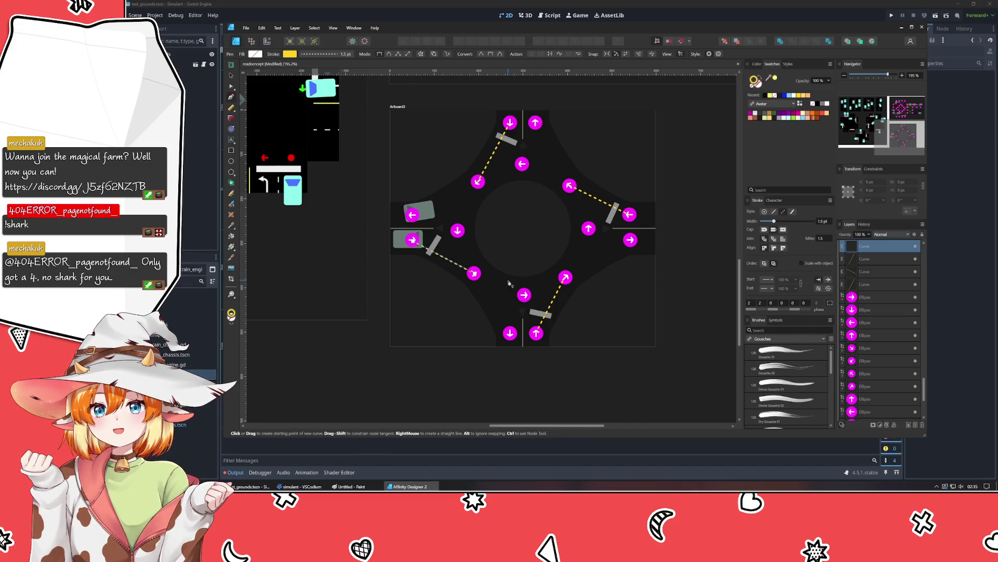
{"action": "key", "text": "ctrl+d"}
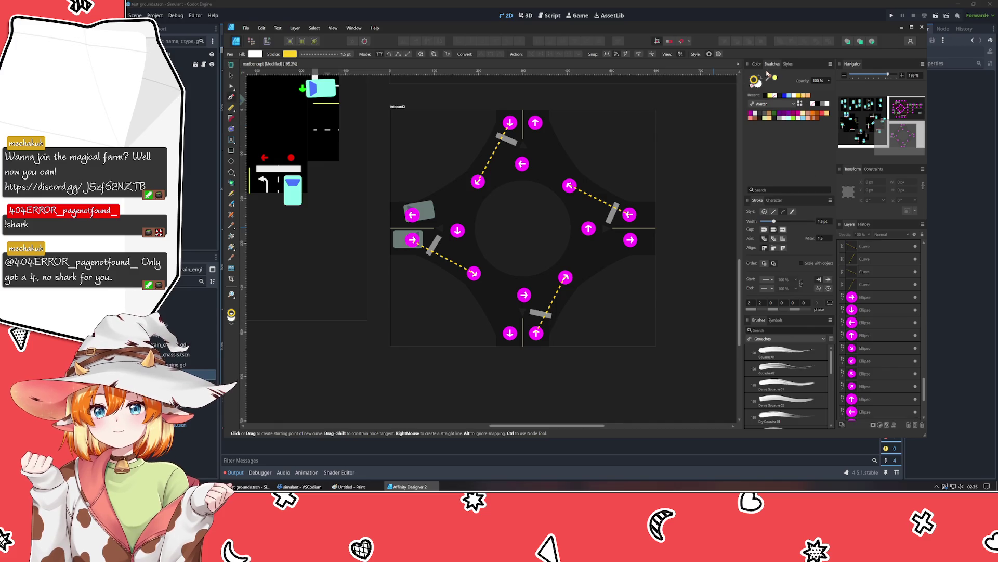
Step: Sample a colour from the canvas as the new stroke colour
{"action": "scroll", "coordinate": [695, 264], "scroll_direction": "up", "scroll_amount": 3}
{"action": "mouse_move", "coordinate": [770, 78]}
{"action": "left_mouse_down"}
{"action": "mouse_move", "coordinate": [637, 130]}
{"action": "mouse_move", "coordinate": [626, 88]}
{"action": "left_mouse_up"}
{"action": "scroll", "coordinate": [653, 235], "scroll_direction": "down", "scroll_amount": 1}
{"action": "scroll", "coordinate": [653, 235], "scroll_direction": "down", "scroll_amount": 2}
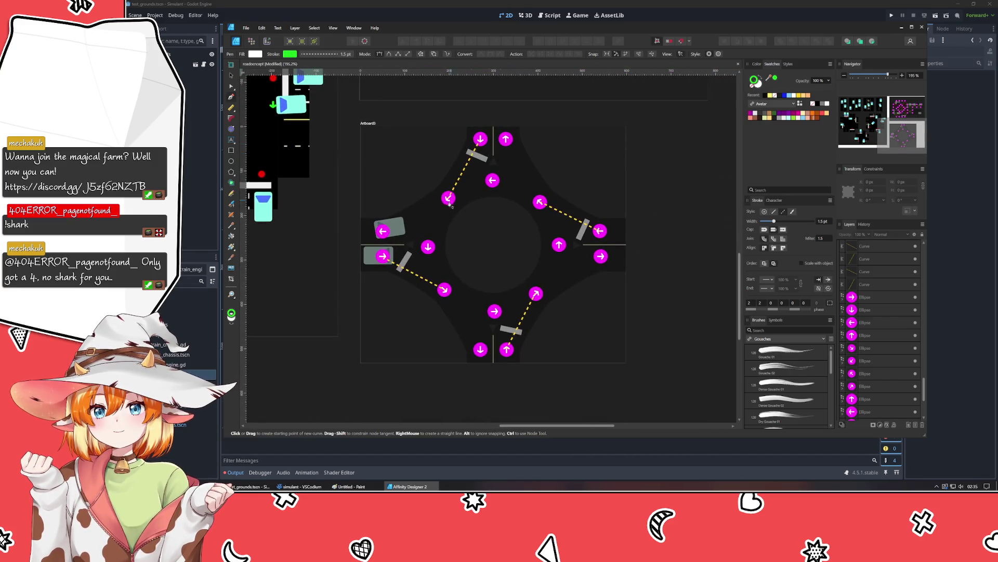
Step: Draw a closed green dashed loop through the eight inner ring arrows
{"action": "left_click", "coordinate": [448, 198]}
{"action": "left_click", "coordinate": [428, 247]}
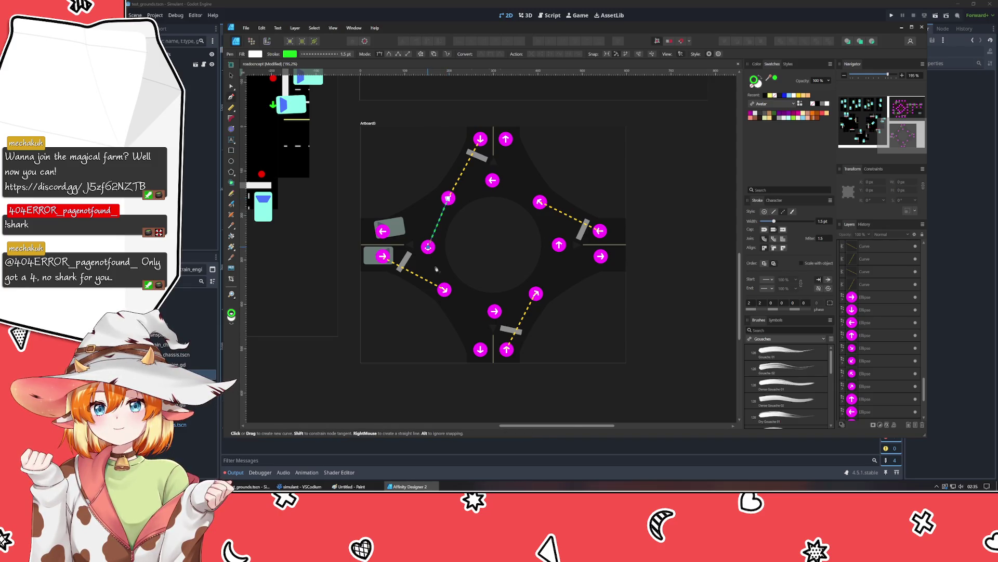
{"action": "left_click", "coordinate": [445, 290]}
{"action": "left_click", "coordinate": [494, 310]}
{"action": "left_click", "coordinate": [536, 293]}
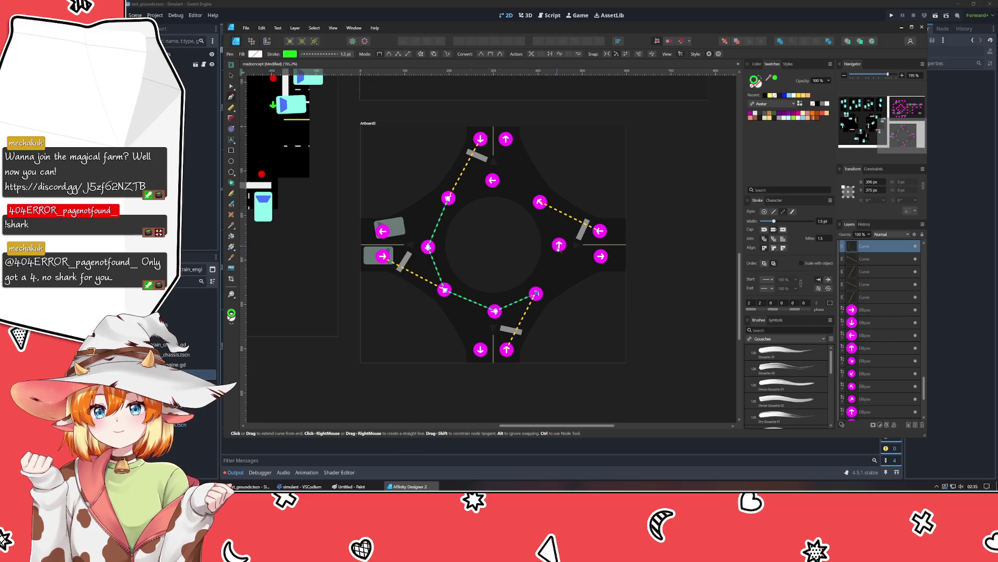
{"action": "left_click", "coordinate": [559, 244]}
{"action": "left_click", "coordinate": [541, 202]}
{"action": "left_click", "coordinate": [492, 180]}
{"action": "left_click", "coordinate": [448, 198]}
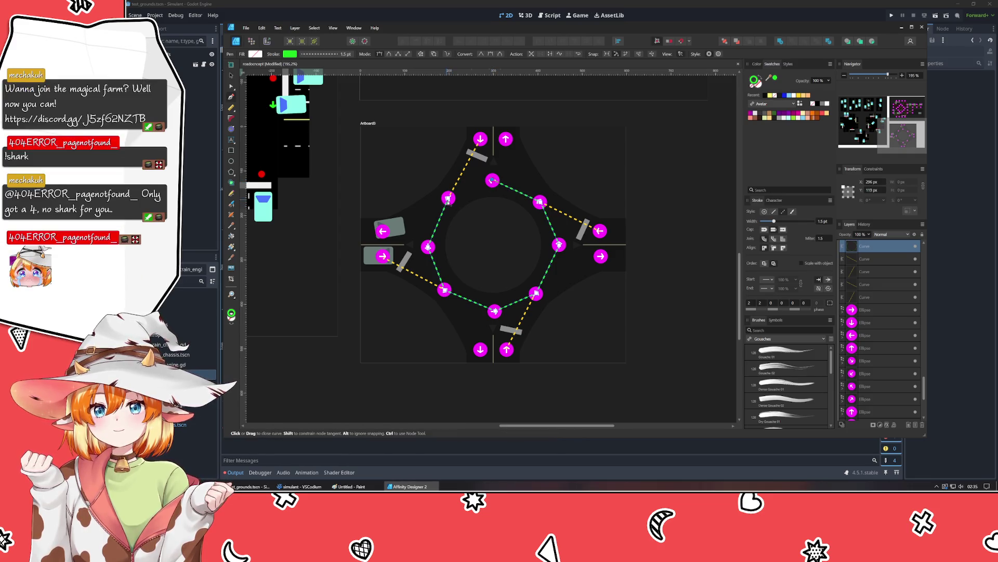
{"action": "key", "text": "Escape"}
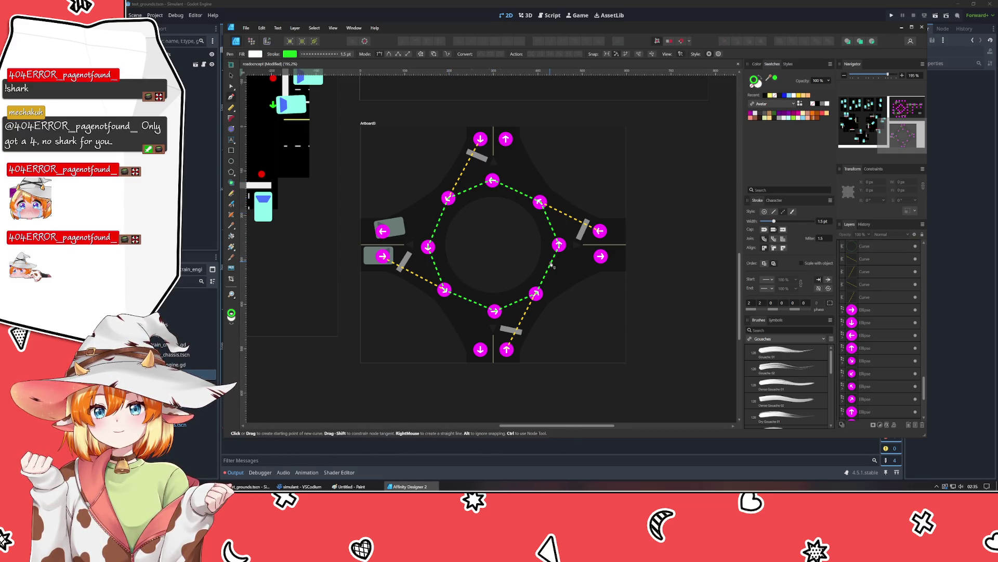
Step: Connect the right, top, left and bottom-left arrow markers to their ring nodes
{"action": "left_click_drag", "start_coordinate": [585, 329], "coordinate": [521, 276]}
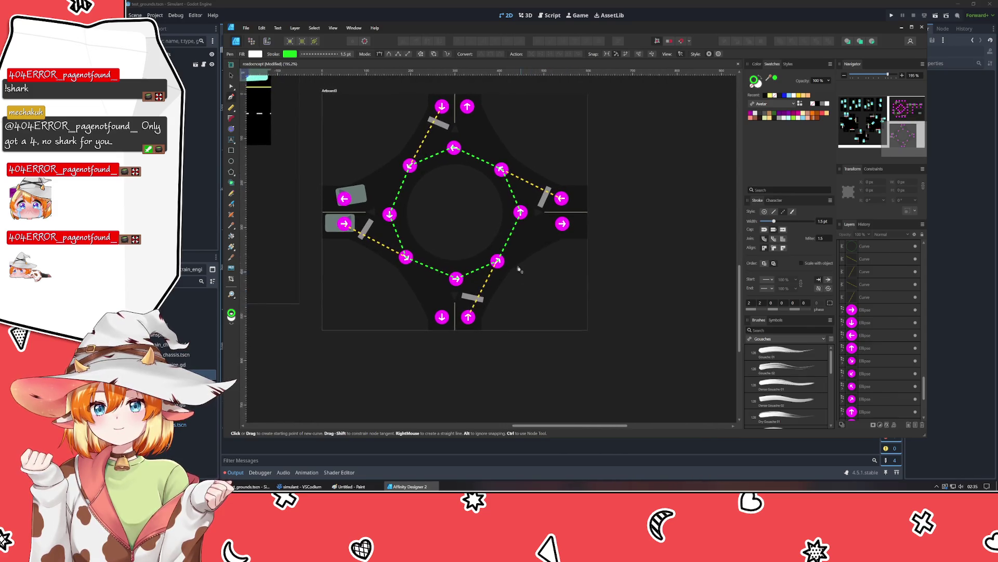
{"action": "left_click", "coordinate": [562, 224]}
{"action": "left_click", "coordinate": [497, 261]}
{"action": "key", "text": "Escape"}
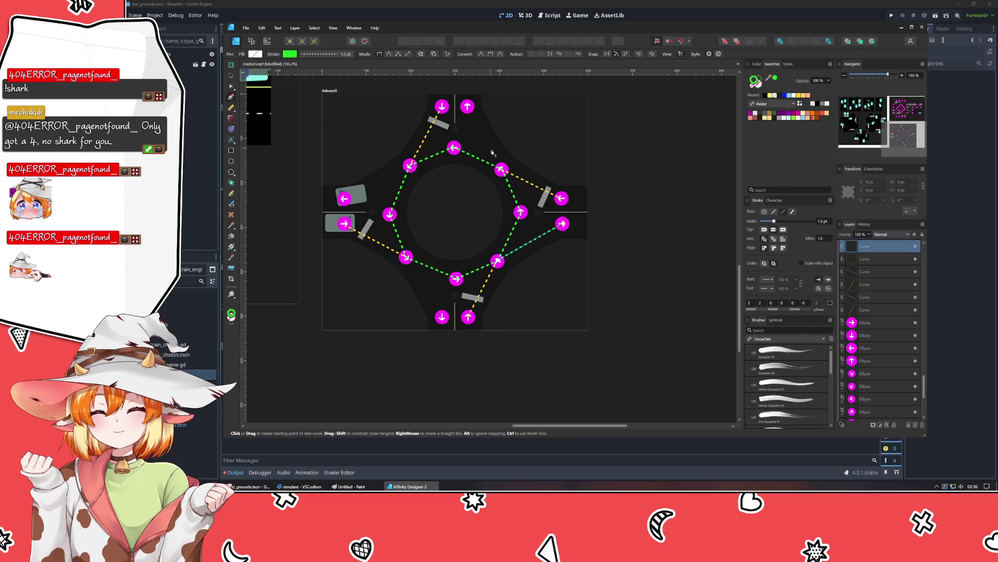
{"action": "left_click", "coordinate": [468, 106]}
{"action": "left_click", "coordinate": [501, 169]}
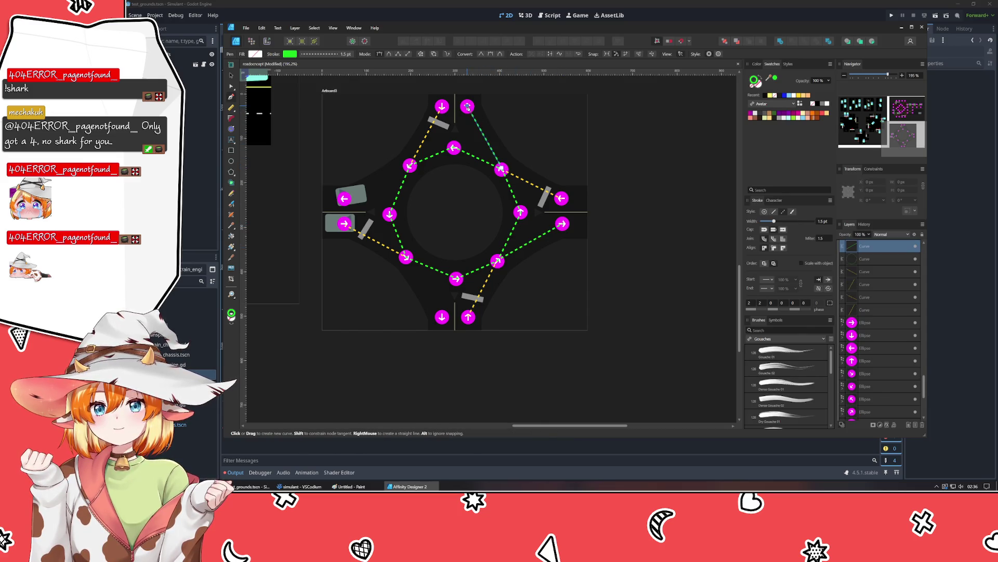
{"action": "key", "text": "Escape"}
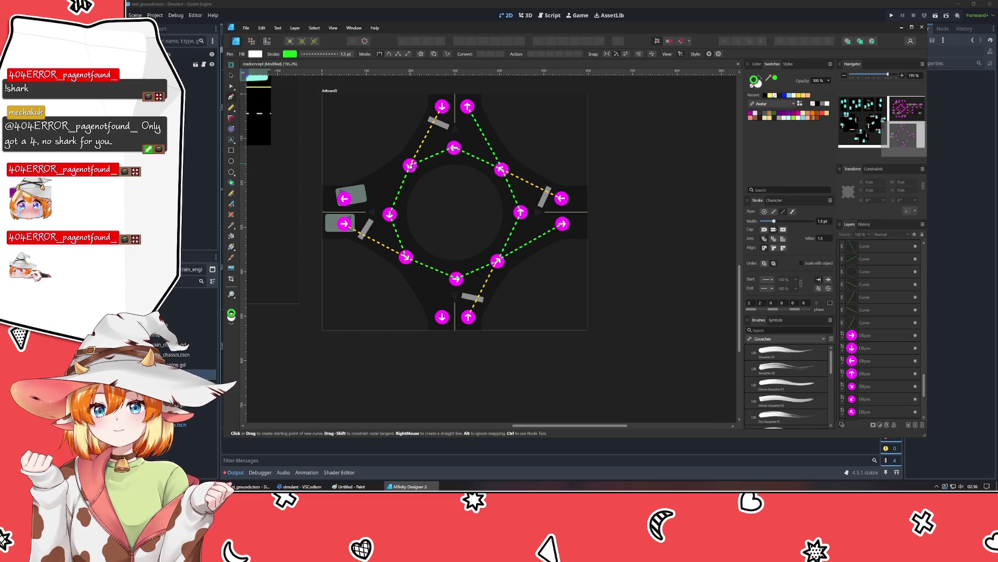
{"action": "left_click", "coordinate": [344, 198]}
{"action": "left_click", "coordinate": [410, 165]}
{"action": "key", "text": "Escape"}
{"action": "left_click", "coordinate": [441, 316]}
{"action": "left_click", "coordinate": [406, 256]}
{"action": "key", "text": "Escape"}
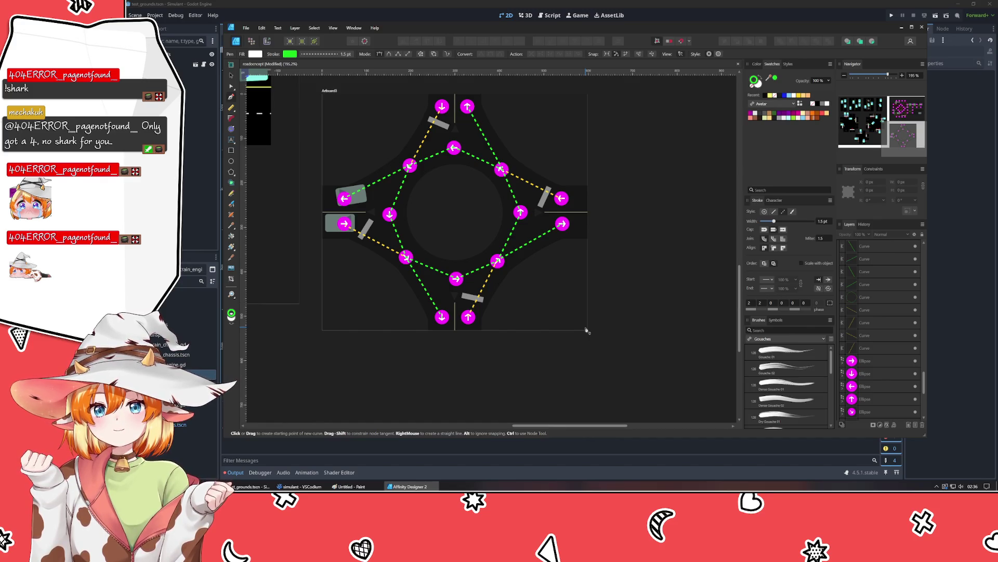
Step: Save the document
{"action": "key", "text": "ctrl+s"}
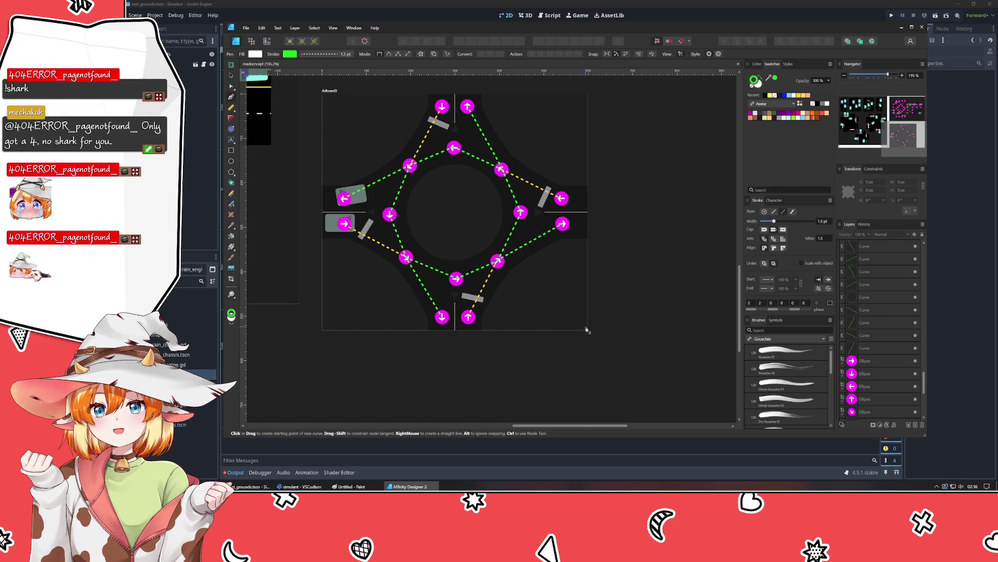
{"action": "mouse_move", "coordinate": [635, 145]}
{"action": "left_mouse_down"}
{"action": "mouse_move", "coordinate": [551, 263]}
{"action": "mouse_move", "coordinate": [562, 412]}
{"action": "mouse_move", "coordinate": [621, 296]}
{"action": "mouse_move", "coordinate": [615, 346]}
{"action": "mouse_move", "coordinate": [619, 196]}
{"action": "mouse_move", "coordinate": [580, 410]}
{"action": "mouse_move", "coordinate": [647, 107]}
{"action": "mouse_move", "coordinate": [673, 436]}
{"action": "mouse_move", "coordinate": [603, 148]}
{"action": "mouse_move", "coordinate": [638, 392]}
{"action": "mouse_move", "coordinate": [624, 201]}
{"action": "mouse_move", "coordinate": [640, 260]}
{"action": "mouse_move", "coordinate": [625, 147]}
{"action": "mouse_move", "coordinate": [598, 390]}
{"action": "mouse_move", "coordinate": [619, 437]}
{"action": "mouse_move", "coordinate": [614, 162]}
{"action": "mouse_move", "coordinate": [598, 164]}
{"action": "mouse_move", "coordinate": [640, 287]}
{"action": "mouse_move", "coordinate": [630, 285]}
{"action": "mouse_move", "coordinate": [644, 192]}
{"action": "mouse_move", "coordinate": [632, 407]}
{"action": "mouse_move", "coordinate": [638, 177]}
{"action": "mouse_move", "coordinate": [618, 414]}
{"action": "mouse_move", "coordinate": [607, 414]}
{"action": "mouse_move", "coordinate": [616, 193]}
{"action": "mouse_move", "coordinate": [603, 447]}
{"action": "mouse_move", "coordinate": [575, 170]}
{"action": "mouse_move", "coordinate": [632, 455]}
{"action": "mouse_move", "coordinate": [605, 193]}
{"action": "mouse_move", "coordinate": [608, 165]}
{"action": "mouse_move", "coordinate": [622, 172]}
{"action": "left_mouse_up"}
{"action": "left_click", "coordinate": [232, 77]}
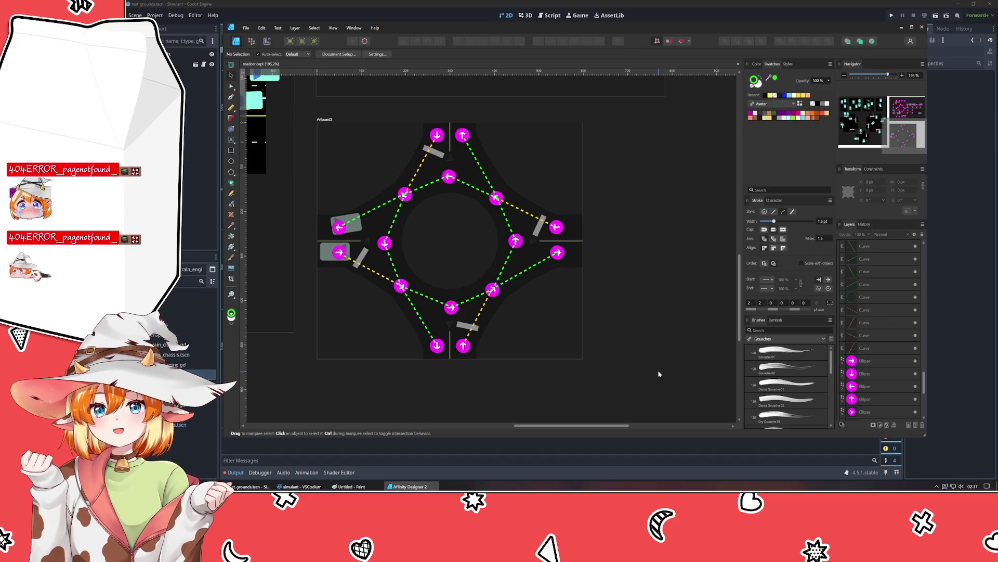
Step: Alt-drag Artboard3 to place a duplicate to its right
{"action": "scroll", "coordinate": [508, 272], "scroll_direction": "down", "scroll_amount": 3}
{"action": "scroll", "coordinate": [420, 265], "scroll_direction": "up", "scroll_amount": 2}
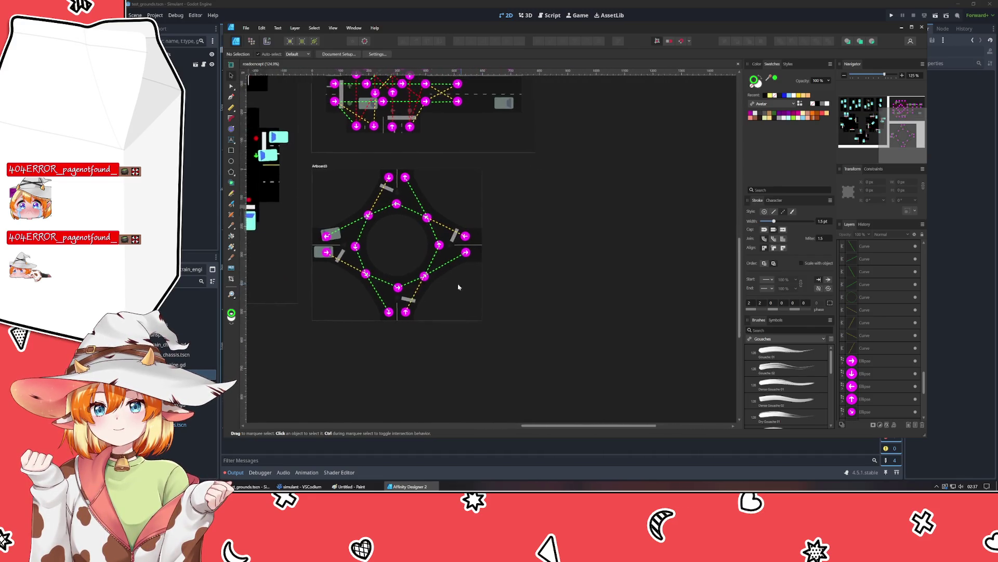
{"action": "left_click", "coordinate": [295, 168]}
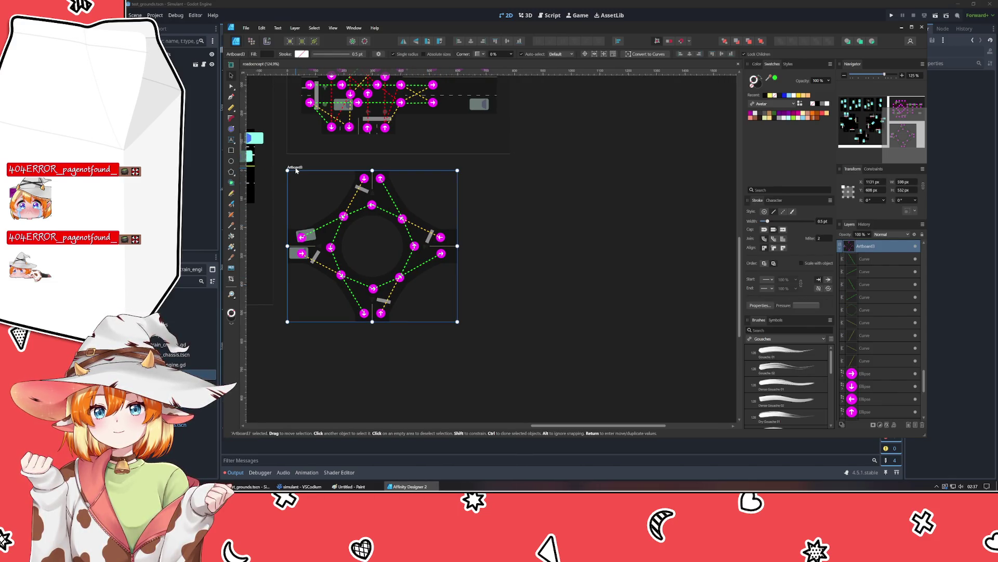
{"action": "left_click_drag", "start_coordinate": [295, 170], "coordinate": [497, 190]}
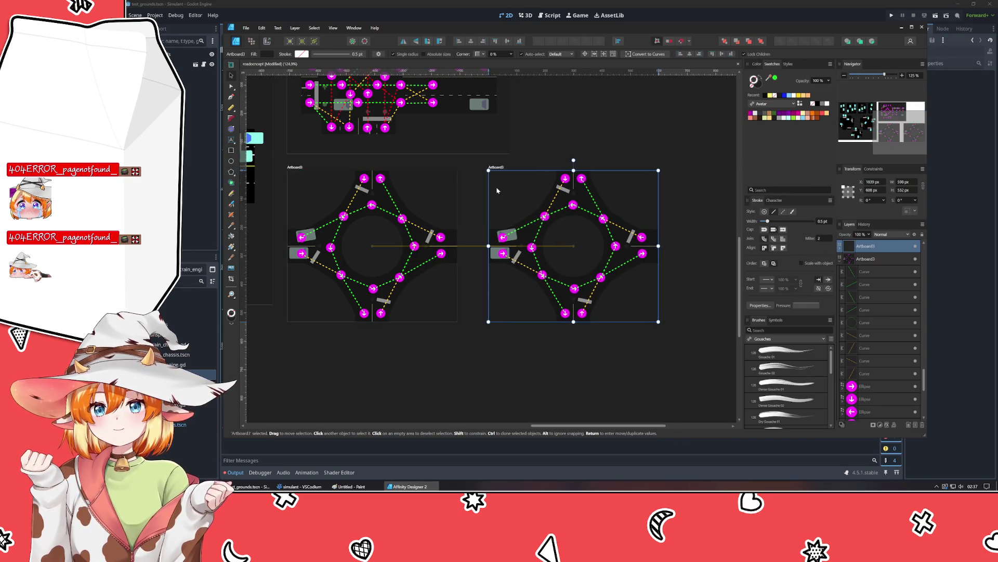
{"action": "left_click", "coordinate": [526, 350]}
Step: Cut and paste back all markers and connectors in the original roundabout
{"action": "scroll", "coordinate": [520, 343], "scroll_direction": "right", "scroll_amount": 3}
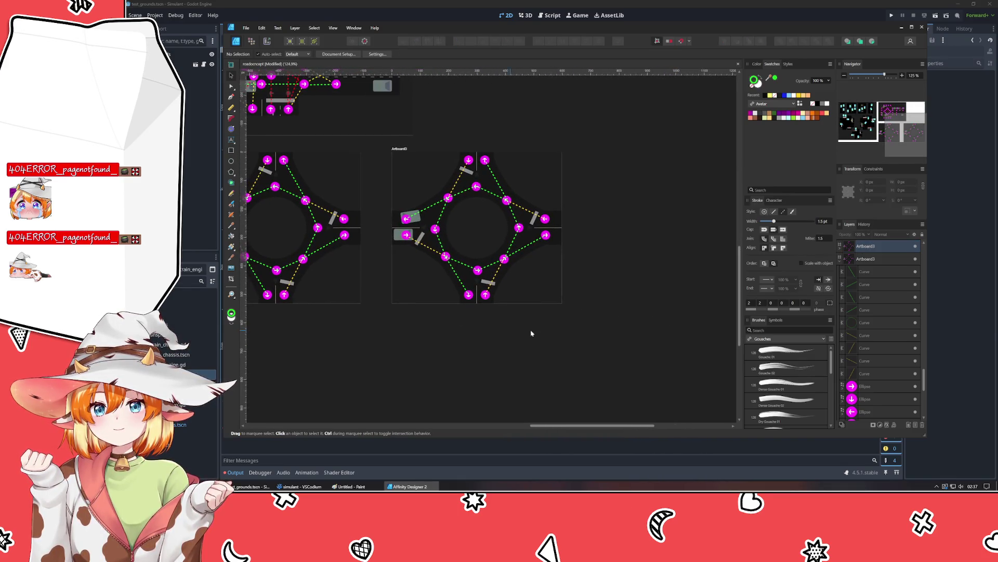
{"action": "left_click", "coordinate": [867, 273]}
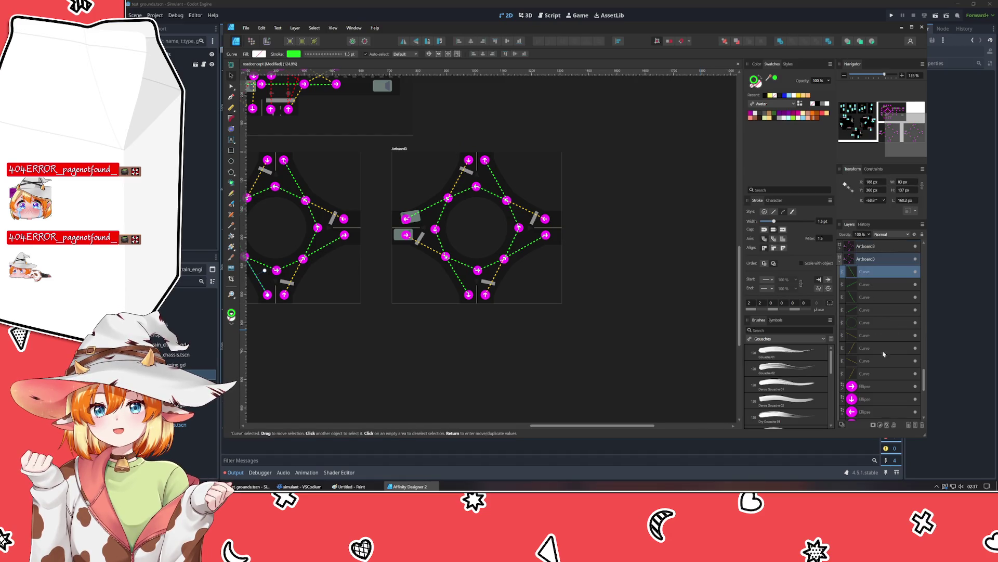
{"action": "scroll", "coordinate": [883, 385], "scroll_direction": "down", "scroll_amount": 2}
{"action": "scroll", "coordinate": [882, 385], "scroll_direction": "down", "scroll_amount": 2}
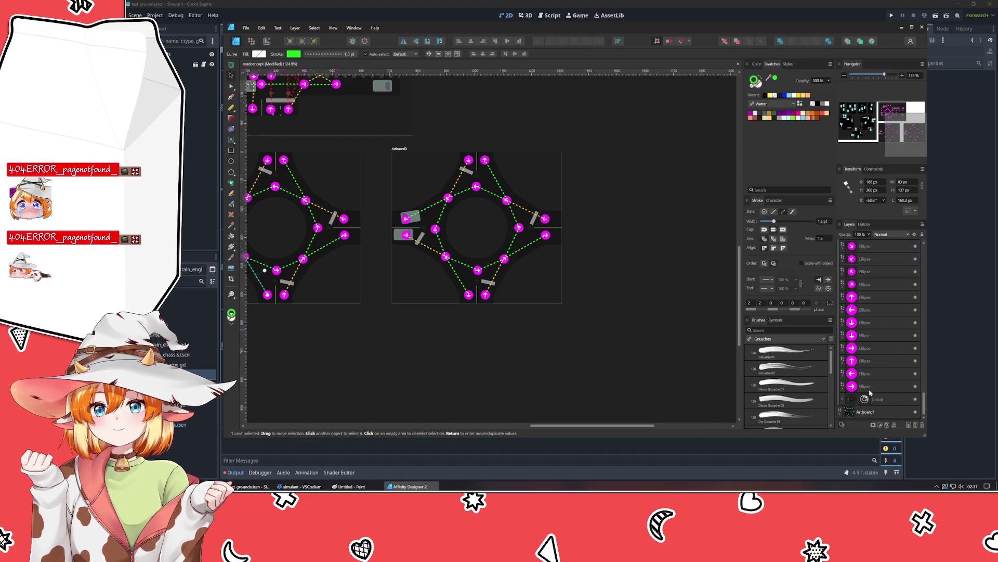
{"action": "left_click", "coordinate": [870, 391], "text": "shift"}
{"action": "key", "text": "ctrl+x"}
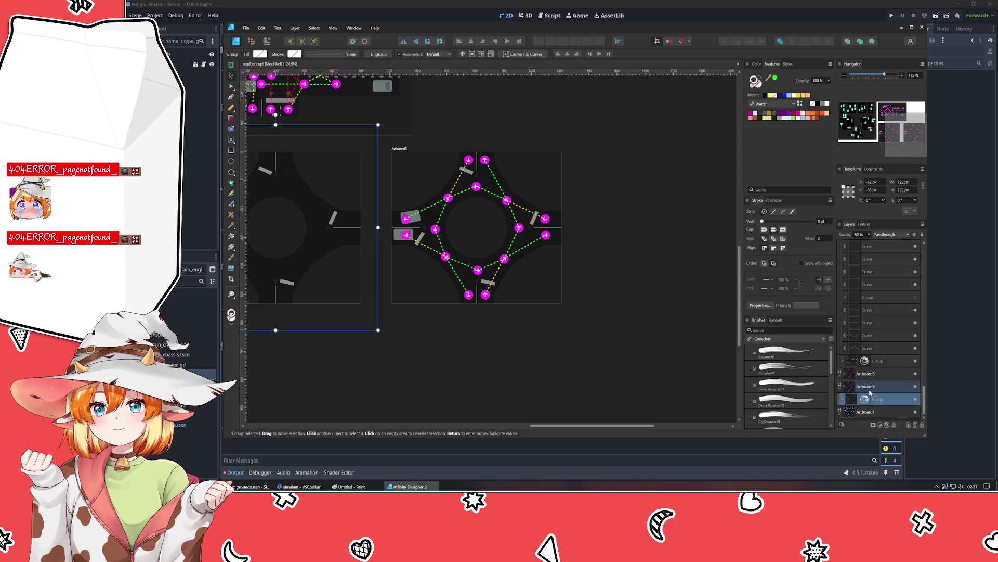
{"action": "key", "text": "ctrl+v"}
{"action": "scroll", "coordinate": [872, 312], "scroll_direction": "down", "scroll_amount": 5}
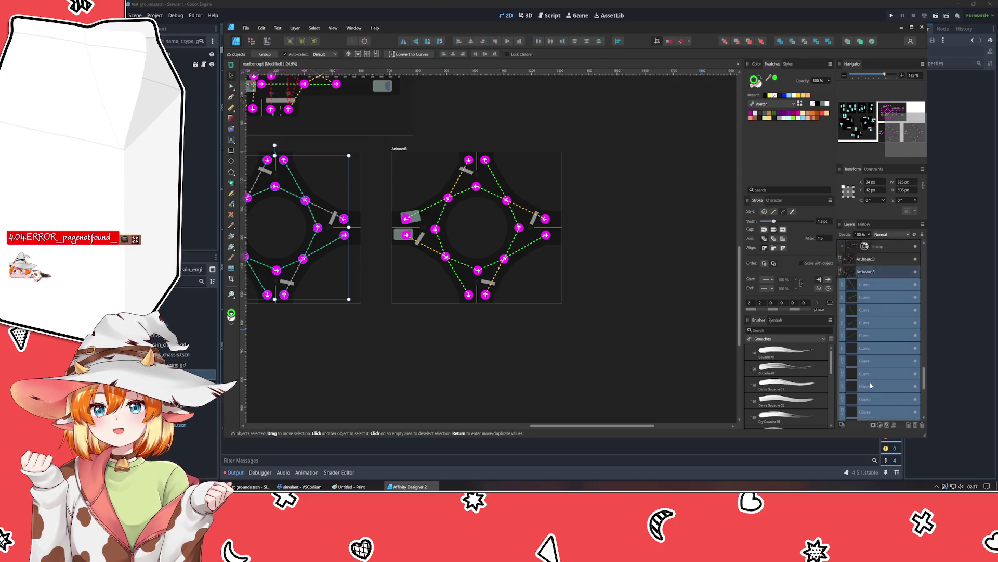
Step: Select the 16 arrow markers in the original and group them
{"action": "left_click", "coordinate": [866, 335]}
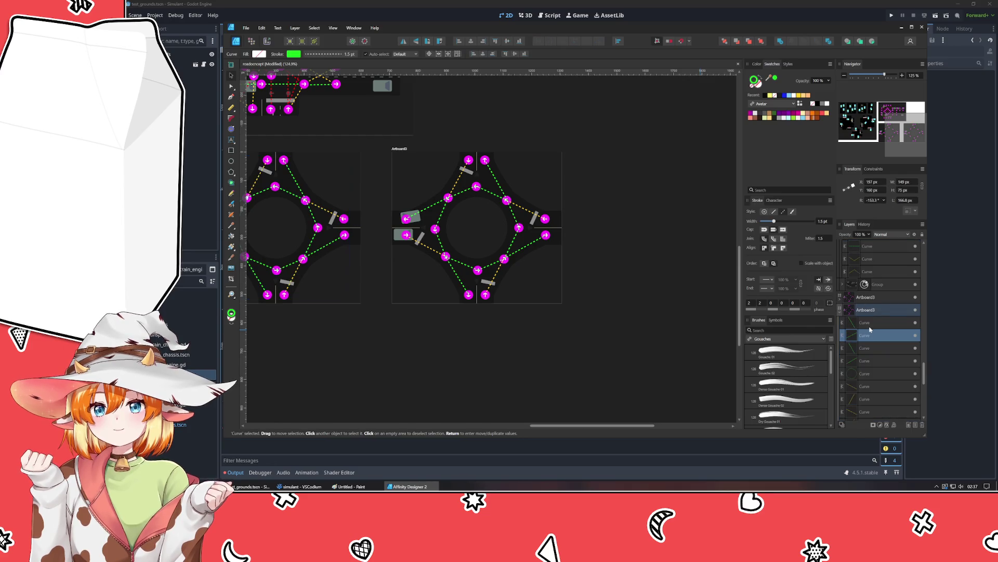
{"action": "scroll", "coordinate": [866, 312], "scroll_direction": "down", "scroll_amount": 3}
{"action": "left_click", "coordinate": [880, 274], "text": "shift"}
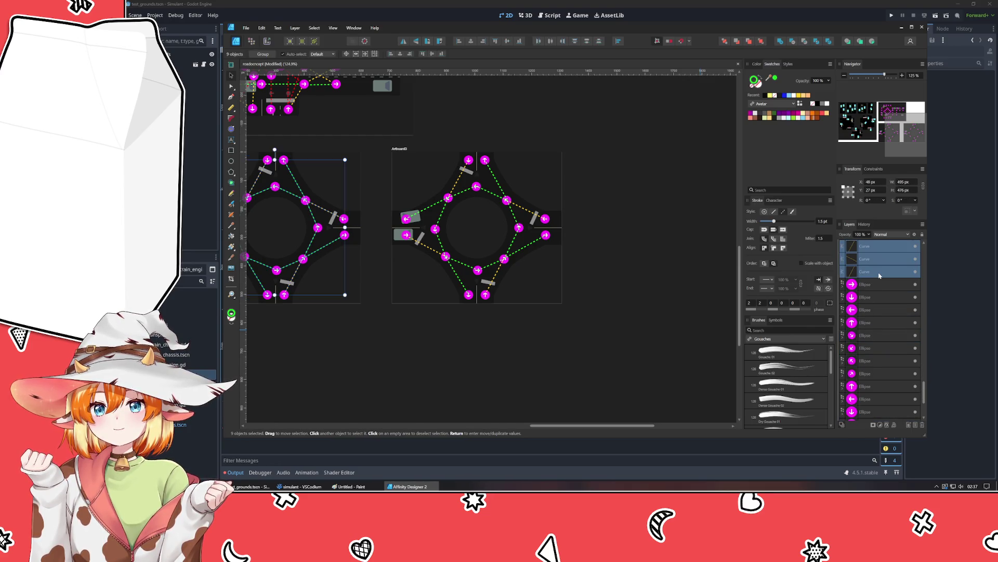
{"action": "left_click", "coordinate": [874, 284]}
{"action": "scroll", "coordinate": [879, 301], "scroll_direction": "down", "scroll_amount": 3}
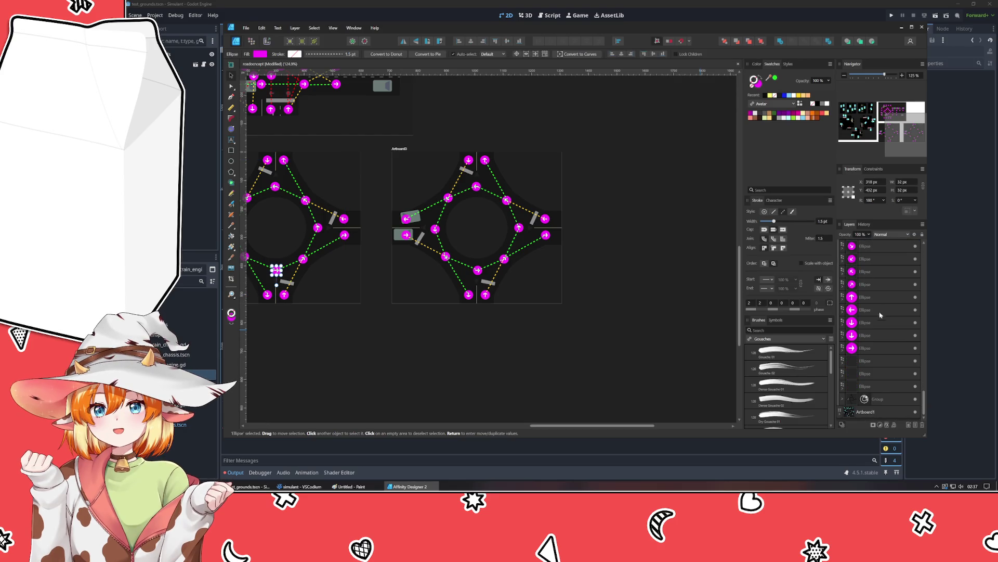
{"action": "left_click", "coordinate": [871, 386], "text": "shift"}
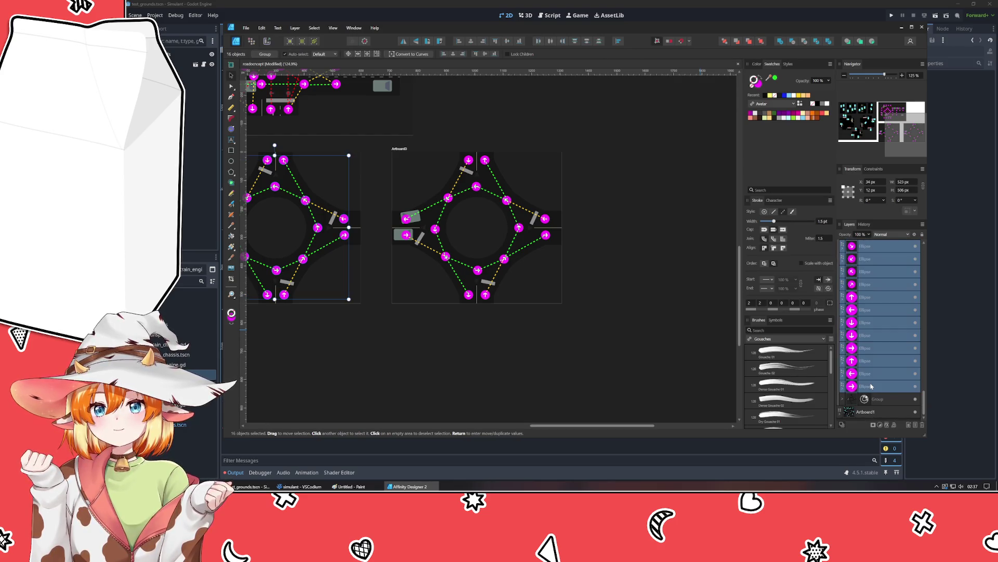
{"action": "key", "text": "ctrl+g"}
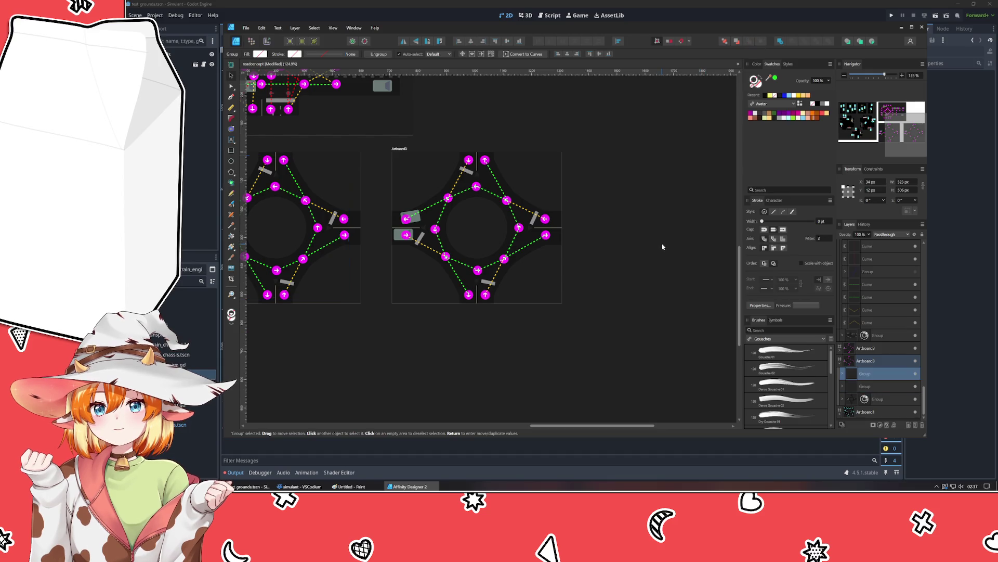
{"action": "left_click", "coordinate": [662, 247]}
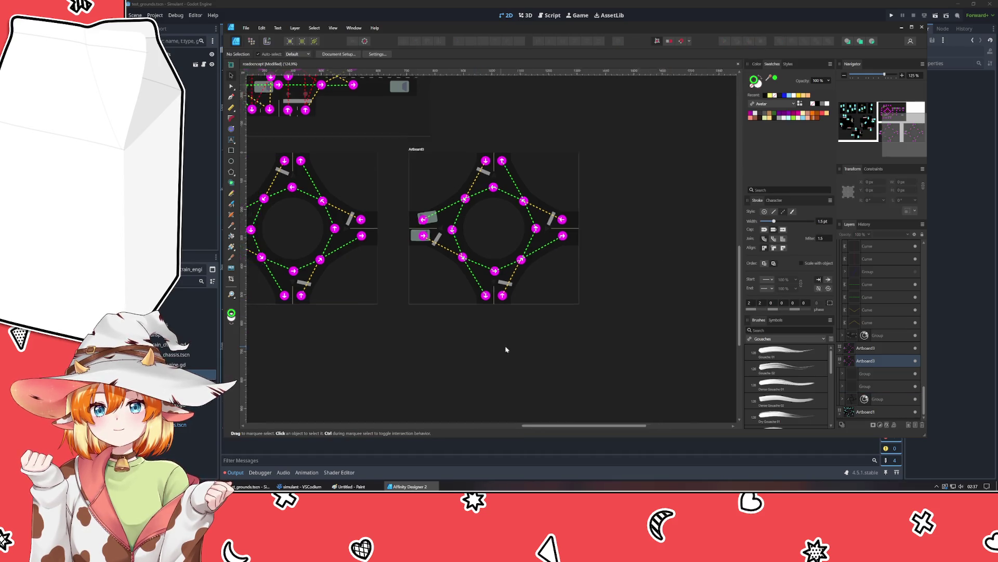
Step: Save, then select the duplicated Artboard3 and expand its layers
{"action": "left_click", "coordinate": [841, 362]}
{"action": "key", "text": "ctrl+s"}
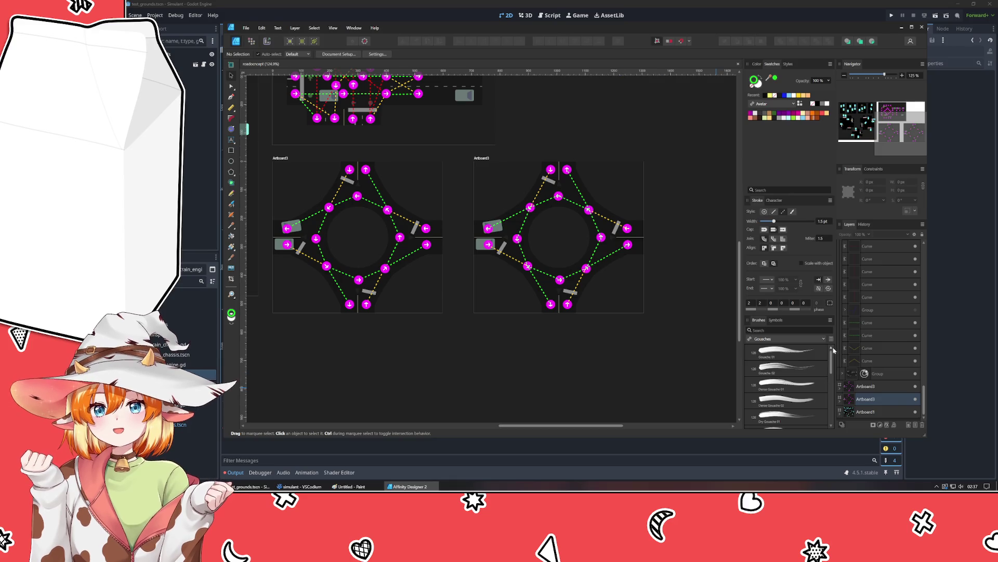
{"action": "left_click", "coordinate": [838, 352]}
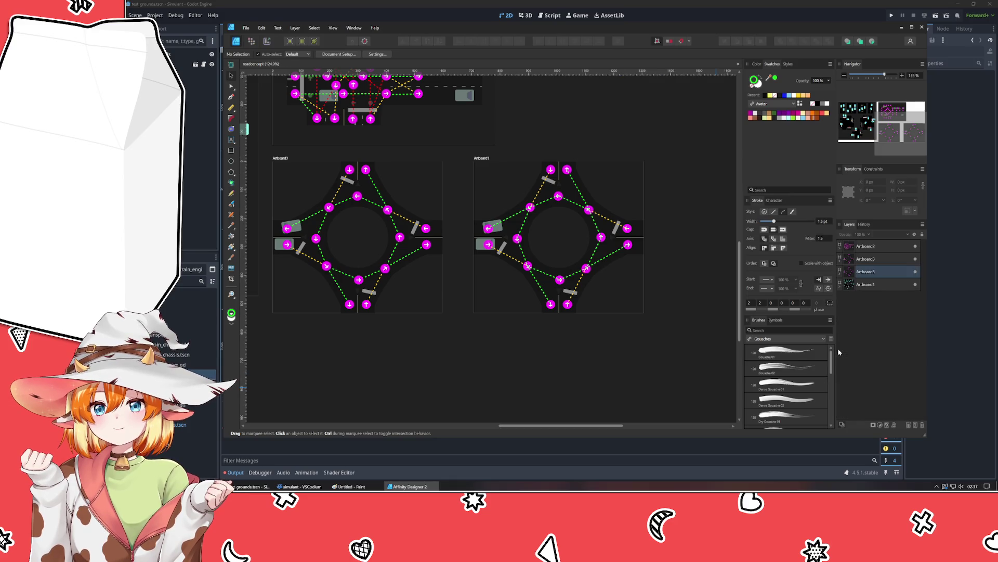
{"action": "left_click", "coordinate": [874, 259]}
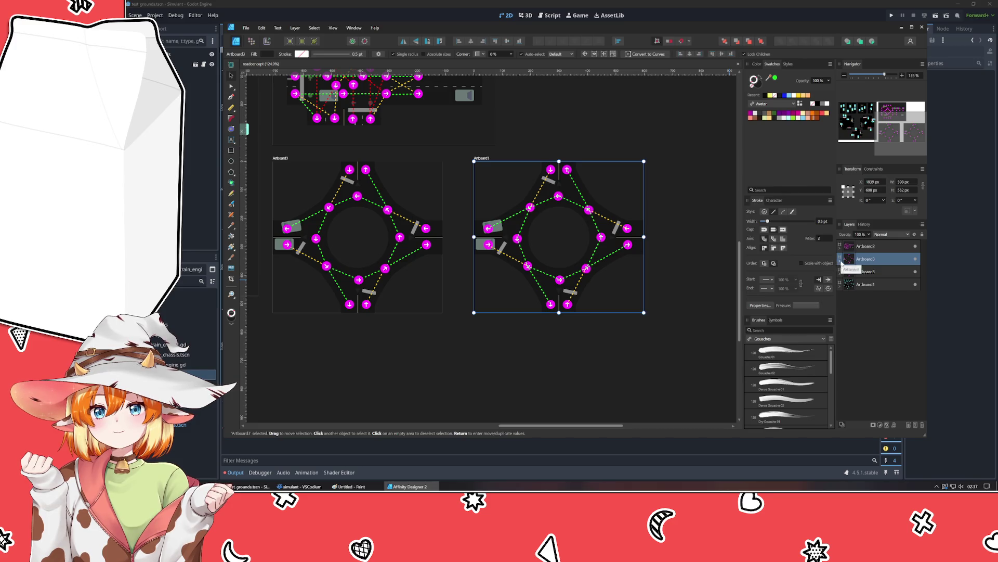
{"action": "left_click", "coordinate": [839, 262]}
Step: Delete all connector curves and arrow ellipses from the copy
{"action": "left_click", "coordinate": [878, 278]}
{"action": "scroll", "coordinate": [872, 396], "scroll_direction": "down", "scroll_amount": 5}
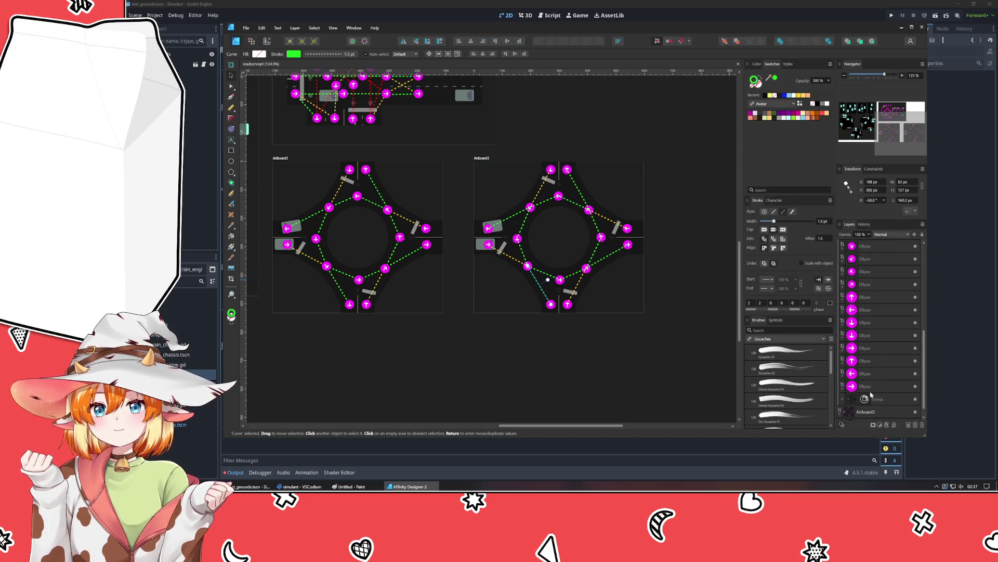
{"action": "left_click", "coordinate": [886, 386], "text": "shift"}
{"action": "key", "text": "Delete"}
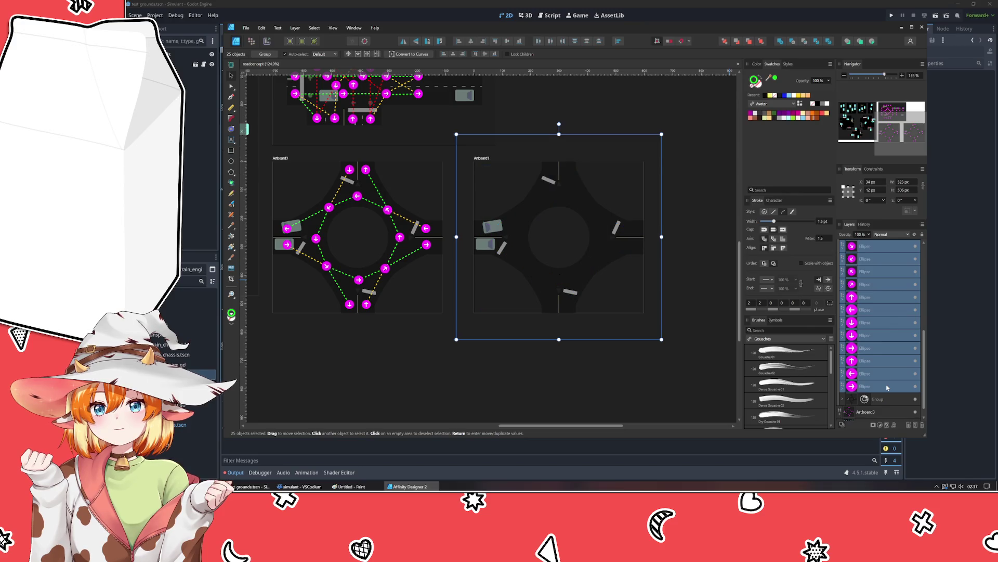
{"action": "left_click", "coordinate": [639, 384]}
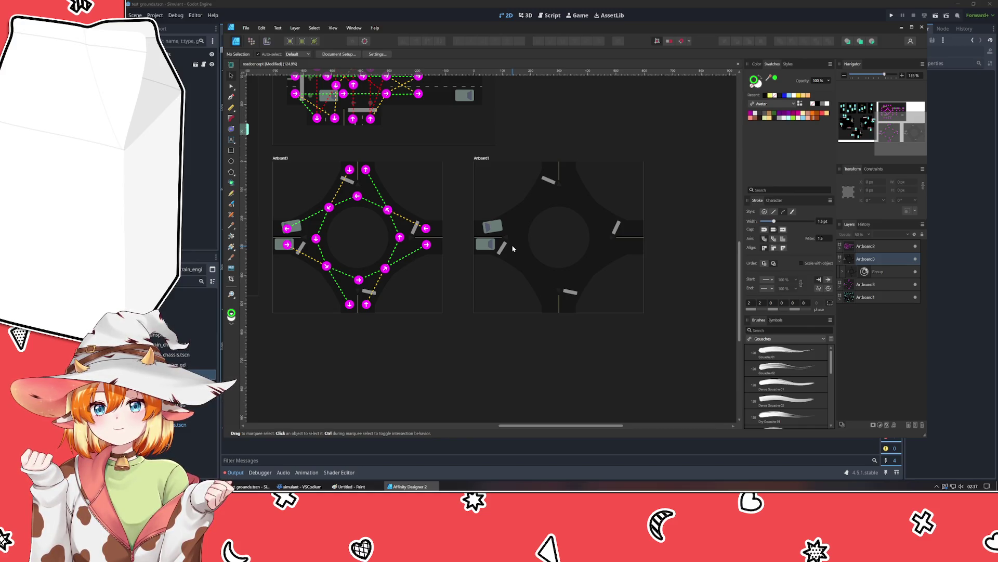
{"action": "left_click", "coordinate": [502, 229]}
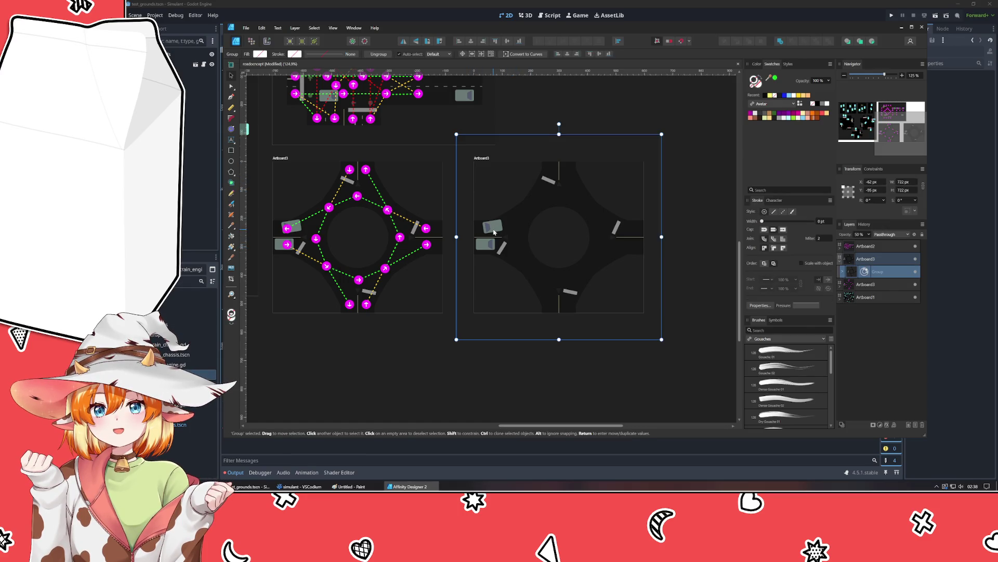
Step: Nudge the two car shapes slightly to refine their positions
{"action": "double_click", "coordinate": [499, 232]}
{"action": "left_click_drag", "start_coordinate": [499, 233], "coordinate": [498, 229]}
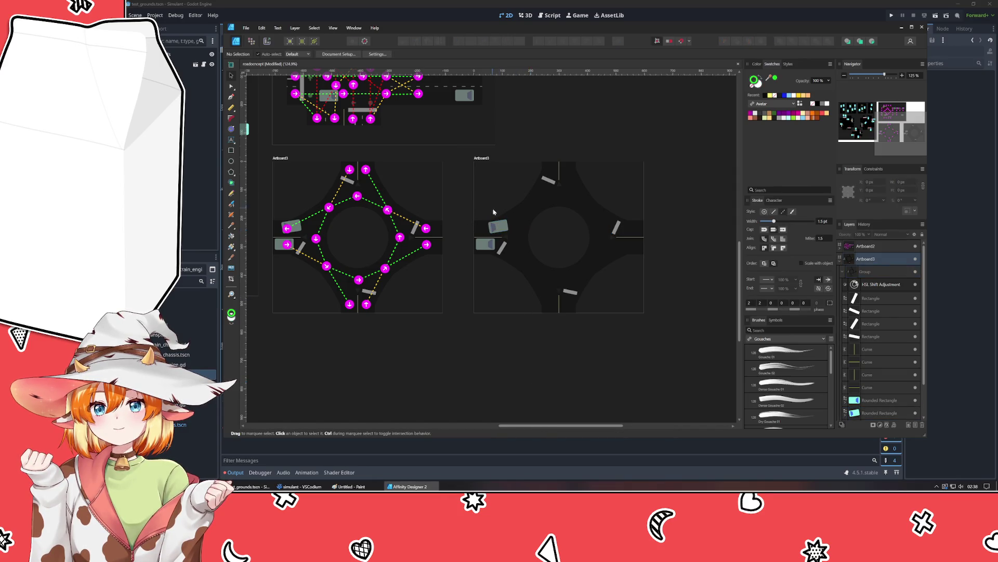
{"action": "scroll", "coordinate": [499, 224], "scroll_direction": "up", "scroll_amount": 4}
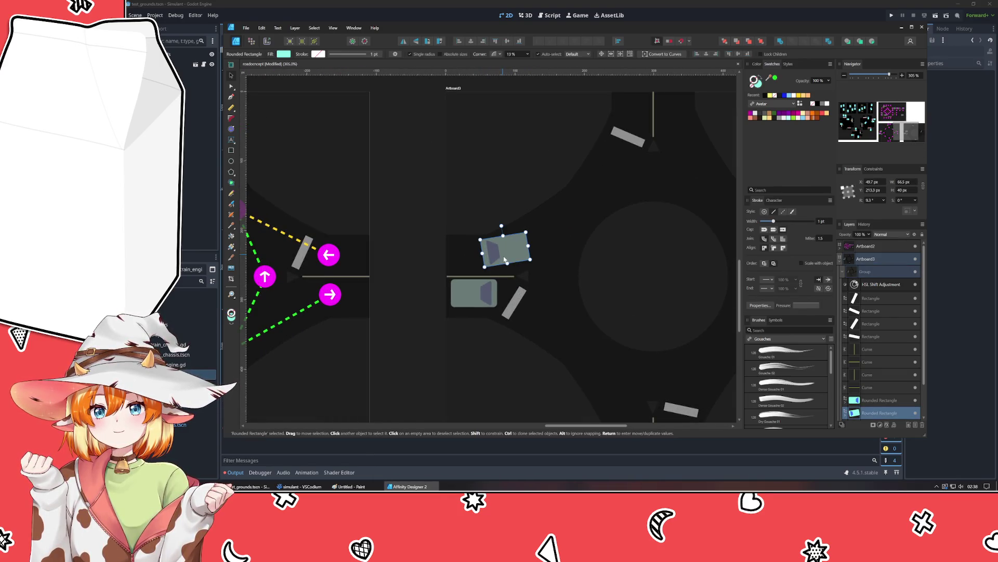
{"action": "left_click", "coordinate": [420, 223]}
{"action": "left_click_drag", "start_coordinate": [419, 223], "coordinate": [731, 228]}
{"action": "left_click_drag", "start_coordinate": [319, 250], "coordinate": [331, 254]}
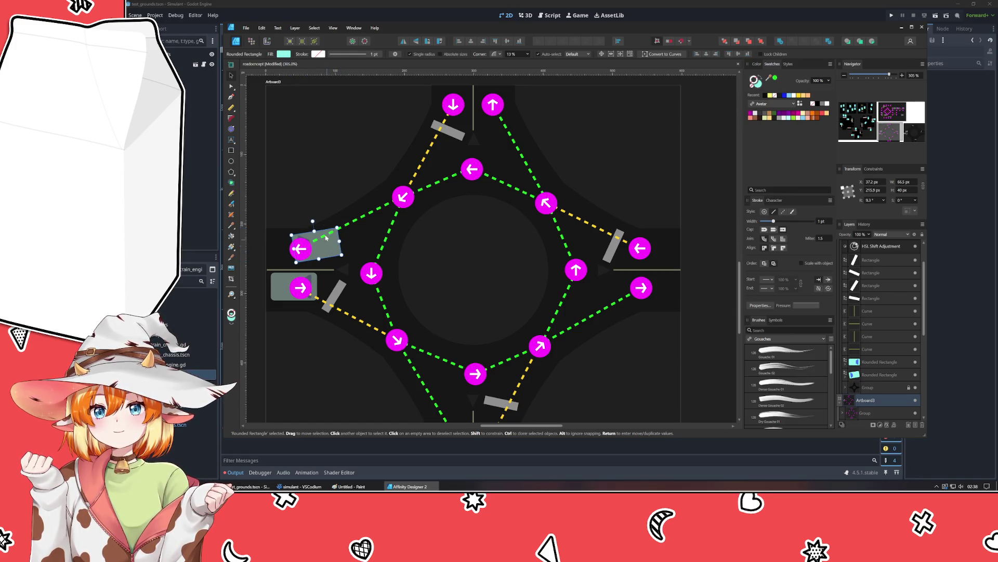
{"action": "key", "text": "Escape"}
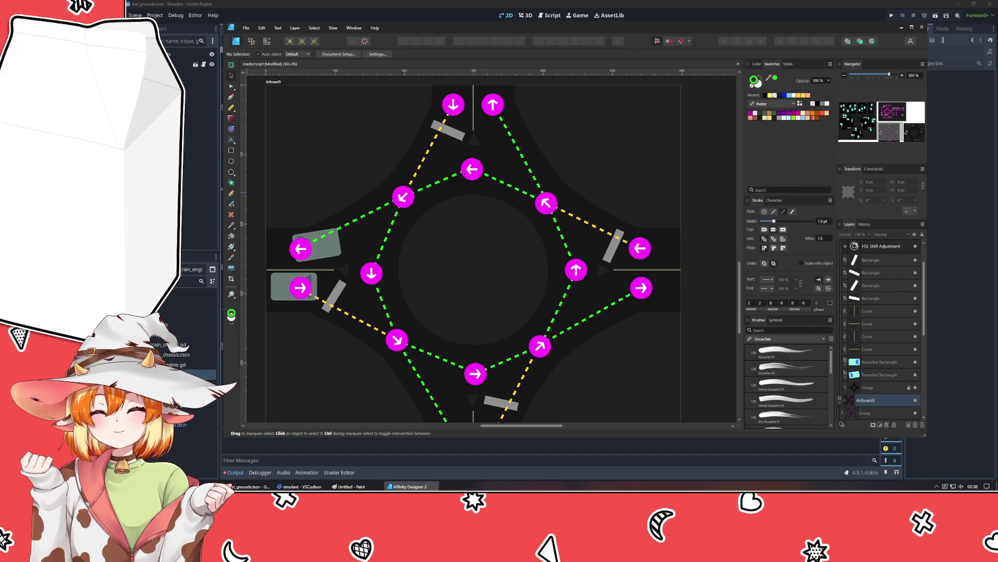
Step: Hide the group of lane arrows and dashed guides
{"action": "left_click", "coordinate": [346, 383]}
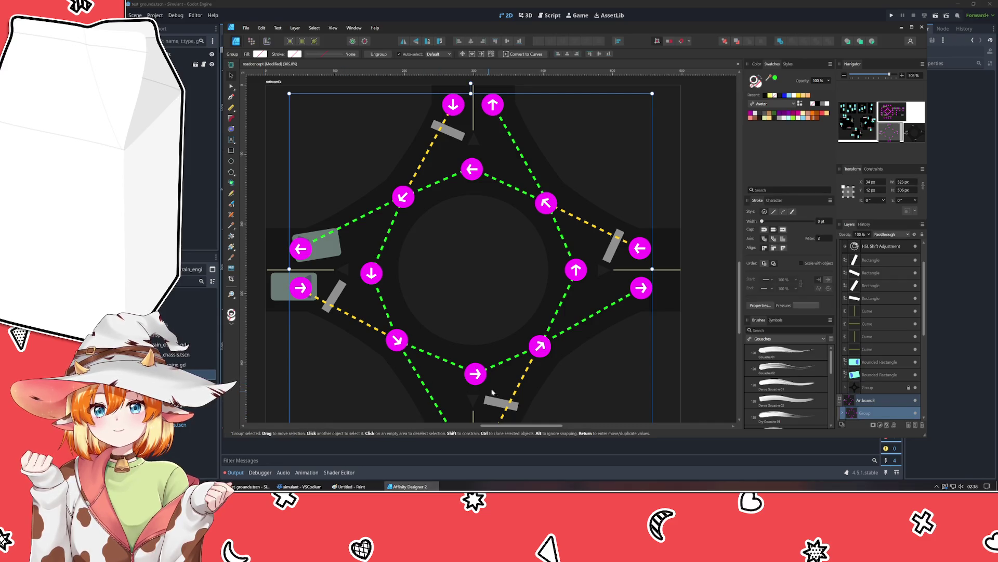
{"action": "scroll", "coordinate": [410, 358], "scroll_direction": "down", "scroll_amount": 3}
{"action": "left_click", "coordinate": [321, 288]}
{"action": "left_click_drag", "start_coordinate": [321, 288], "coordinate": [333, 352]}
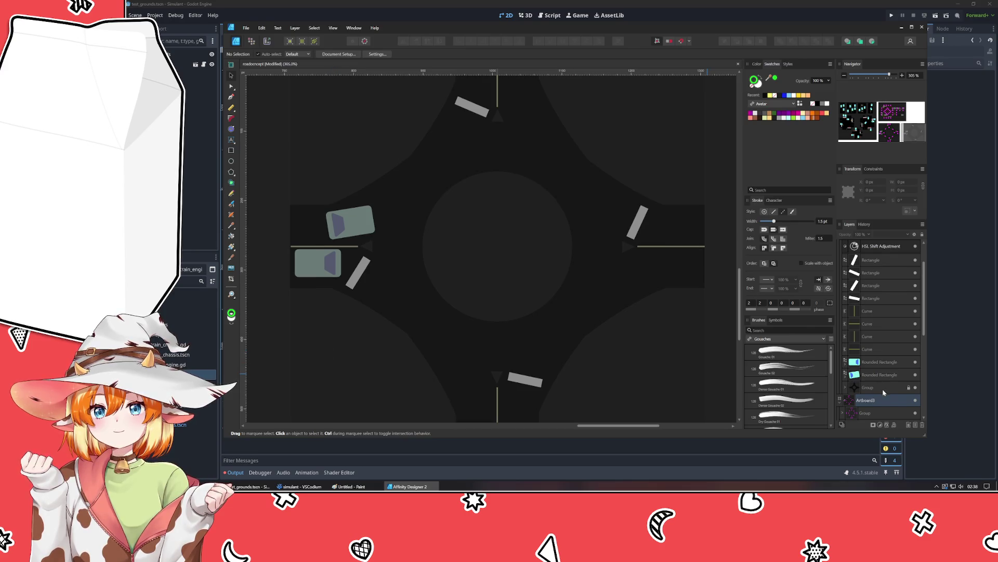
Step: Delete the group's HSL Shift adjustment so the cars regain full colour
{"action": "scroll", "coordinate": [864, 343], "scroll_direction": "down", "scroll_amount": 3}
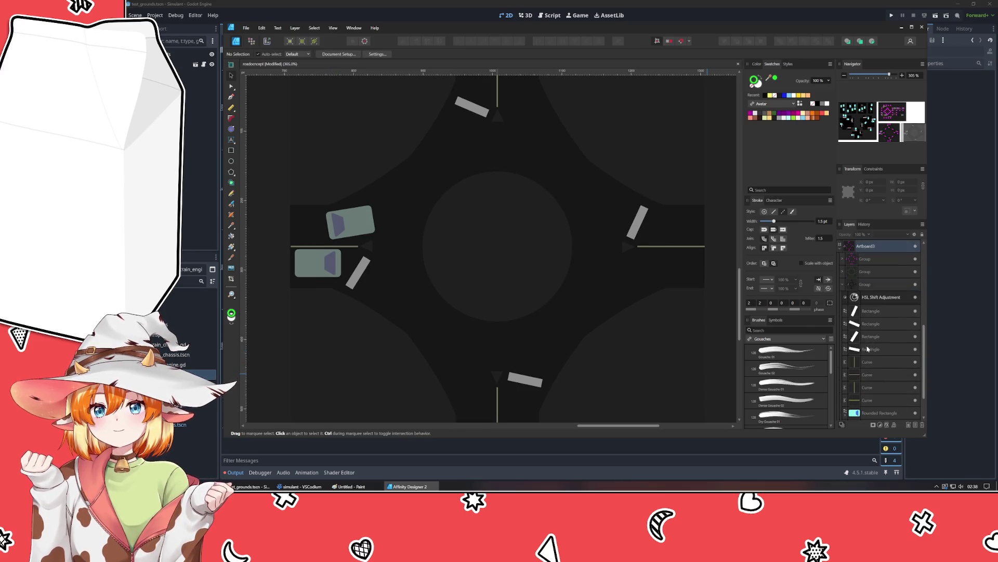
{"action": "left_click", "coordinate": [843, 335]}
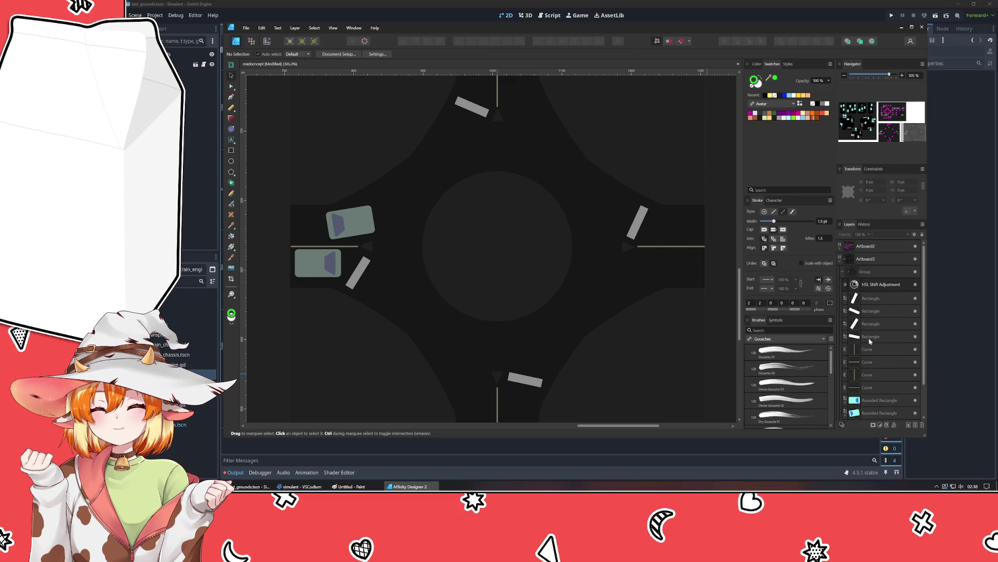
{"action": "left_click", "coordinate": [883, 285]}
{"action": "key", "text": "Delete"}
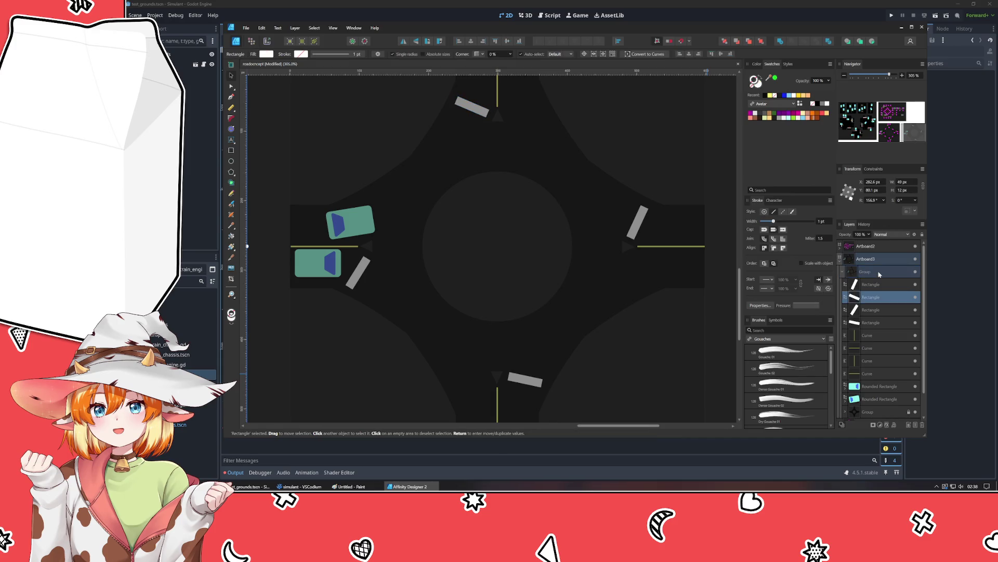
Step: Ungroup the pieces with Ctrl+Shift+G and save the document
{"action": "key", "text": "0"}
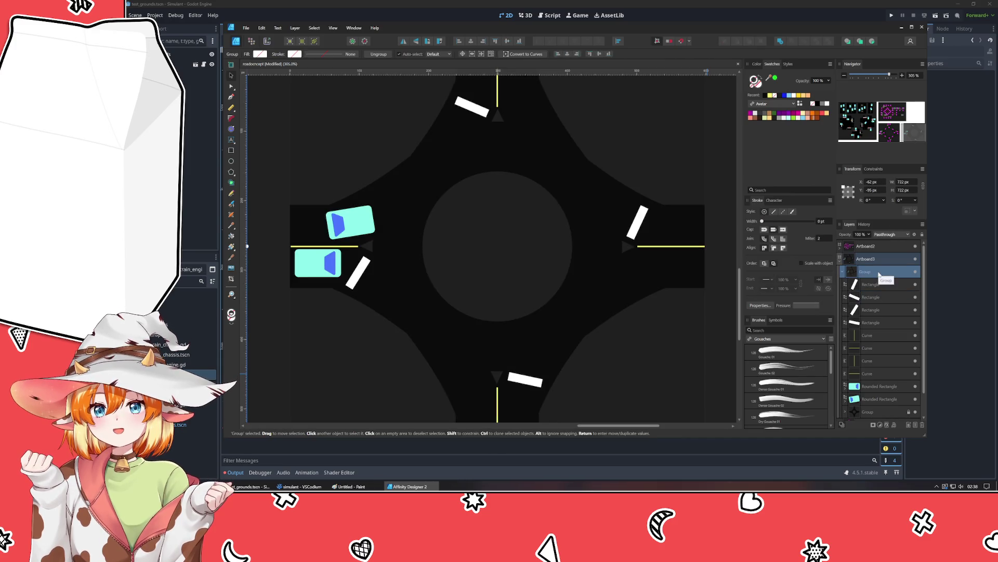
{"action": "key", "text": "ctrl+shift+g"}
{"action": "key", "text": "ctrl+d"}
{"action": "scroll", "coordinate": [665, 359], "scroll_direction": "down", "scroll_amount": 5}
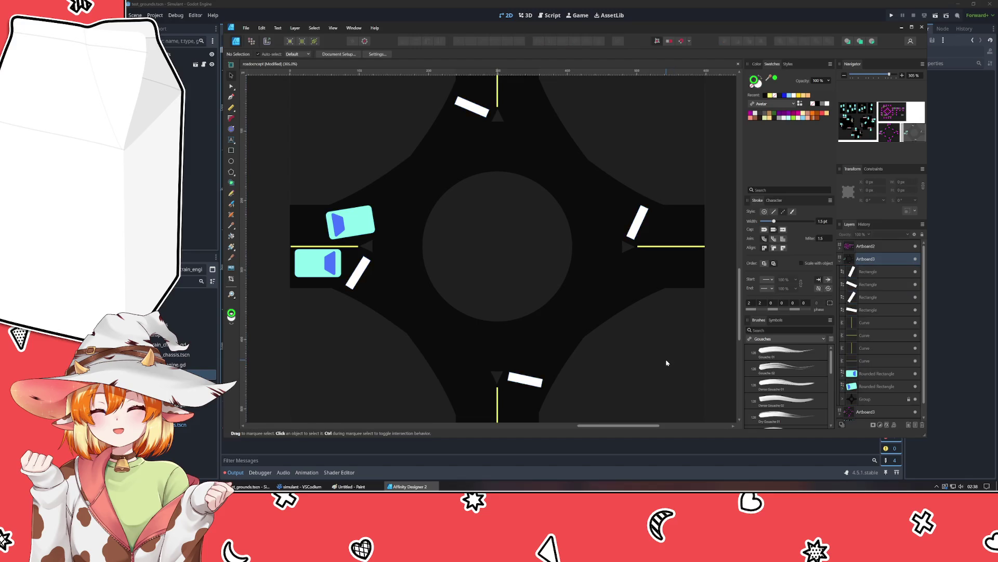
{"action": "scroll", "coordinate": [665, 358], "scroll_direction": "up", "scroll_amount": 4}
{"action": "mouse_move", "coordinate": [668, 363]}
{"action": "left_mouse_down"}
{"action": "mouse_move", "coordinate": [616, 305]}
{"action": "mouse_move", "coordinate": [604, 267]}
{"action": "mouse_move", "coordinate": [617, 307]}
{"action": "left_mouse_up"}
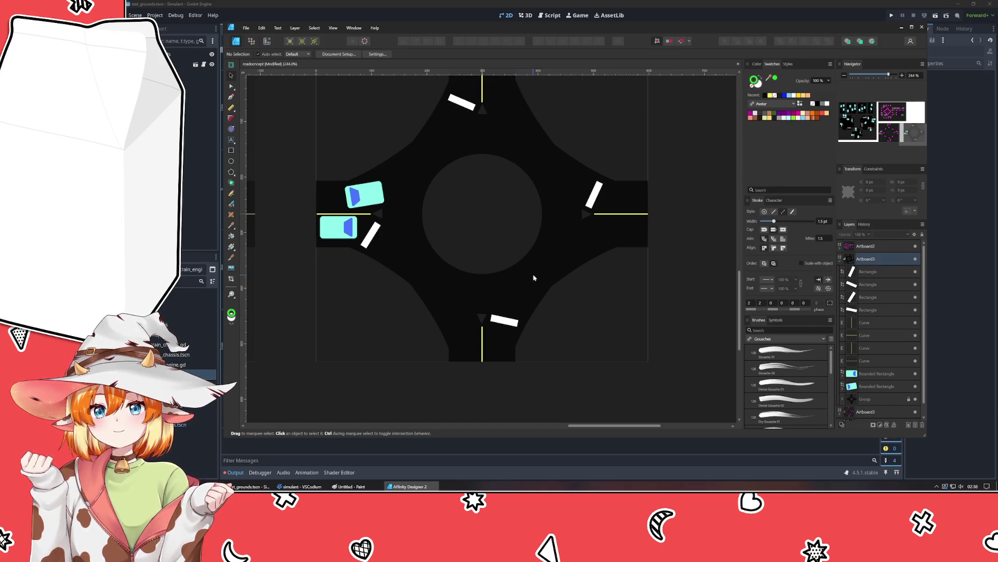
{"action": "key", "text": "ctrl+s"}
{"action": "scroll", "coordinate": [632, 369], "scroll_direction": "down", "scroll_amount": 3}
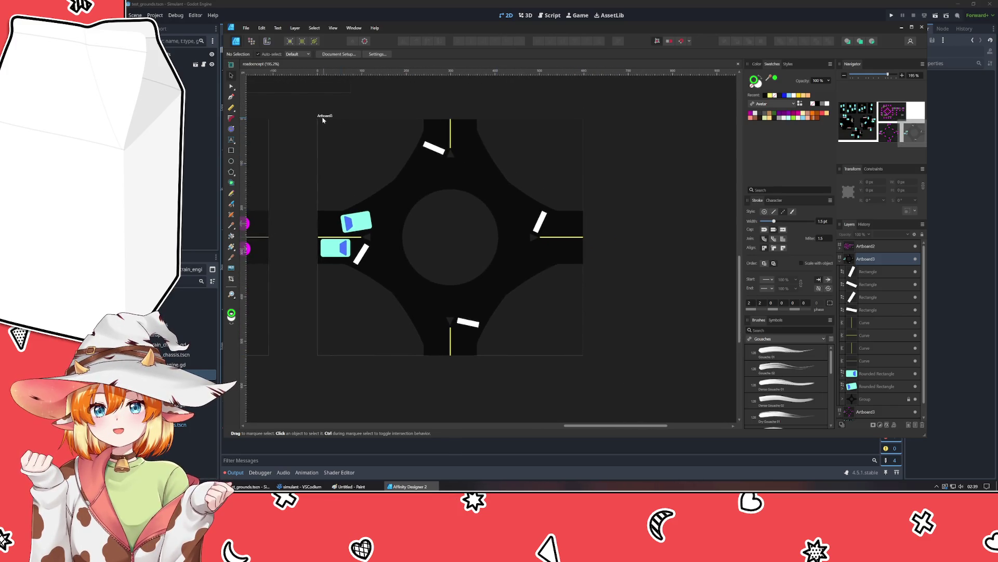
{"action": "key", "text": "alt+Tab"}
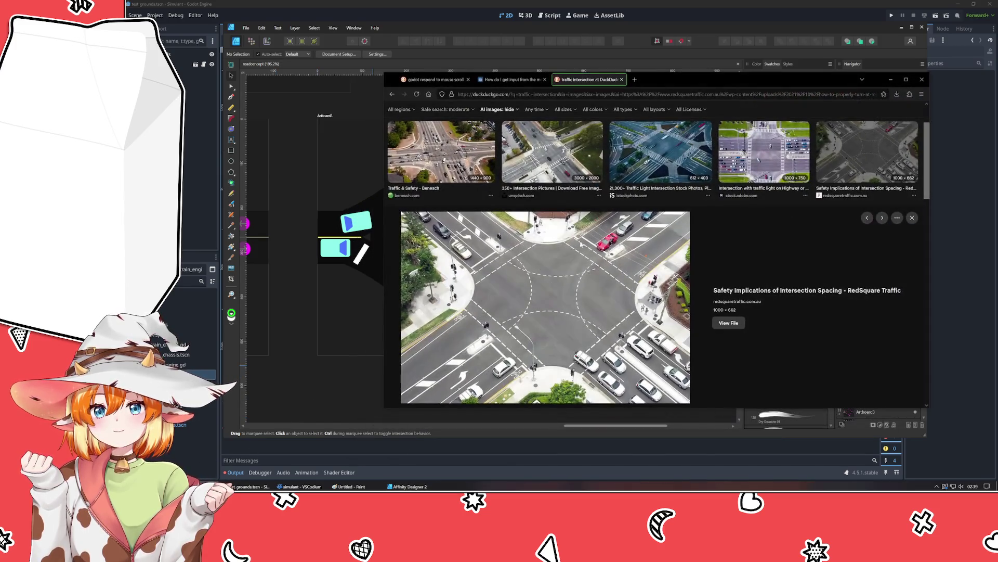
Step: Search DuckDuckGo images for 'large roundabout'
{"action": "scroll", "coordinate": [450, 118], "scroll_direction": "up", "scroll_amount": 1}
{"action": "left_click_drag", "start_coordinate": [449, 118], "coordinate": [380, 121]}
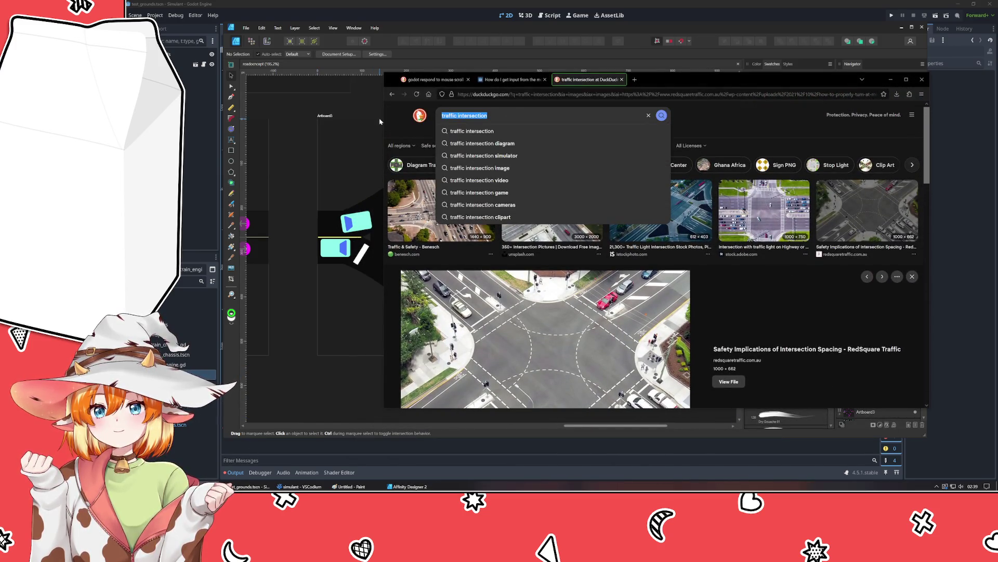
{"action": "type", "text": "large ro"}
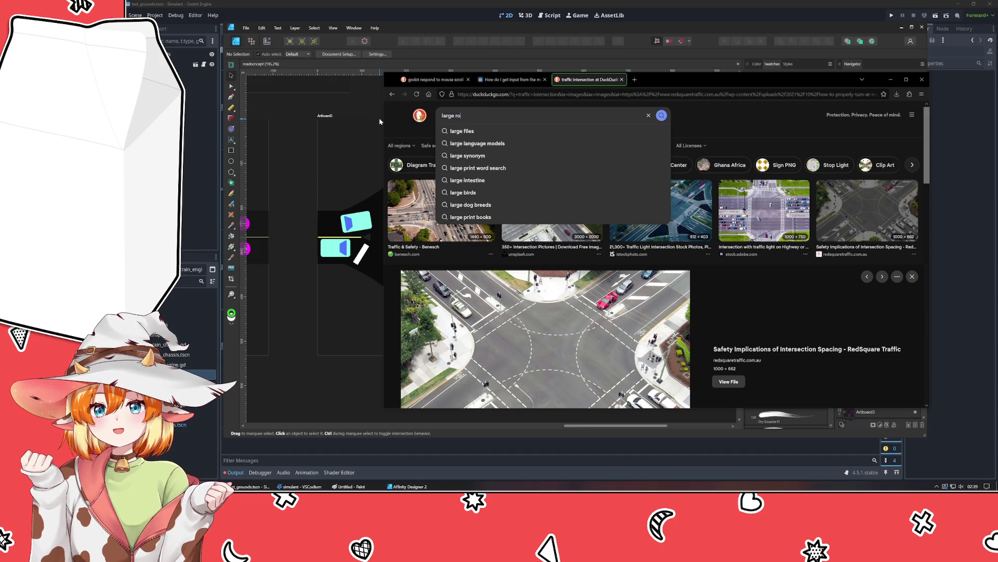
{"action": "type", "text": "undabout"}
{"action": "key", "text": "Return"}
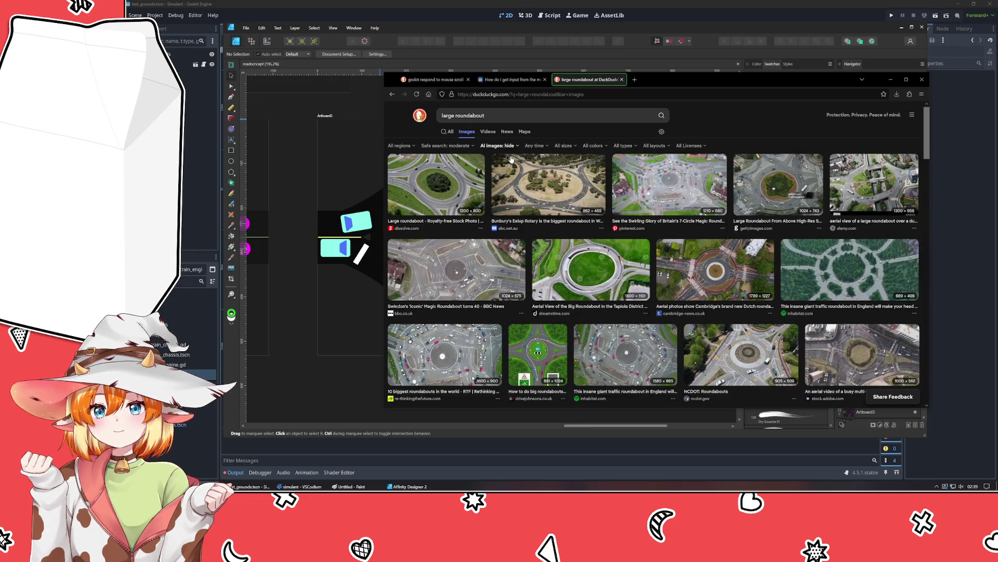
Step: Preview several results, ending on the aerial multi-lane roundabout photo
{"action": "left_click", "coordinate": [453, 281]}
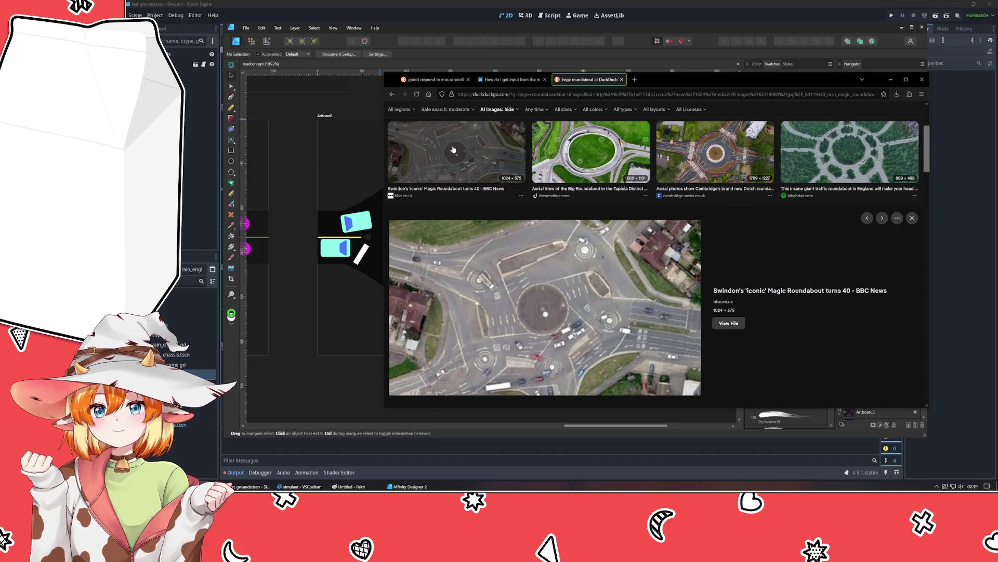
{"action": "left_click", "coordinate": [722, 150]}
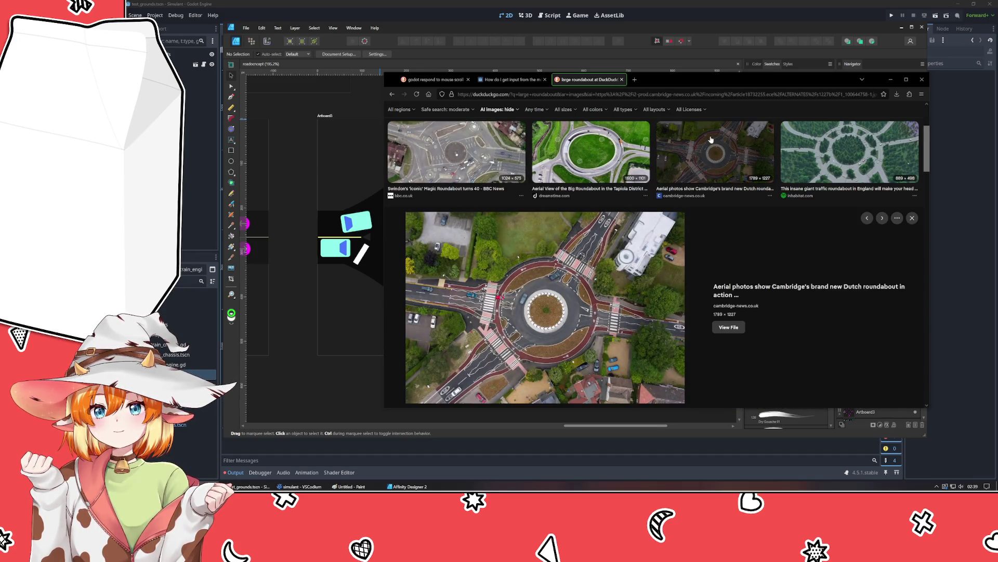
{"action": "left_click", "coordinate": [712, 139]}
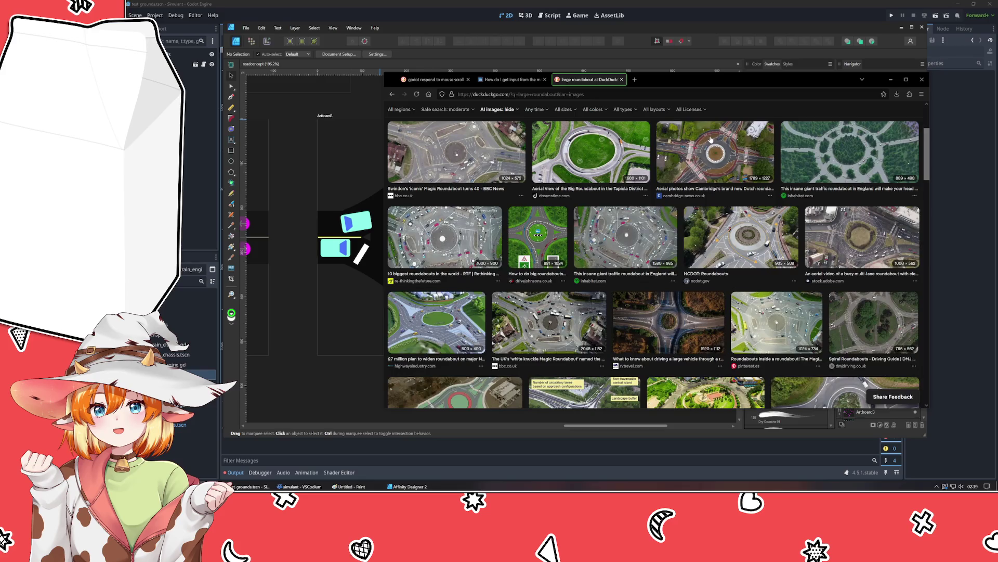
{"action": "left_click", "coordinate": [837, 152]}
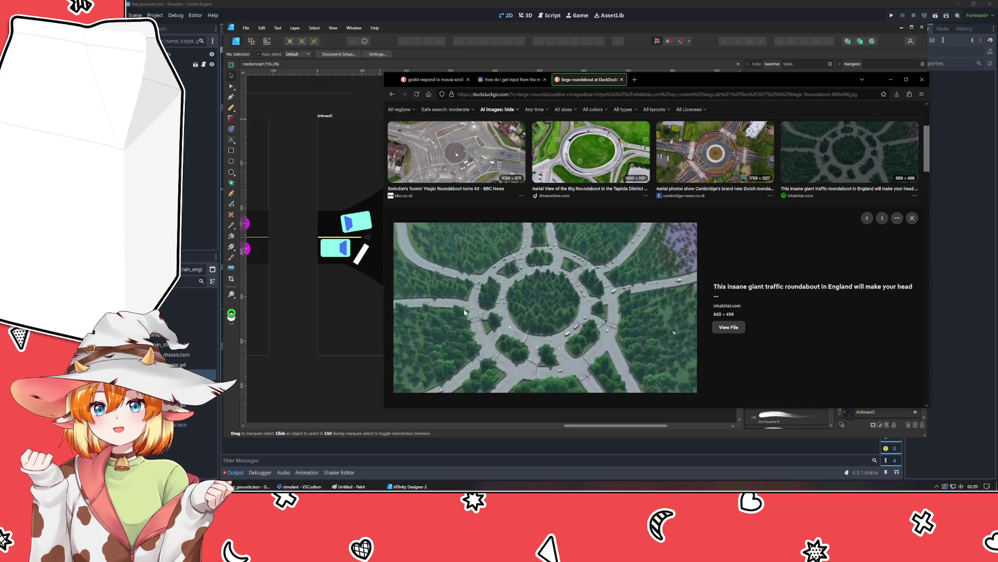
{"action": "left_click", "coordinate": [858, 153]}
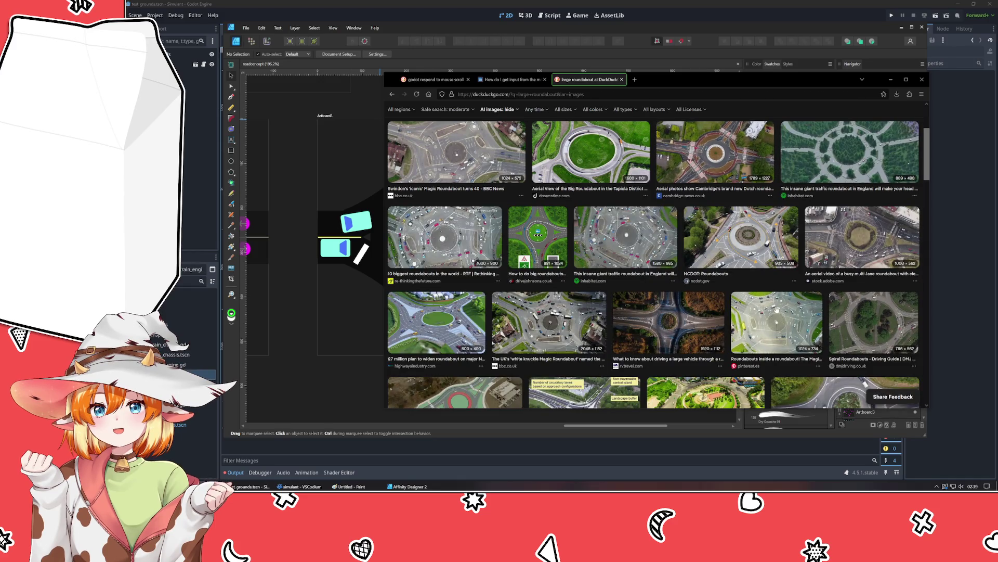
{"action": "left_click", "coordinate": [734, 234]}
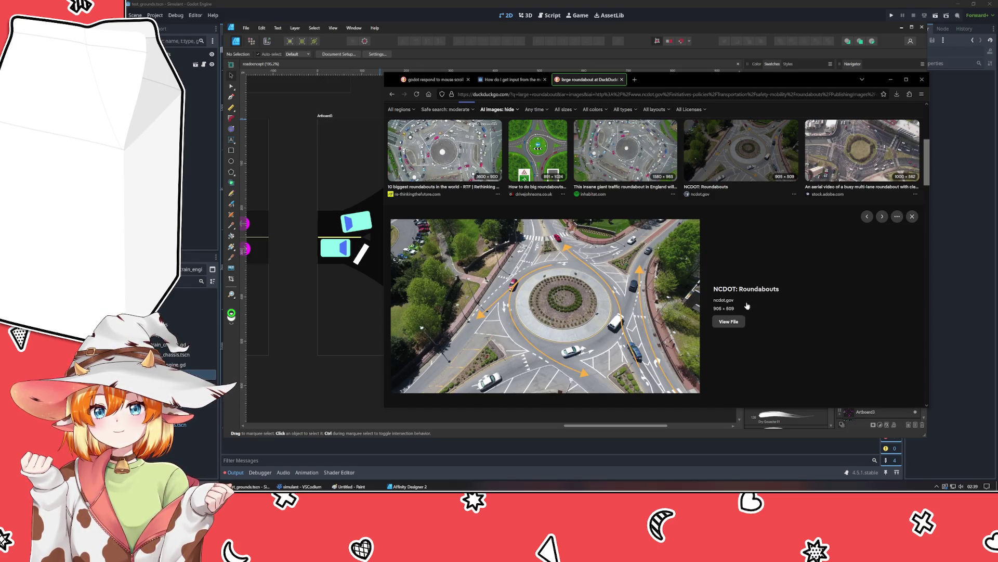
{"action": "left_click", "coordinate": [878, 150]}
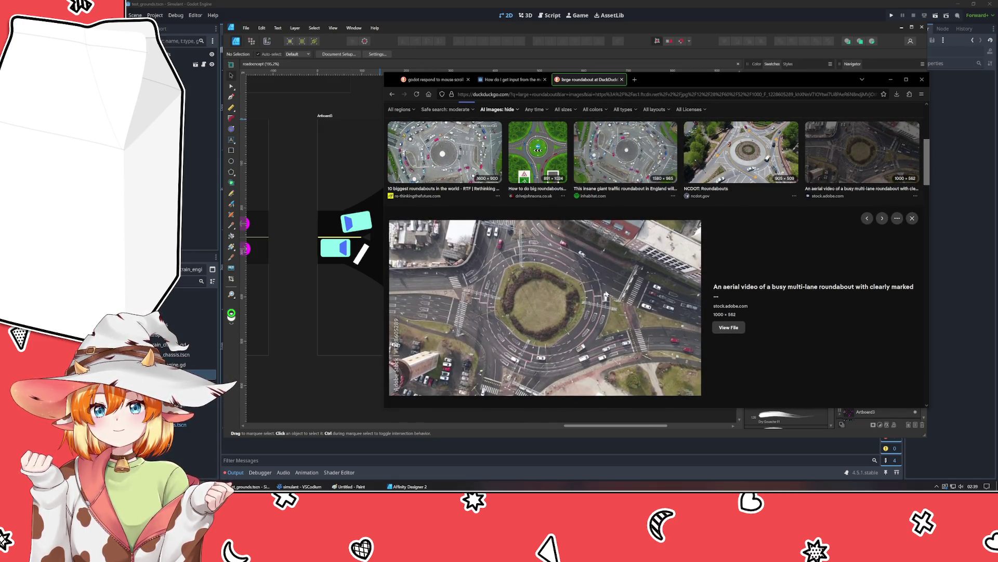
{"action": "scroll", "coordinate": [539, 367], "scroll_direction": "down", "scroll_amount": 1}
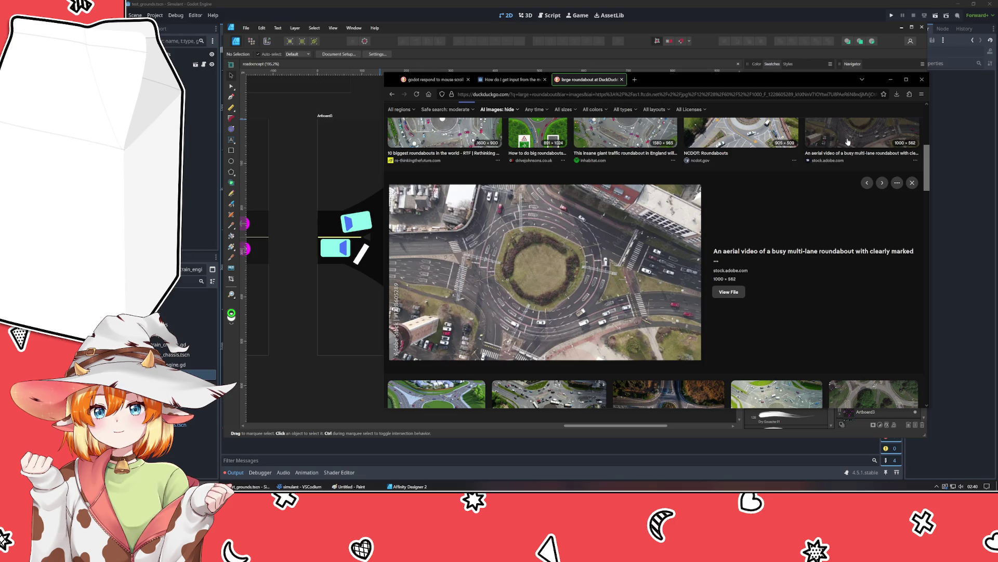
Step: Open the Kittelson labelled roundabout preview and bring up its context menu
{"action": "left_click", "coordinate": [848, 141]}
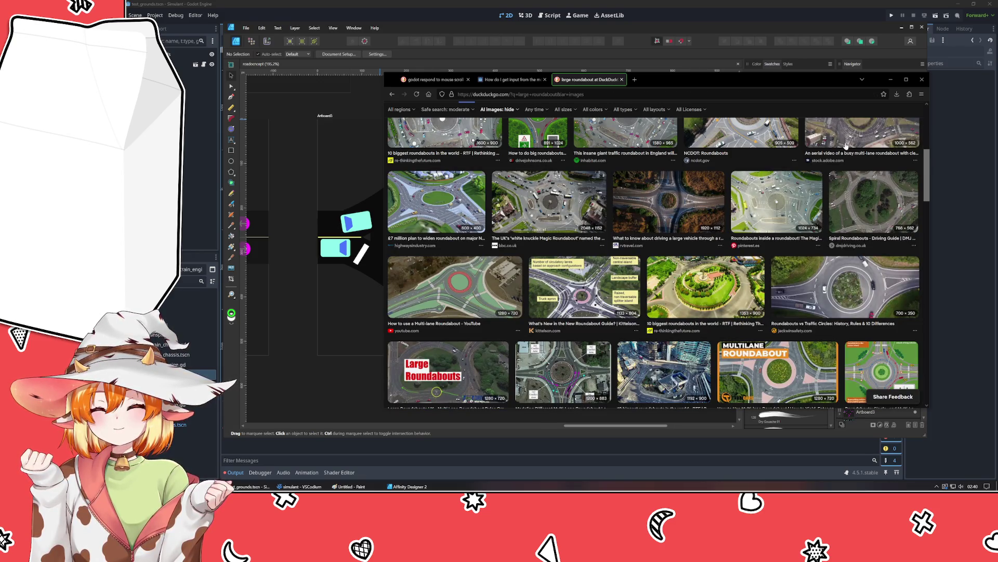
{"action": "left_click", "coordinate": [507, 284]}
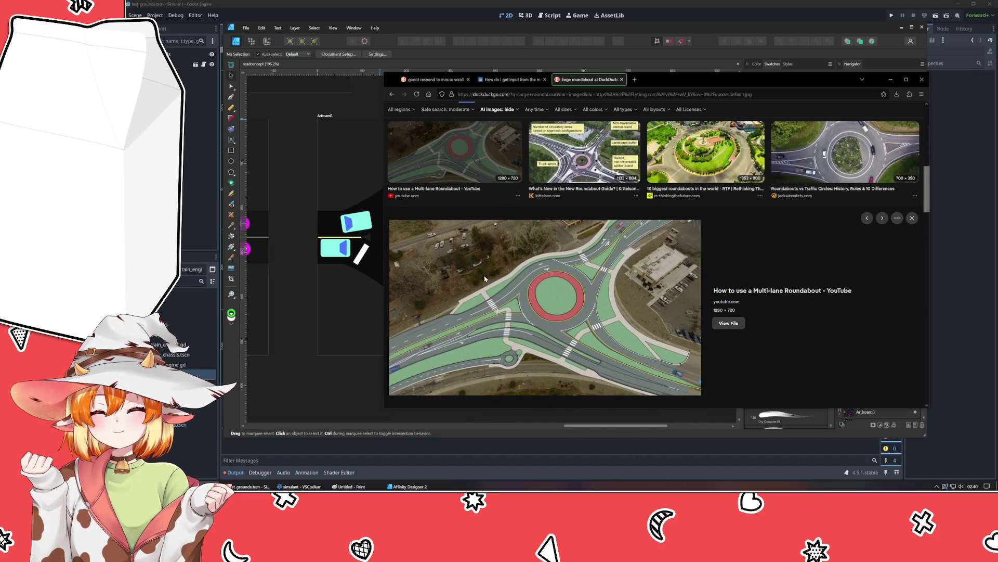
{"action": "left_click", "coordinate": [468, 151]}
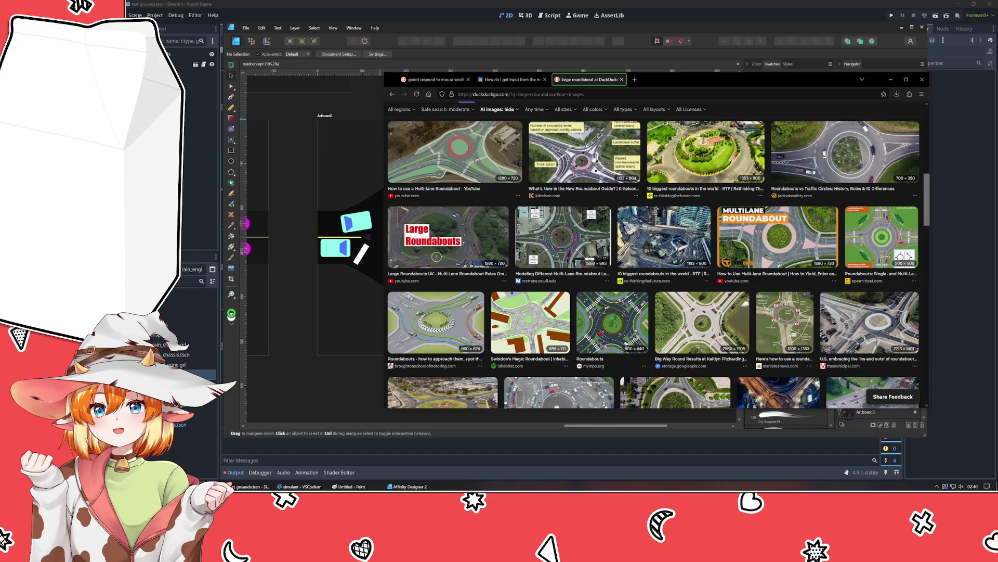
{"action": "left_click", "coordinate": [592, 147]}
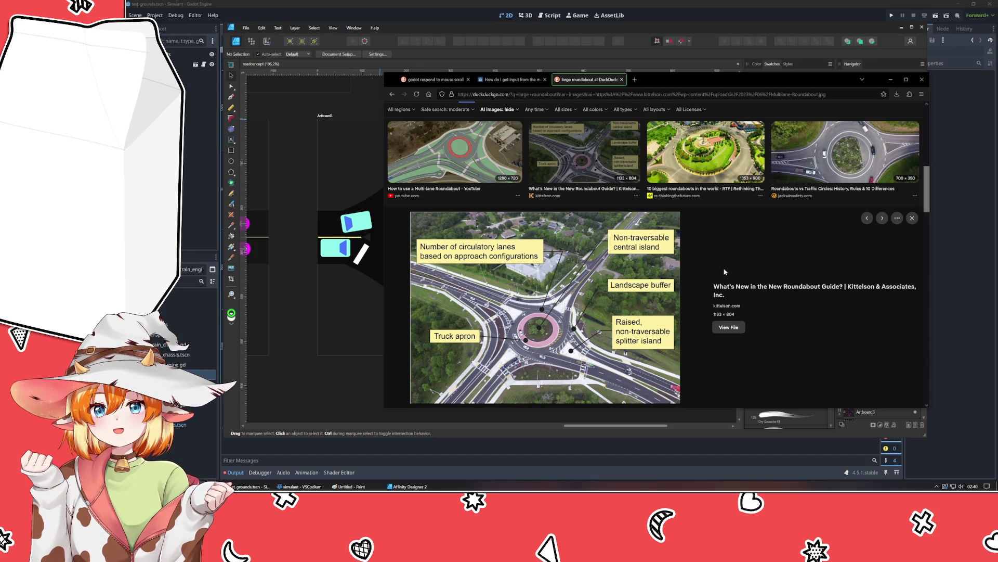
{"action": "right_click", "coordinate": [550, 295]}
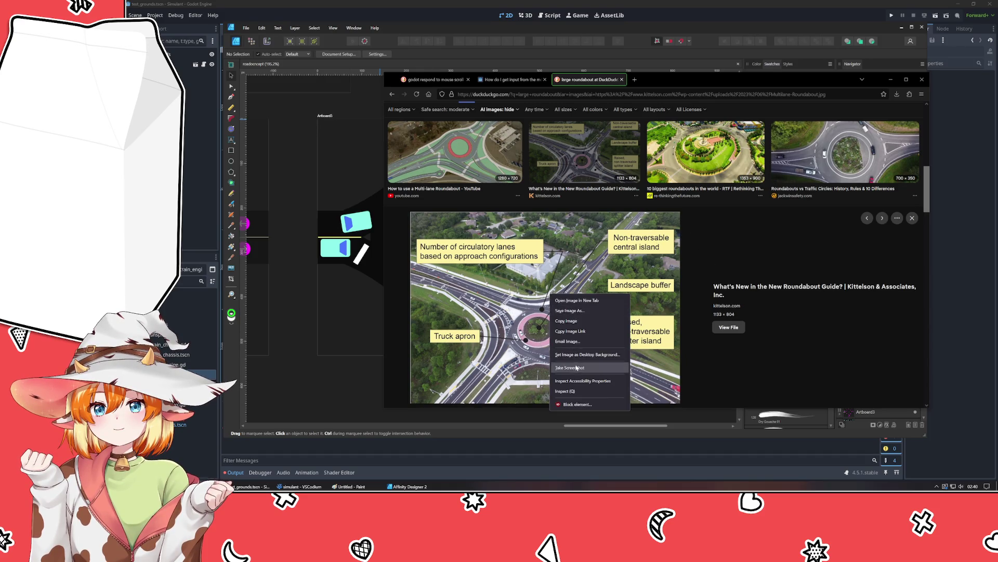
Step: Paste the roundabout reference photo into the document beside the artboard and shrink it
{"action": "left_click", "coordinate": [567, 321]}
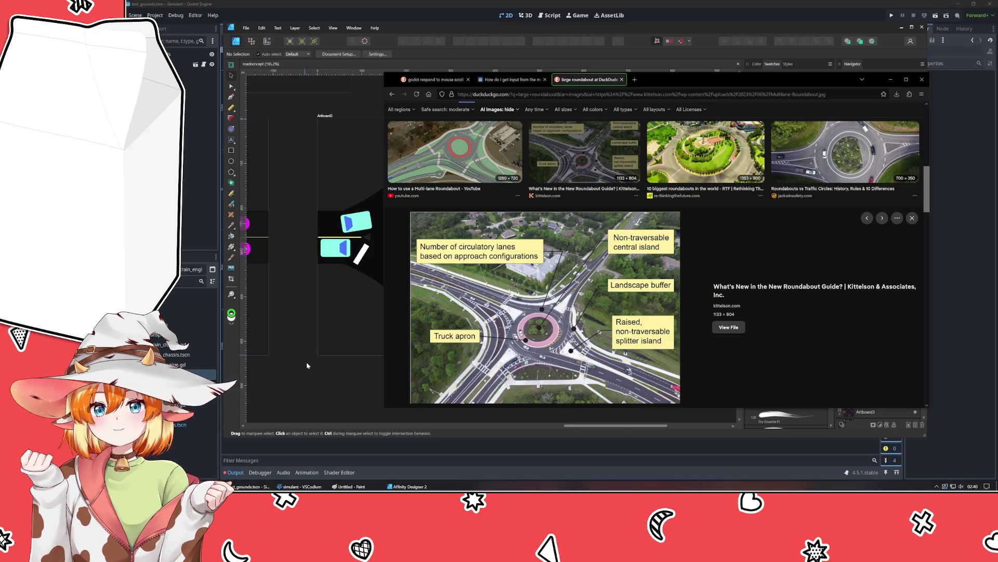
{"action": "key", "text": "alt+Tab"}
{"action": "key", "text": "ctrl+v"}
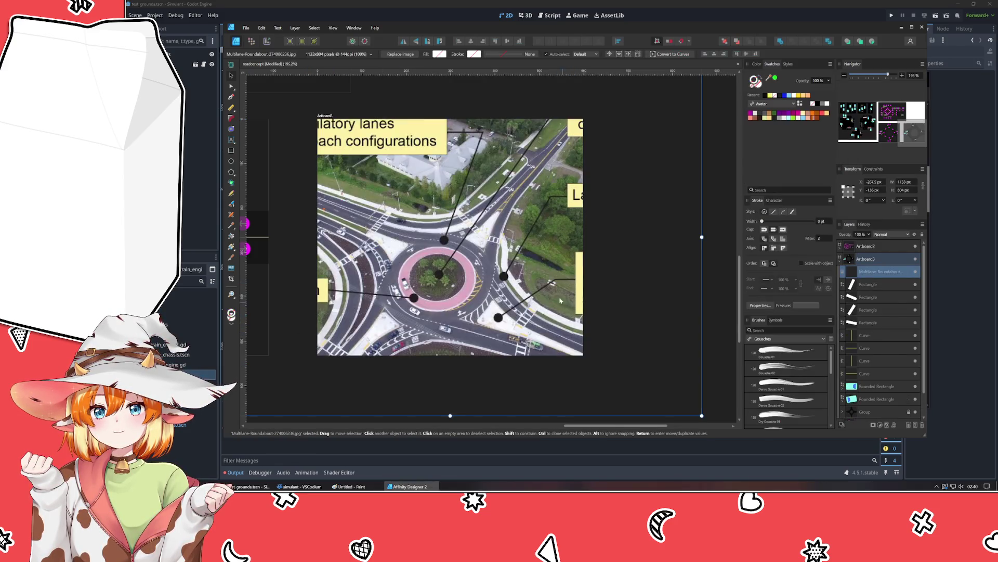
{"action": "key", "text": "ctrl+1"}
{"action": "left_click_drag", "start_coordinate": [541, 310], "coordinate": [690, 267]}
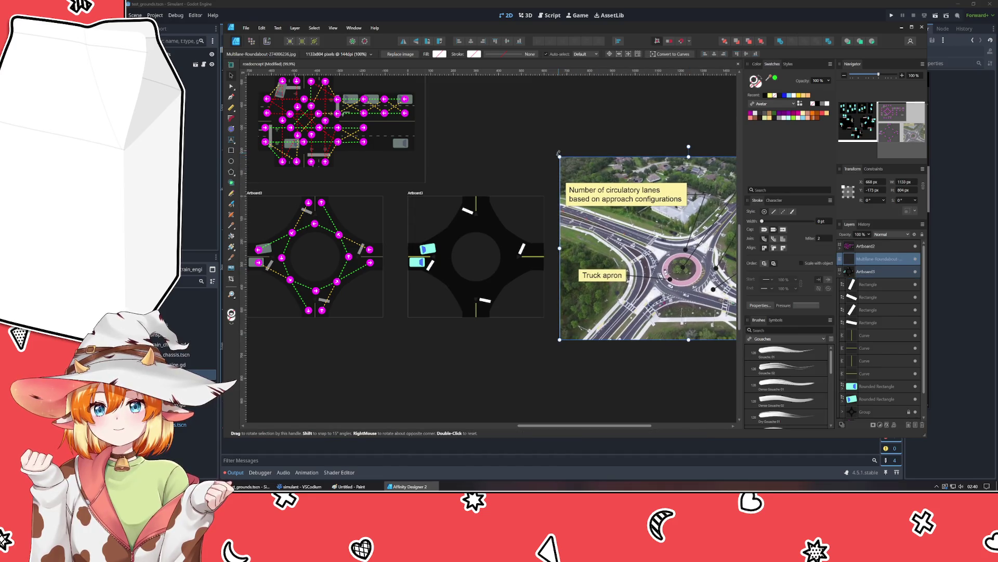
{"action": "mouse_move", "coordinate": [557, 154]}
{"action": "left_mouse_down"}
{"action": "mouse_move", "coordinate": [646, 215]}
{"action": "mouse_move", "coordinate": [611, 189]}
{"action": "mouse_move", "coordinate": [539, 203]}
{"action": "mouse_move", "coordinate": [560, 198]}
{"action": "left_mouse_up"}
Step: Enlarge Artboard3 by dragging its corner outward
{"action": "scroll", "coordinate": [555, 350], "scroll_direction": "up", "scroll_amount": 2}
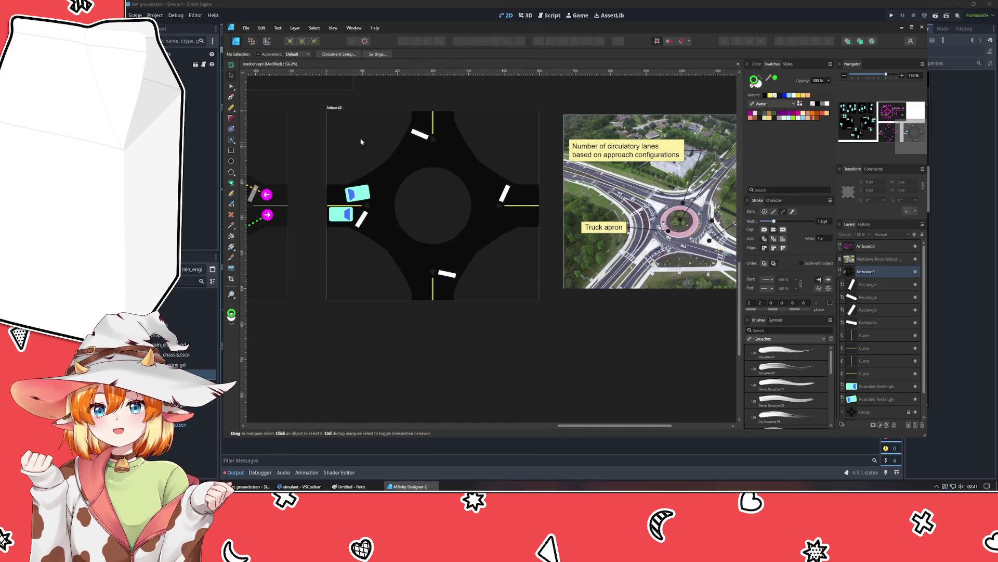
{"action": "left_click", "coordinate": [333, 108]}
{"action": "mouse_move", "coordinate": [539, 299]}
{"action": "left_mouse_down"}
{"action": "mouse_move", "coordinate": [564, 364]}
{"action": "mouse_move", "coordinate": [639, 372]}
{"action": "mouse_move", "coordinate": [665, 403]}
{"action": "left_mouse_up"}
Step: Move the photo just off Artboard3's right edge and enlarge it proportionally
{"action": "scroll", "coordinate": [686, 356], "scroll_direction": "down", "scroll_amount": 3}
{"action": "scroll", "coordinate": [597, 350], "scroll_direction": "up", "scroll_amount": 2}
{"action": "scroll", "coordinate": [631, 356], "scroll_direction": "down", "scroll_amount": 3}
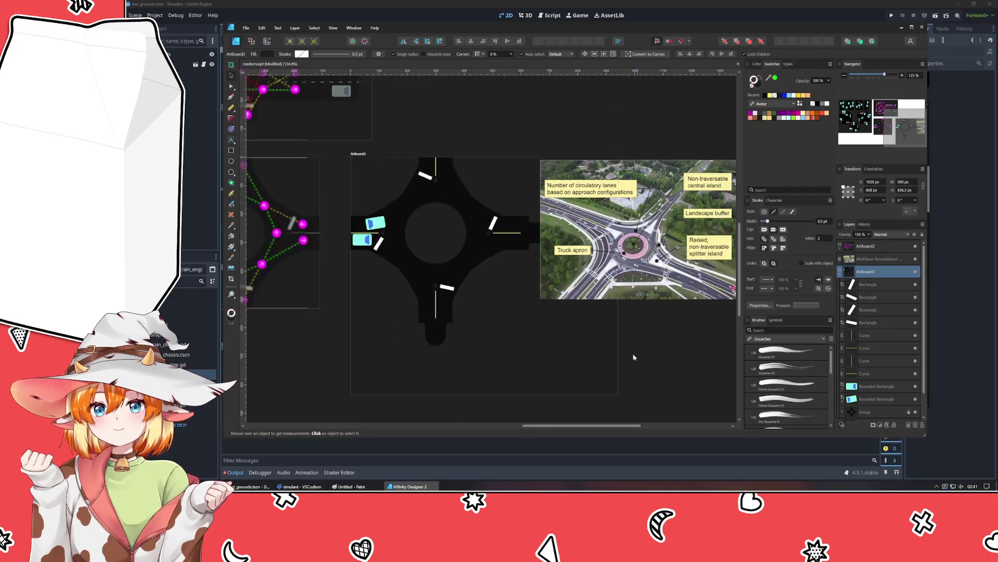
{"action": "left_click_drag", "start_coordinate": [634, 254], "coordinate": [702, 257]}
{"action": "scroll", "coordinate": [519, 352], "scroll_direction": "right", "scroll_amount": 3}
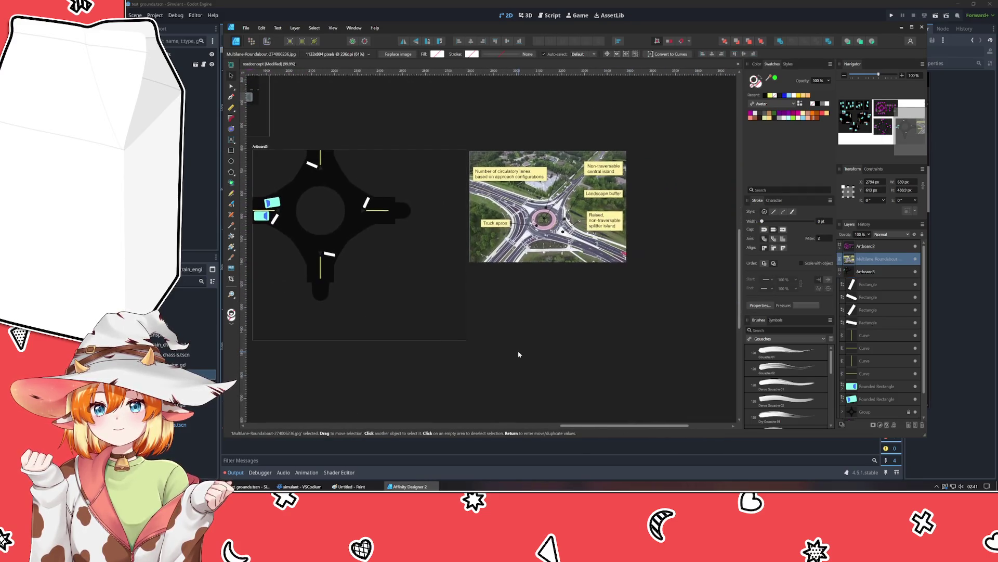
{"action": "left_click_drag", "start_coordinate": [581, 237], "coordinate": [588, 243]}
{"action": "left_click_drag", "start_coordinate": [635, 272], "coordinate": [722, 335]}
{"action": "left_click_drag", "start_coordinate": [572, 322], "coordinate": [565, 316]}
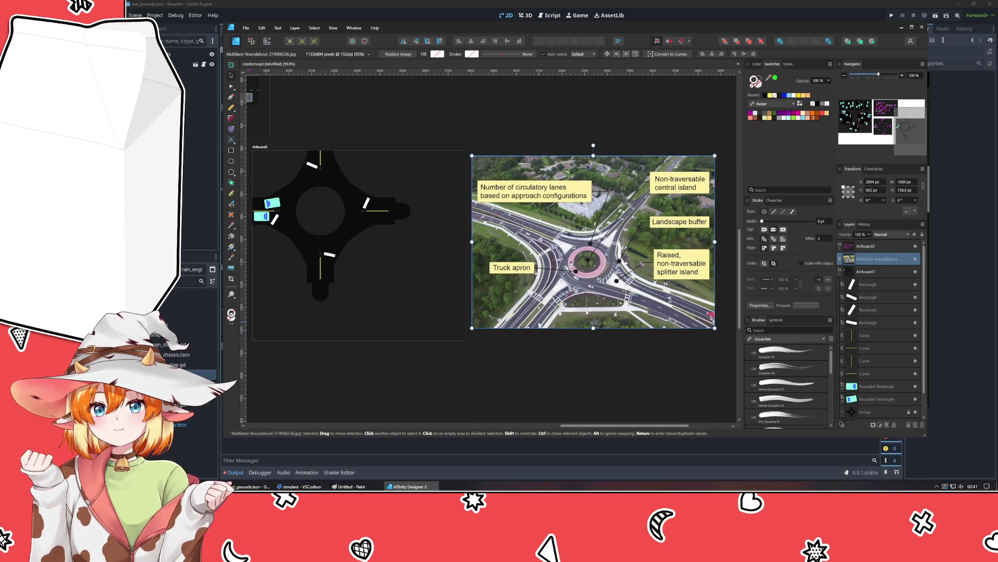
{"action": "left_click", "coordinate": [489, 355]}
{"action": "scroll", "coordinate": [468, 375], "scroll_direction": "up", "scroll_amount": 1}
{"action": "scroll", "coordinate": [468, 374], "scroll_direction": "left", "scroll_amount": 3}
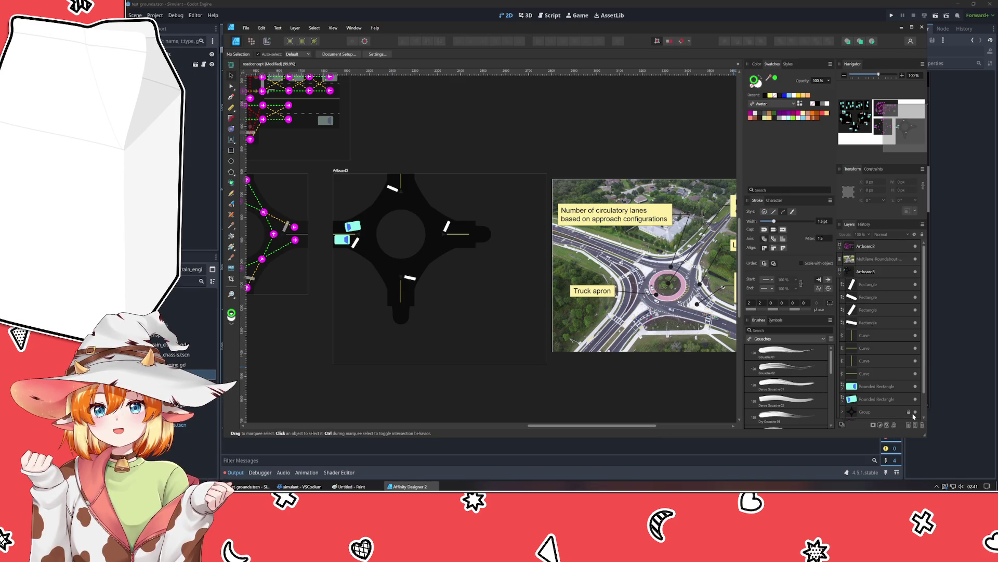
{"action": "key", "text": "ctrl+z"}
{"action": "key", "text": "ctrl+z"}
{"action": "key", "text": "ctrl+z"}
Step: Group the nine pieces of the old roundabout drawing and delete them
{"action": "key", "text": "ctrl+shift+z"}
{"action": "key", "text": "ctrl+shift+z"}
{"action": "key", "text": "ctrl+shift+z"}
{"action": "left_click_drag", "start_coordinate": [493, 353], "coordinate": [328, 165]}
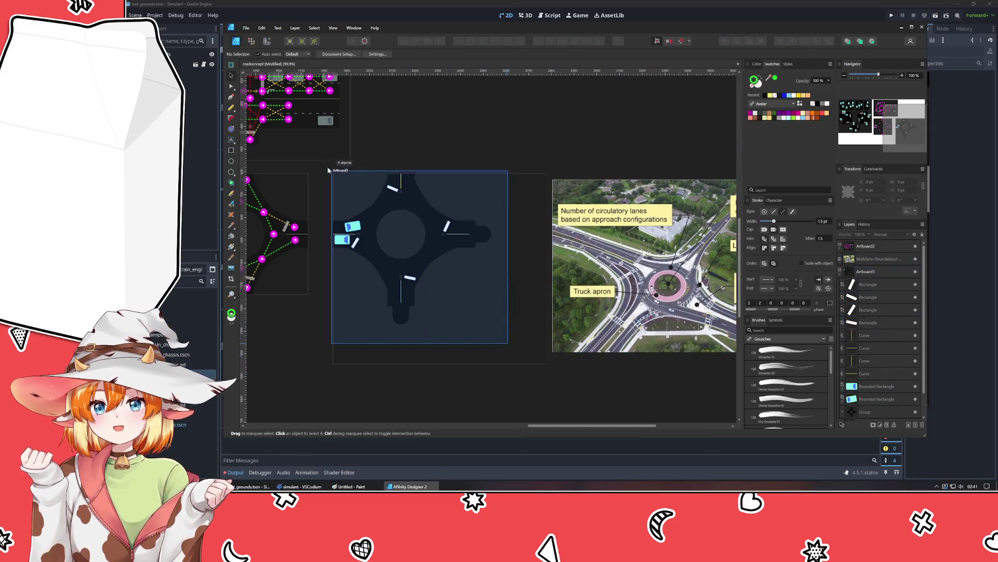
{"action": "key", "text": "ctrl+g"}
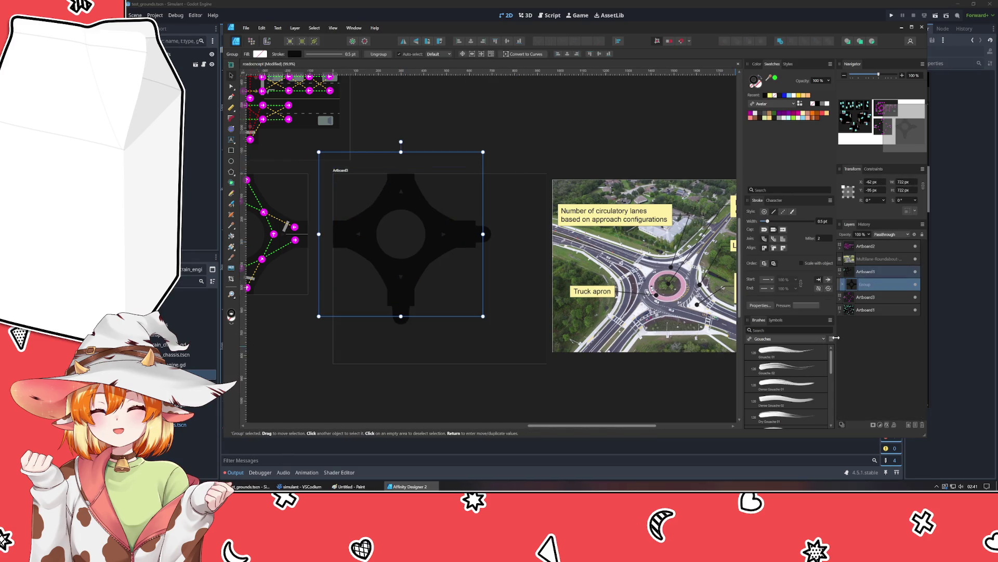
{"action": "key", "text": "Delete"}
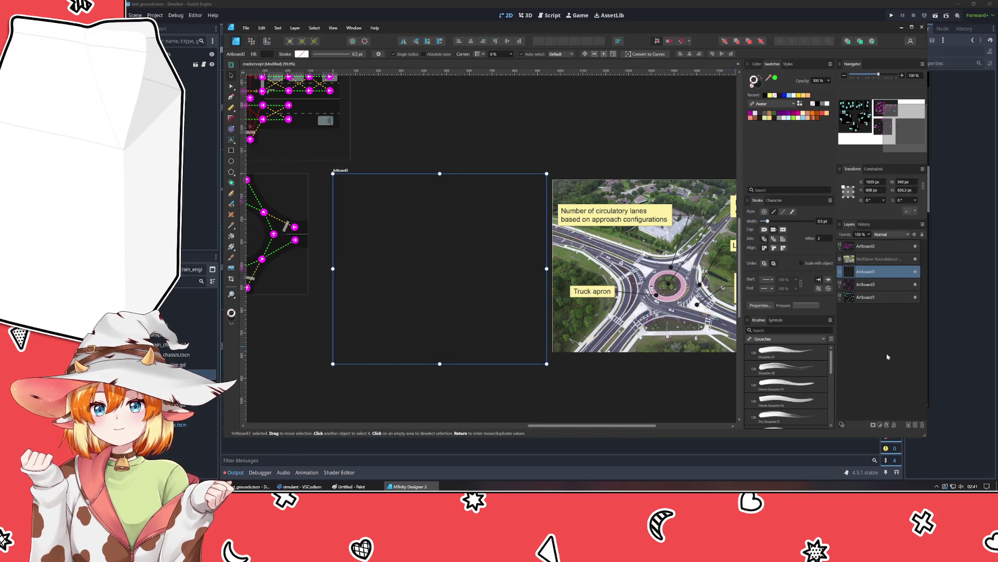
Step: Move Artboard3 to the bottom of the layer order
{"action": "left_click_drag", "start_coordinate": [867, 272], "coordinate": [871, 343]}
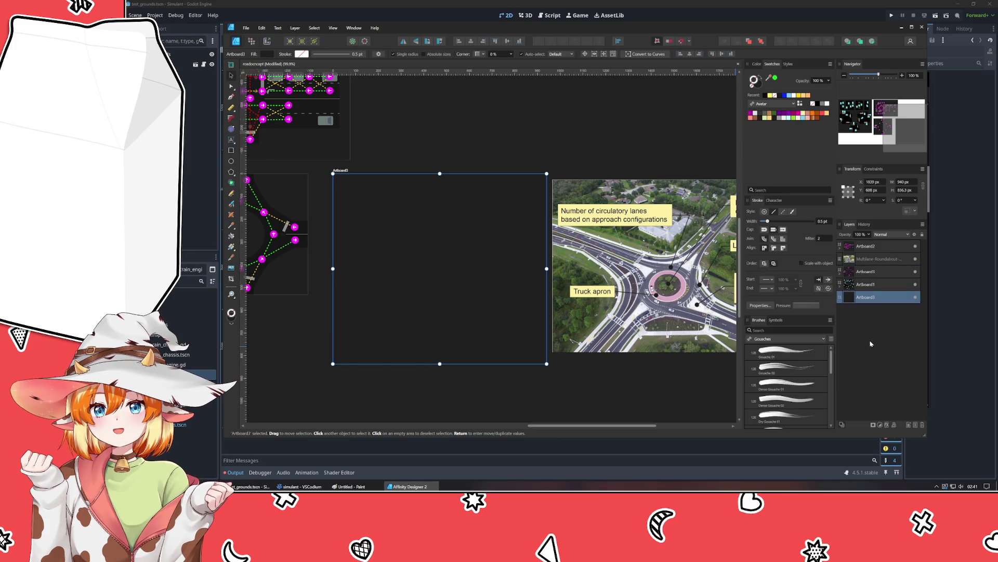
{"action": "left_click", "coordinate": [848, 364]}
{"action": "left_click", "coordinate": [882, 304]}
{"action": "left_click", "coordinate": [449, 403]}
Step: Make Artboard3 taller and wider
{"action": "scroll", "coordinate": [457, 380], "scroll_direction": "up", "scroll_amount": 3}
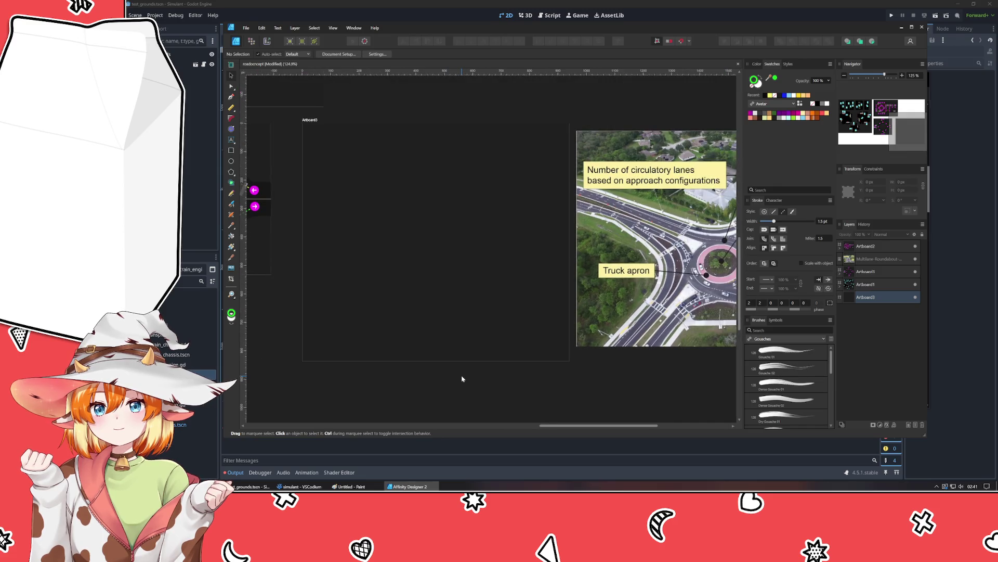
{"action": "mouse_move", "coordinate": [336, 397]}
{"action": "left_mouse_down"}
{"action": "mouse_move", "coordinate": [439, 396]}
{"action": "mouse_move", "coordinate": [408, 397]}
{"action": "mouse_move", "coordinate": [406, 373]}
{"action": "left_mouse_up"}
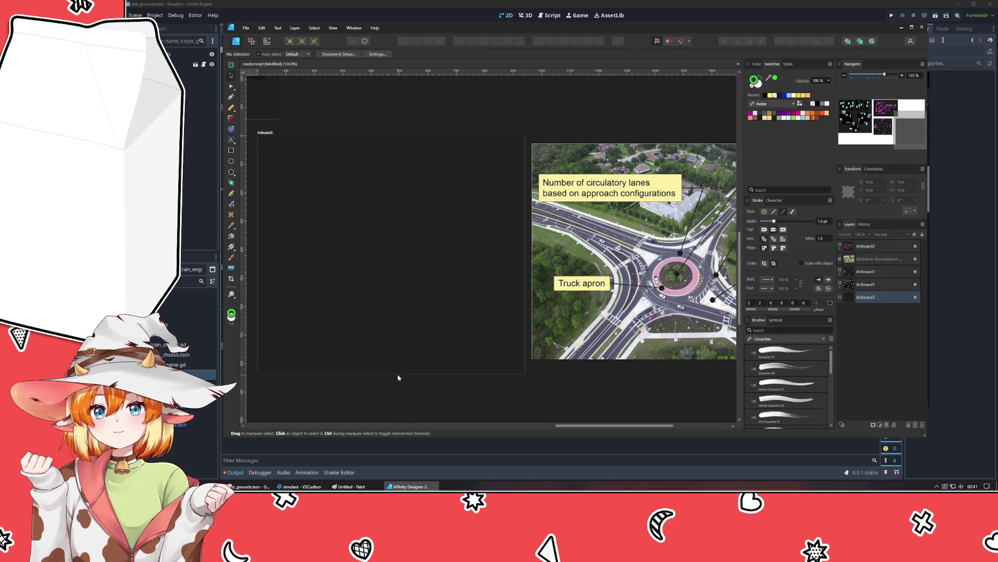
{"action": "scroll", "coordinate": [368, 339], "scroll_direction": "right", "scroll_amount": 5}
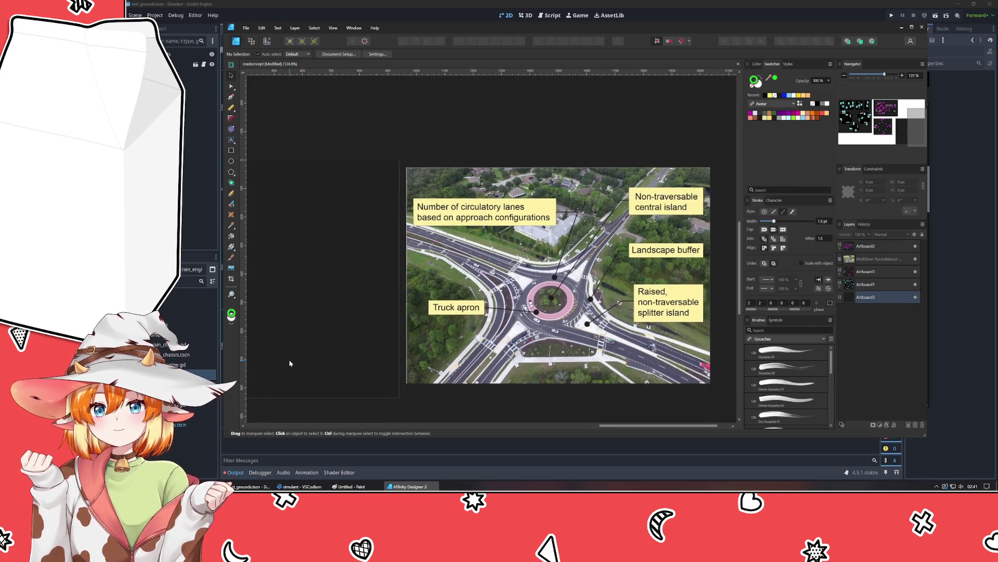
{"action": "scroll", "coordinate": [407, 336], "scroll_direction": "left", "scroll_amount": 5}
{"action": "scroll", "coordinate": [338, 328], "scroll_direction": "down", "scroll_amount": 3}
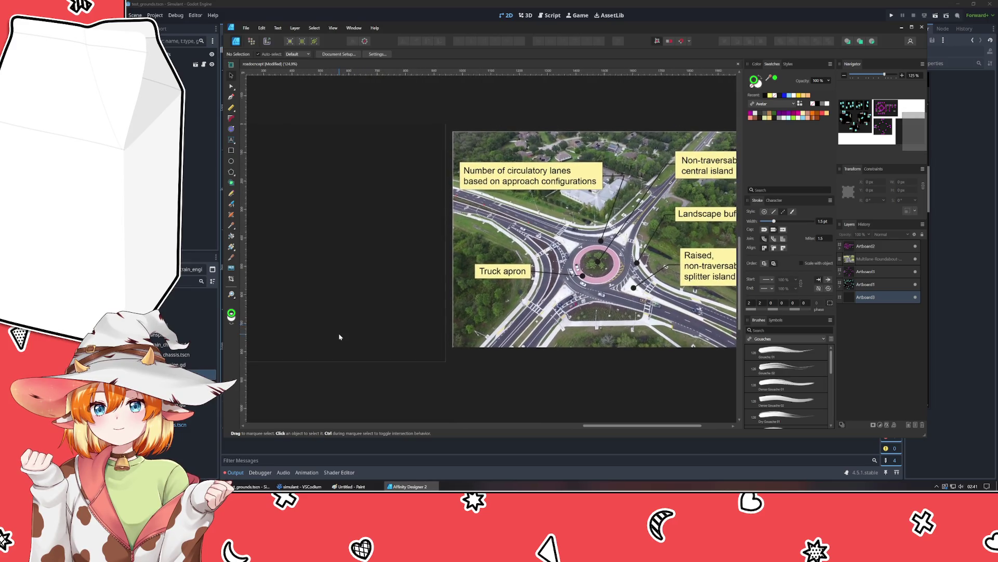
{"action": "scroll", "coordinate": [430, 310], "scroll_direction": "left", "scroll_amount": 3}
{"action": "scroll", "coordinate": [450, 305], "scroll_direction": "up", "scroll_amount": 2}
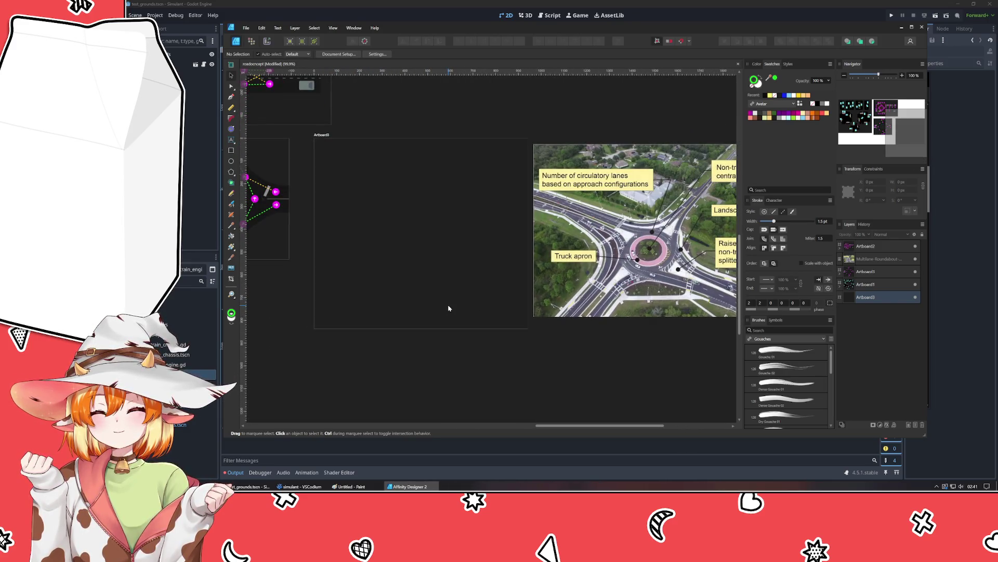
{"action": "scroll", "coordinate": [403, 312], "scroll_direction": "right", "scroll_amount": 1}
{"action": "left_click", "coordinate": [381, 288]}
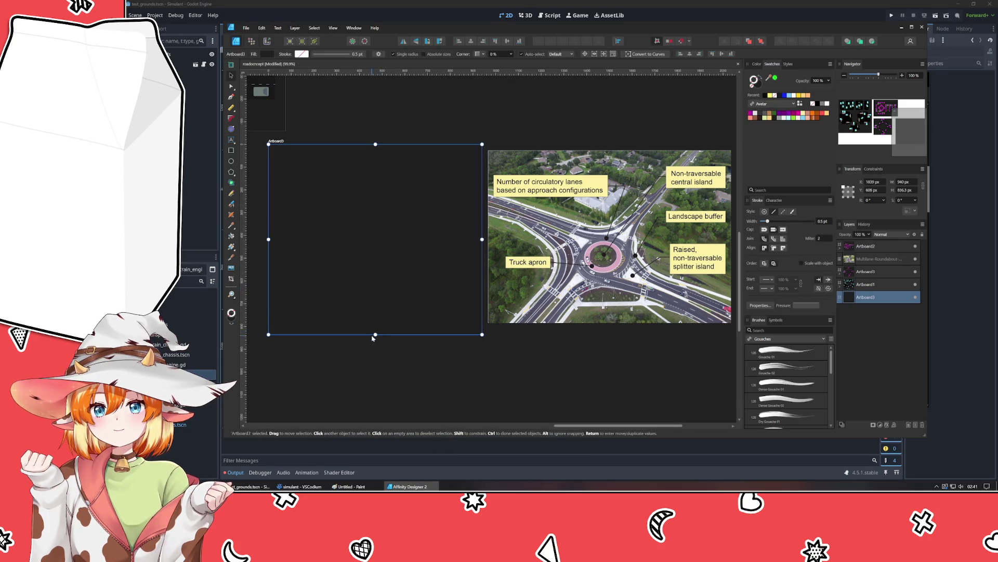
{"action": "left_click_drag", "start_coordinate": [374, 345], "coordinate": [374, 363]}
{"action": "mouse_move", "coordinate": [483, 250]}
{"action": "left_mouse_down"}
{"action": "mouse_move", "coordinate": [563, 254]}
{"action": "mouse_move", "coordinate": [539, 256]}
{"action": "left_mouse_up"}
{"action": "left_click", "coordinate": [564, 394]}
Step: Stretch the roundabout reference photo taller and enlarge it slightly
{"action": "mouse_move", "coordinate": [565, 394]}
{"action": "left_mouse_down"}
{"action": "mouse_move", "coordinate": [529, 375]}
{"action": "mouse_move", "coordinate": [553, 375]}
{"action": "left_mouse_up"}
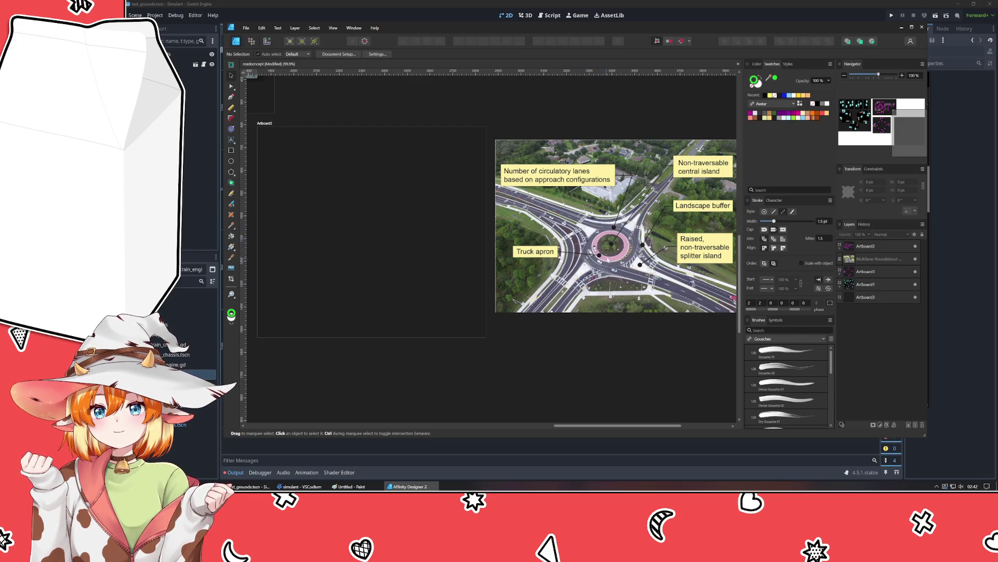
{"action": "scroll", "coordinate": [620, 254], "scroll_direction": "up", "scroll_amount": 1}
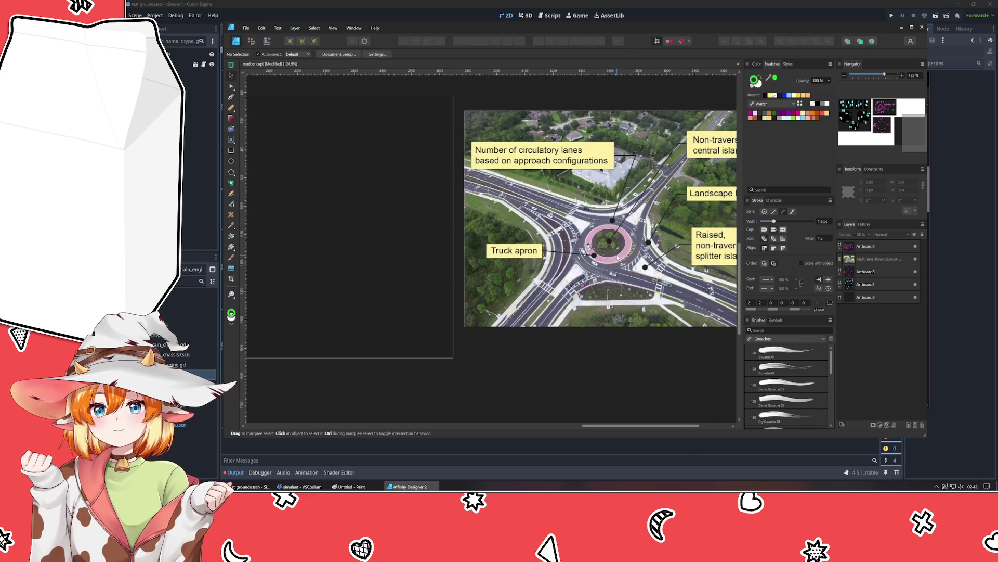
{"action": "left_click", "coordinate": [622, 291]}
{"action": "left_click_drag", "start_coordinate": [617, 328], "coordinate": [617, 348]}
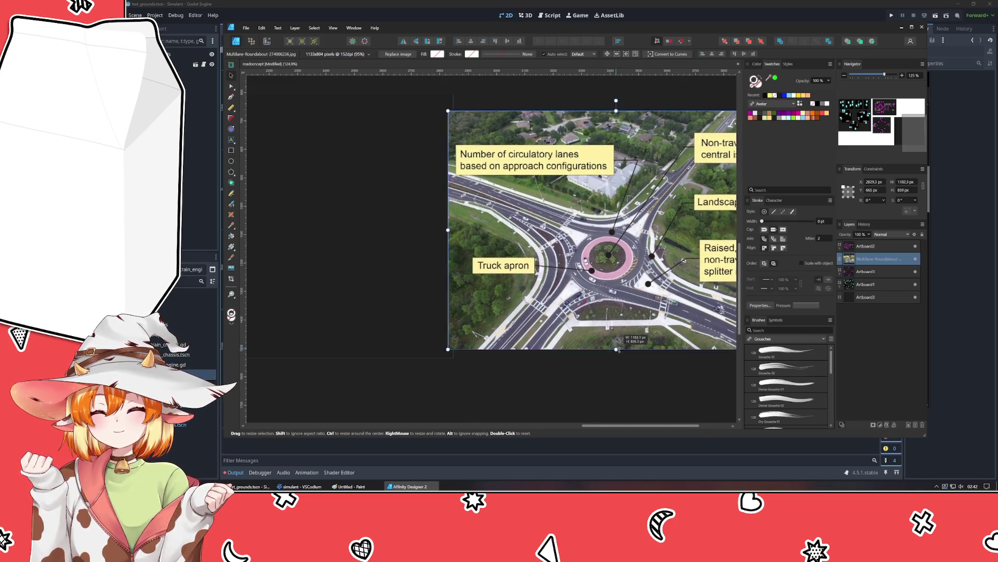
{"action": "left_click_drag", "start_coordinate": [567, 312], "coordinate": [581, 312]}
{"action": "left_click", "coordinate": [582, 370]}
Step: Draw a large circle on the empty Artboard3 and remove its outline
{"action": "scroll", "coordinate": [577, 399], "scroll_direction": "left", "scroll_amount": 3}
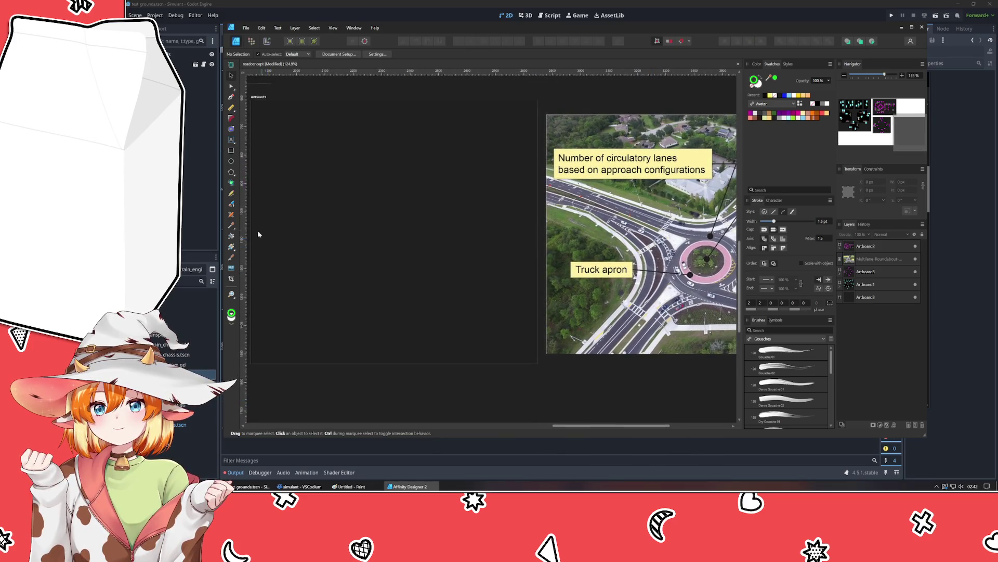
{"action": "left_click", "coordinate": [231, 161]}
{"action": "mouse_move", "coordinate": [325, 165]}
{"action": "left_mouse_down"}
{"action": "mouse_move", "coordinate": [468, 274]}
{"action": "mouse_move", "coordinate": [499, 339]}
{"action": "left_mouse_up"}
{"action": "left_click", "coordinate": [751, 85]}
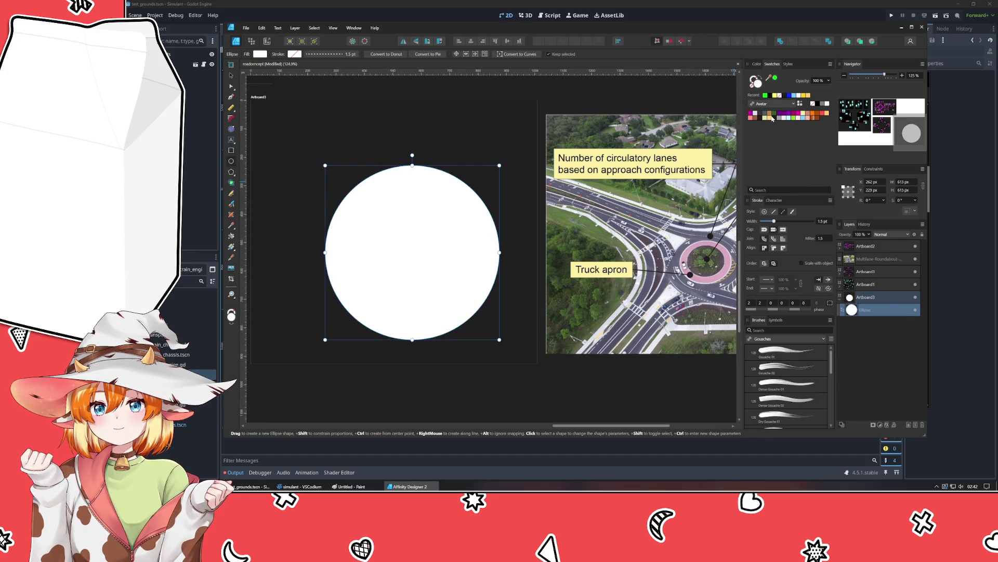
Step: Fill the circle black and centre it on Artboard3 at Y 156 px
{"action": "left_click", "coordinate": [770, 96]}
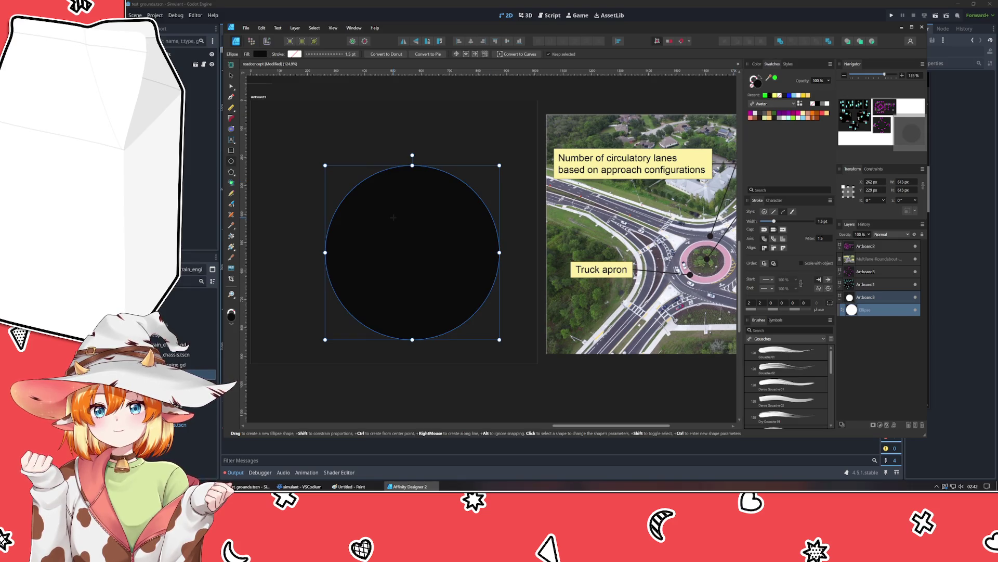
{"action": "left_click", "coordinate": [229, 82]}
{"action": "left_click_drag", "start_coordinate": [419, 278], "coordinate": [363, 259]}
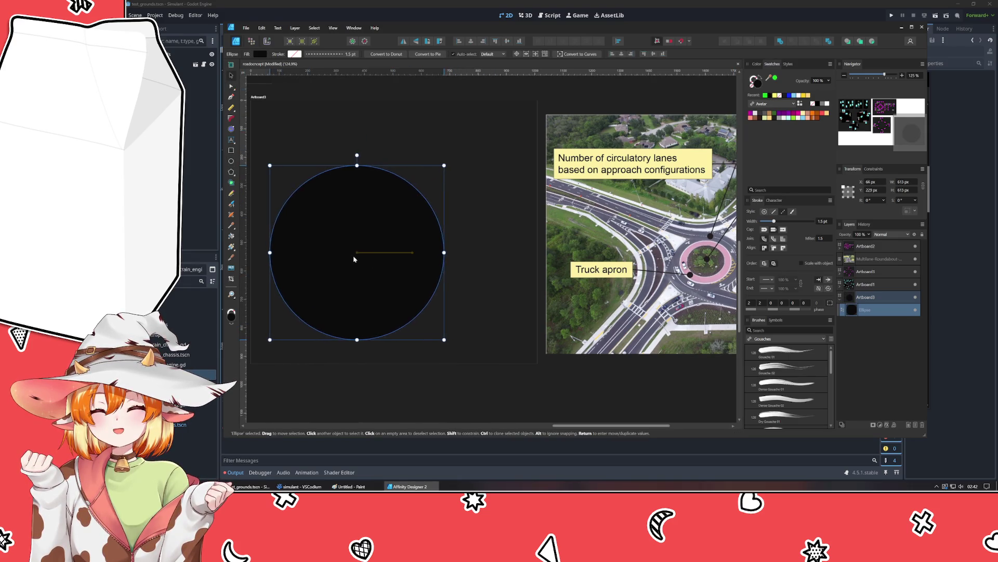
{"action": "left_click", "coordinate": [470, 43]}
{"action": "left_click", "coordinate": [506, 42]}
{"action": "left_click", "coordinate": [879, 191]}
{"action": "type", "text": "156"}
{"action": "key", "text": "Return"}
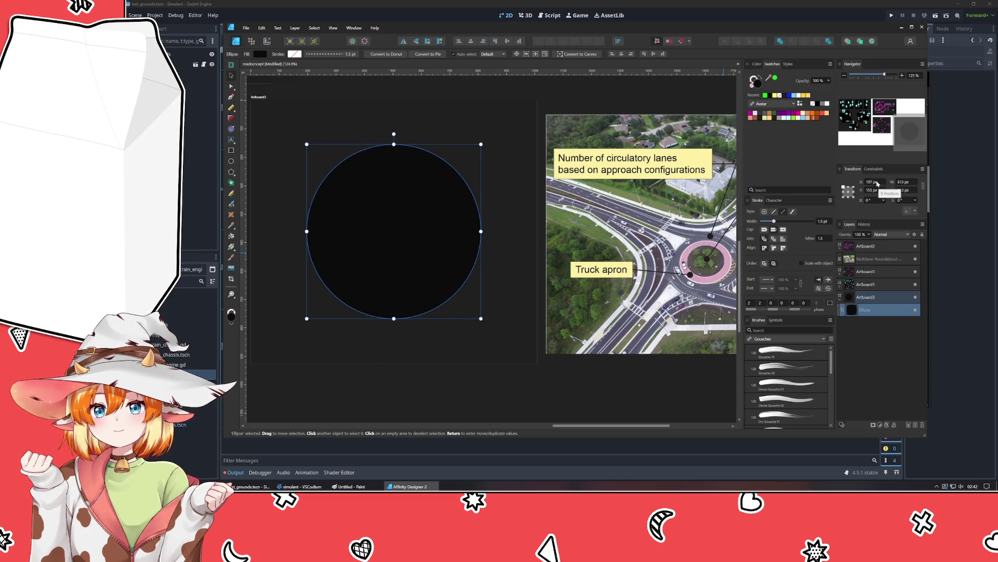
{"action": "left_click", "coordinate": [455, 359]}
{"action": "mouse_move", "coordinate": [454, 372]}
{"action": "left_mouse_down"}
{"action": "mouse_move", "coordinate": [488, 379]}
{"action": "mouse_move", "coordinate": [375, 392]}
{"action": "mouse_move", "coordinate": [438, 391]}
{"action": "left_mouse_up"}
Step: Duplicate the black circle
{"action": "left_click", "coordinate": [233, 161]}
{"action": "left_click", "coordinate": [416, 290]}
{"action": "key", "text": "ctrl+j"}
{"action": "mouse_move", "coordinate": [437, 139]}
{"action": "left_mouse_down"}
{"action": "mouse_move", "coordinate": [500, 183]}
{"action": "mouse_move", "coordinate": [438, 189]}
{"action": "left_mouse_up"}
{"action": "key", "text": "ctrl+z"}
Step: Colour the duplicate dark grey, shrink it to form the ring, and select a car to copy
{"action": "left_click_drag", "start_coordinate": [769, 78], "coordinate": [426, 150]}
{"action": "left_click", "coordinate": [232, 75]}
{"action": "left_click", "coordinate": [327, 124]}
{"action": "left_click", "coordinate": [391, 254]}
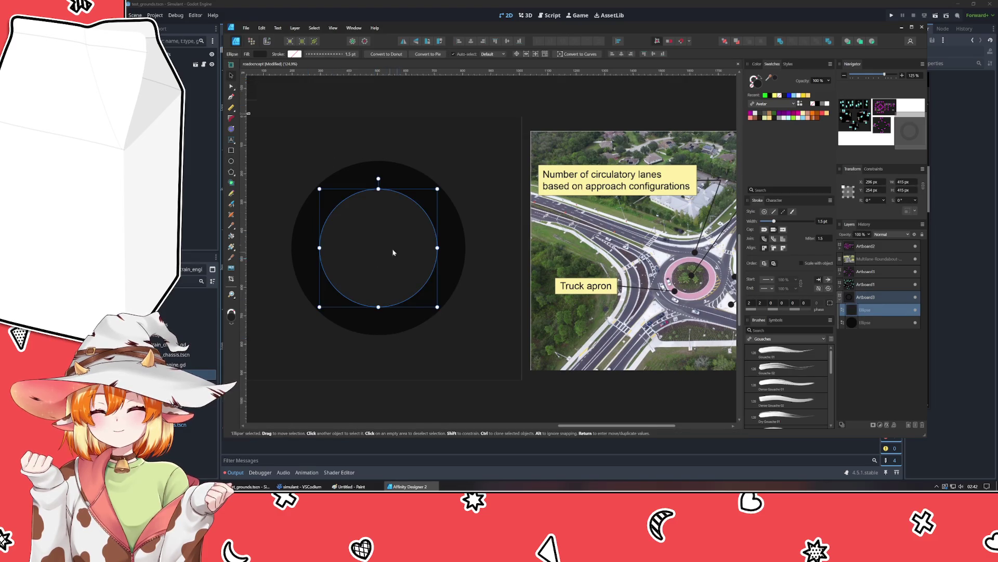
{"action": "left_click_drag", "start_coordinate": [435, 190], "coordinate": [430, 196]}
{"action": "left_click", "coordinate": [468, 184]}
{"action": "mouse_move", "coordinate": [337, 180]}
{"action": "left_mouse_down"}
{"action": "mouse_move", "coordinate": [507, 205]}
{"action": "mouse_move", "coordinate": [510, 240]}
{"action": "mouse_move", "coordinate": [613, 338]}
{"action": "mouse_move", "coordinate": [571, 279]}
{"action": "left_mouse_up"}
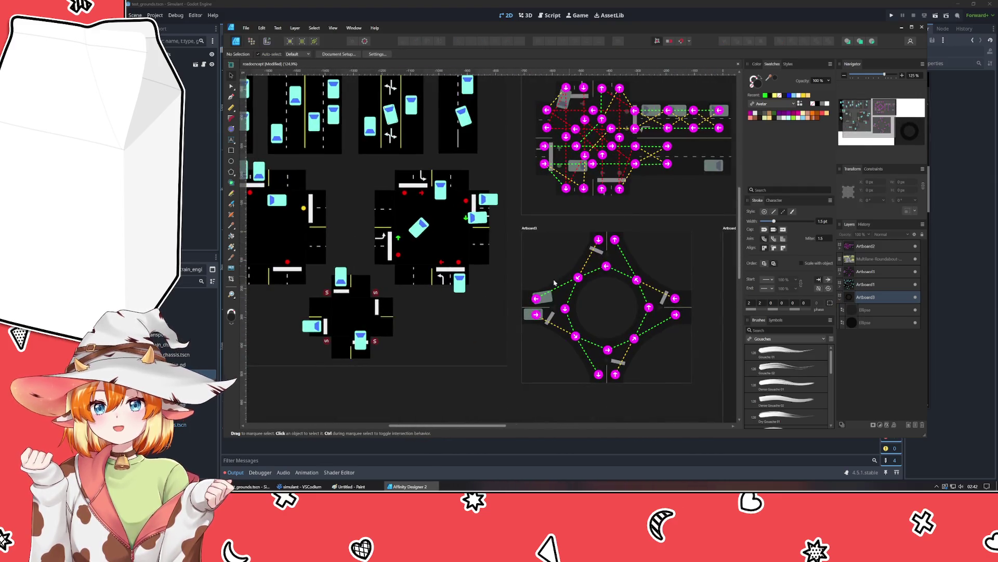
{"action": "left_click", "coordinate": [462, 285]}
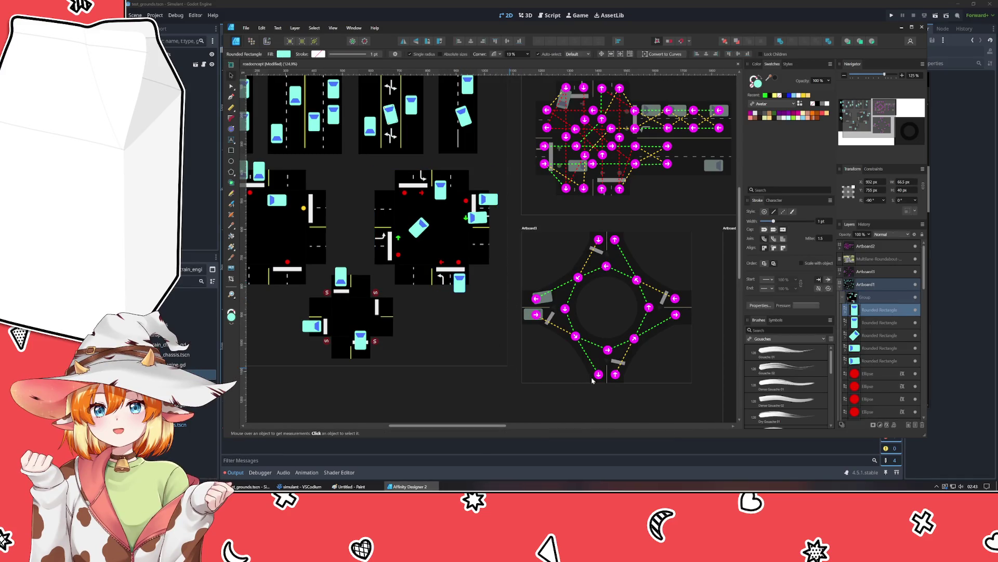
Step: Paste a copy of the car into the centre of the new ring
{"action": "left_click_drag", "start_coordinate": [577, 376], "coordinate": [333, 349]}
{"action": "key", "text": "ctrl+v"}
{"action": "left_click_drag", "start_coordinate": [514, 247], "coordinate": [368, 222]}
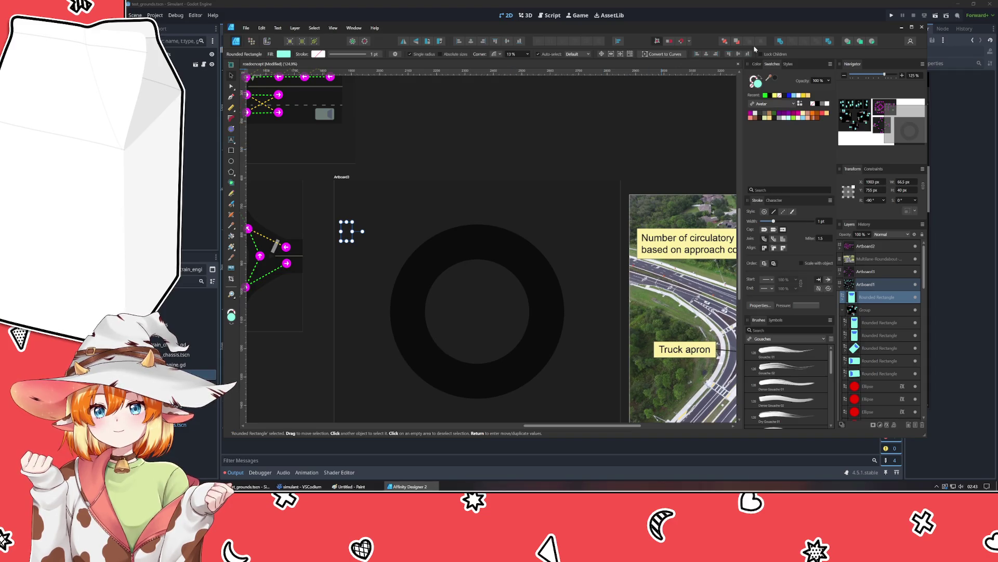
{"action": "mouse_move", "coordinate": [350, 219]}
{"action": "left_mouse_down"}
{"action": "mouse_move", "coordinate": [495, 300]}
{"action": "mouse_move", "coordinate": [558, 313]}
{"action": "left_mouse_up"}
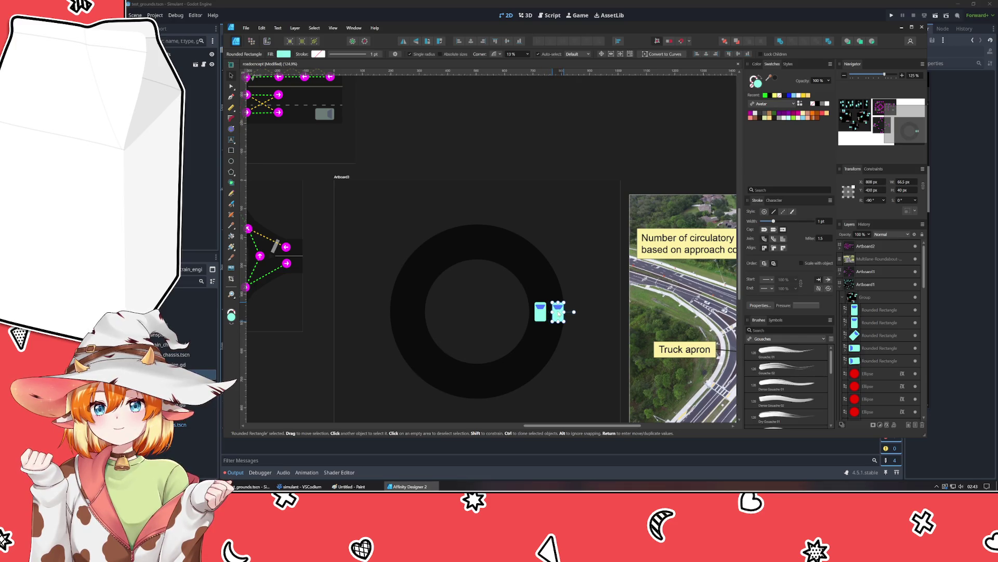
{"action": "left_click", "coordinate": [573, 357]}
Step: Nudge the left cyan car right from X 741 to 742 px
{"action": "left_click_drag", "start_coordinate": [573, 357], "coordinate": [446, 314]}
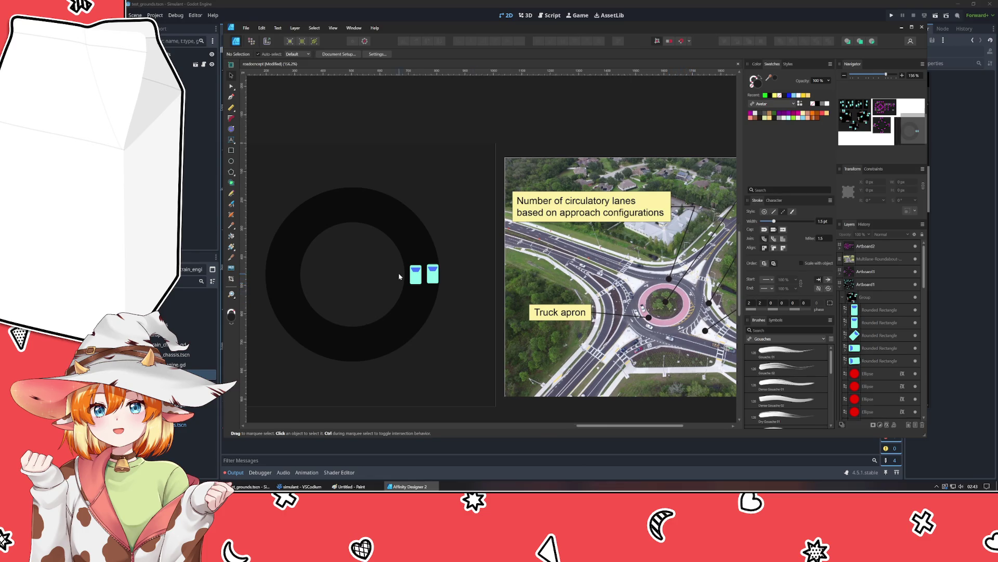
{"action": "scroll", "coordinate": [399, 277], "scroll_direction": "up", "scroll_amount": 2}
{"action": "mouse_move", "coordinate": [464, 338]}
{"action": "left_mouse_down"}
{"action": "mouse_move", "coordinate": [390, 341]}
{"action": "mouse_move", "coordinate": [400, 337]}
{"action": "left_mouse_up"}
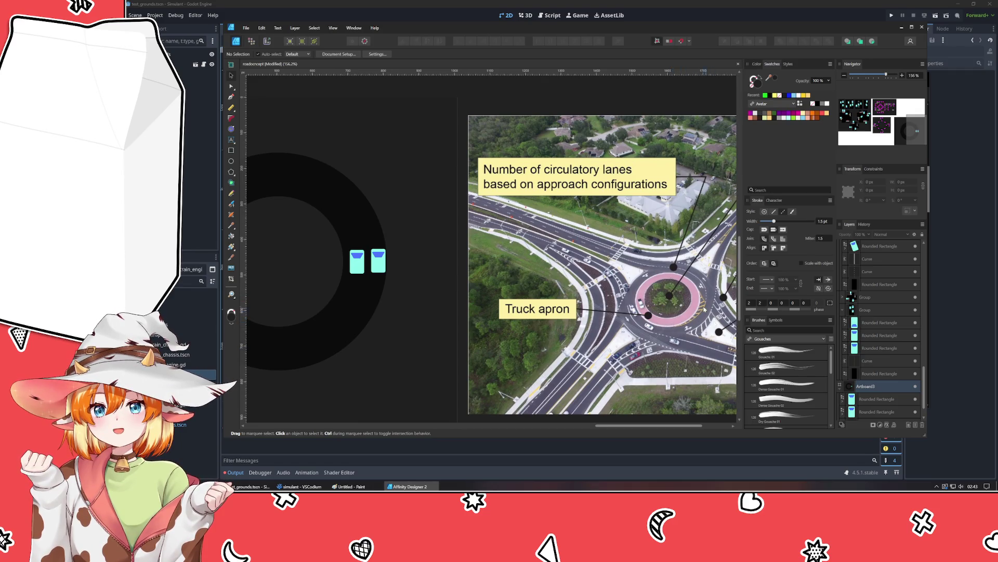
{"action": "left_click", "coordinate": [356, 264]}
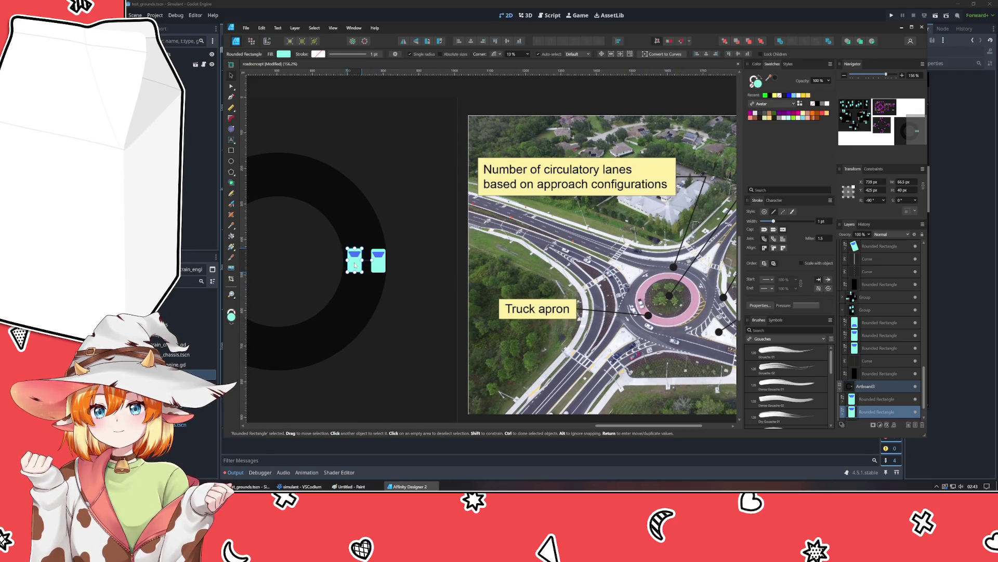
{"action": "left_click_drag", "start_coordinate": [356, 265], "coordinate": [357, 265]}
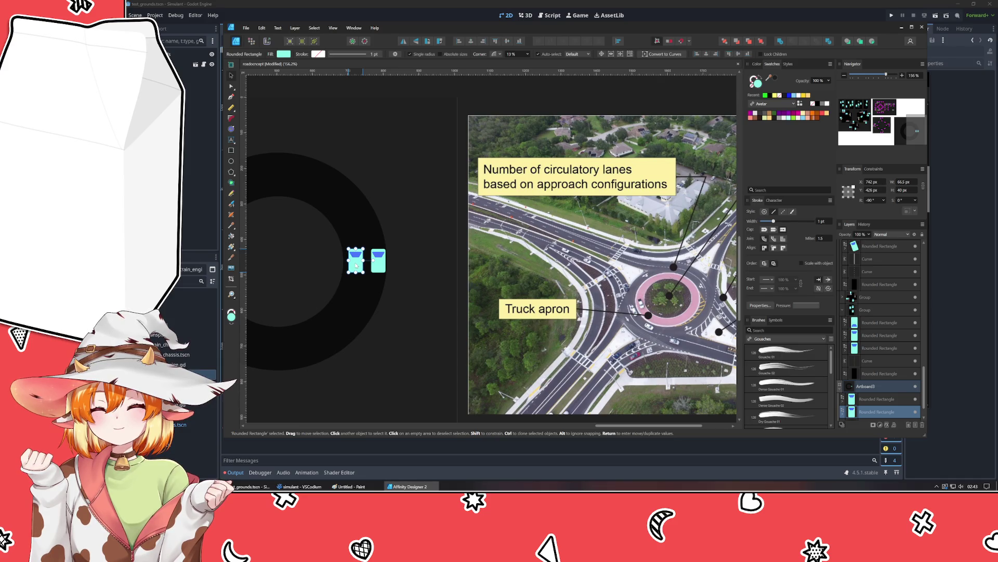
{"action": "left_click_drag", "start_coordinate": [390, 363], "coordinate": [416, 352]}
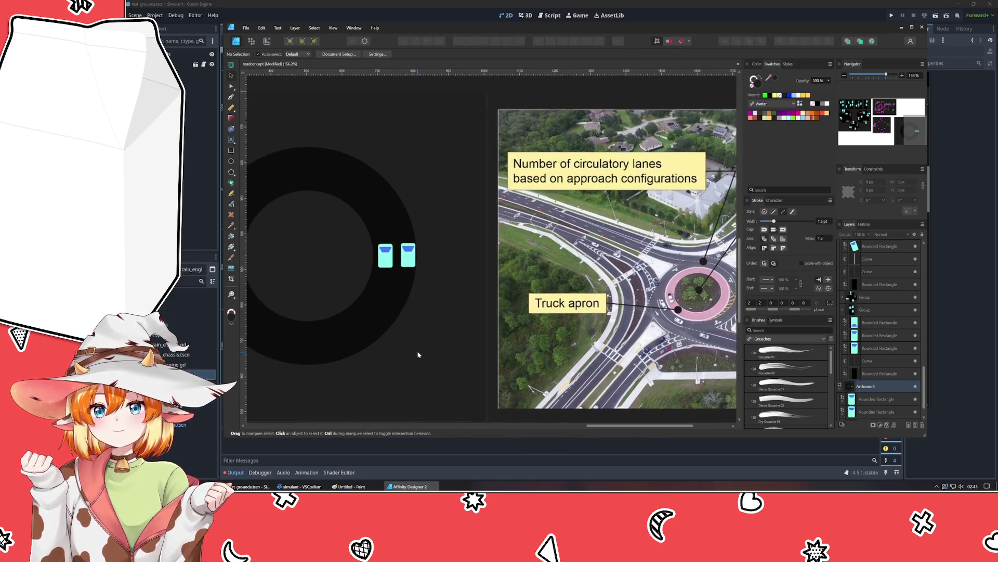
Step: Move both cyan cars slightly to the left together
{"action": "left_click", "coordinate": [406, 291]}
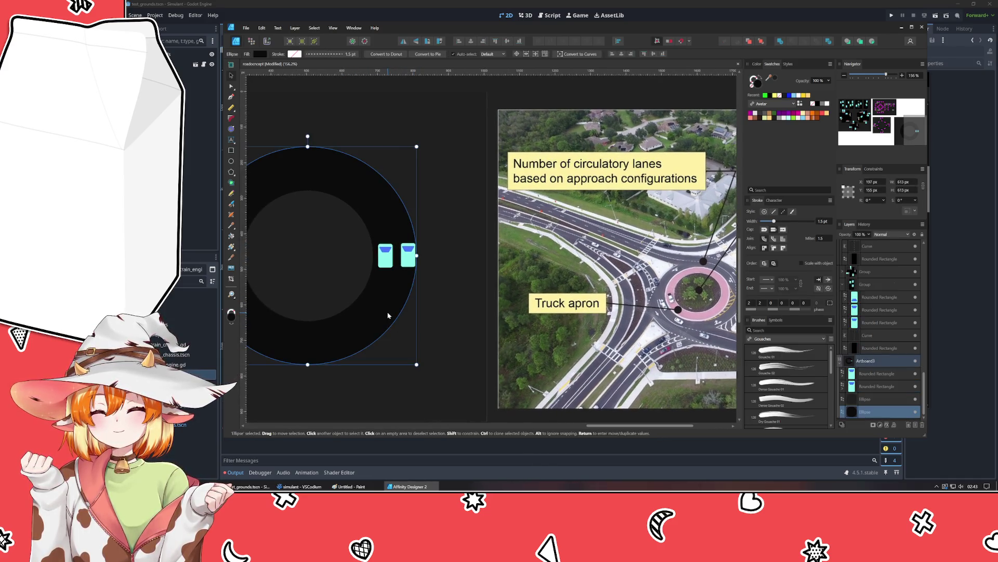
{"action": "left_click", "coordinate": [386, 260]}
{"action": "left_click", "coordinate": [408, 263], "text": "shift"}
{"action": "left_click_drag", "start_coordinate": [409, 263], "coordinate": [401, 263]}
Step: Shrink the ring's inner circle to 327 px
{"action": "left_click", "coordinate": [347, 290]}
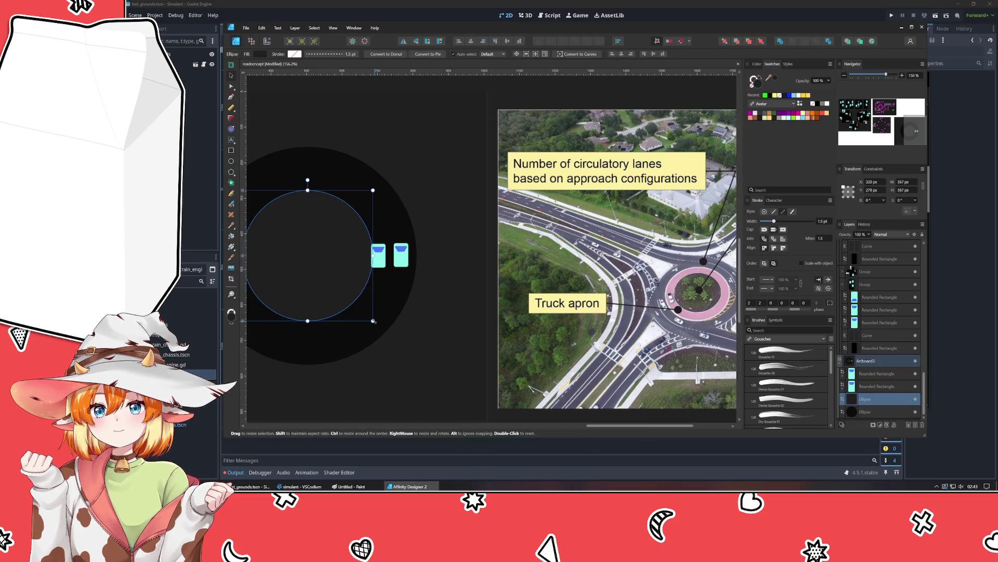
{"action": "left_click_drag", "start_coordinate": [373, 321], "coordinate": [366, 313]}
{"action": "left_click", "coordinate": [439, 361]}
{"action": "scroll", "coordinate": [455, 341], "scroll_direction": "left", "scroll_amount": 5}
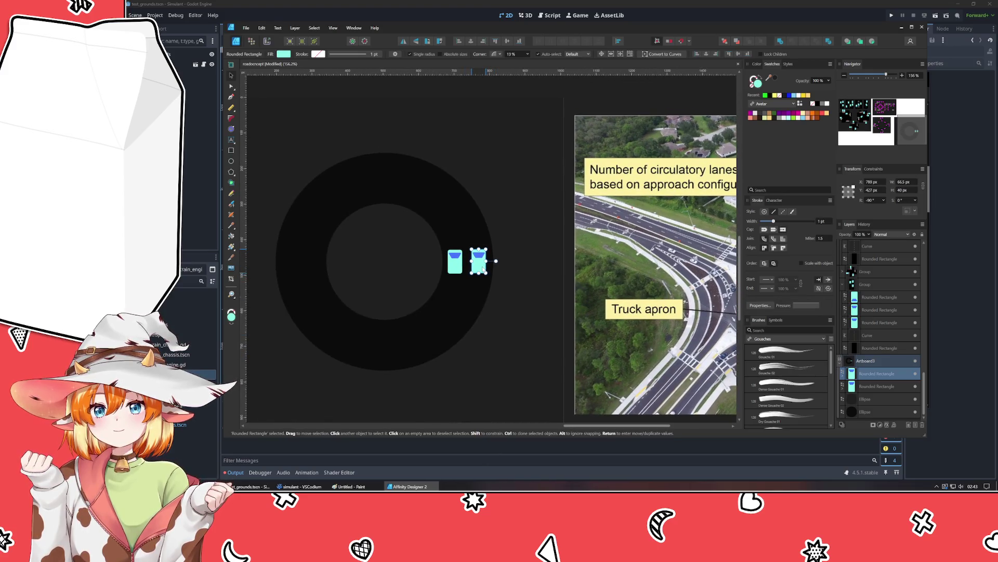
Step: Enlarge the inner circle so it sits in the middle of the ring
{"action": "left_click", "coordinate": [492, 262]}
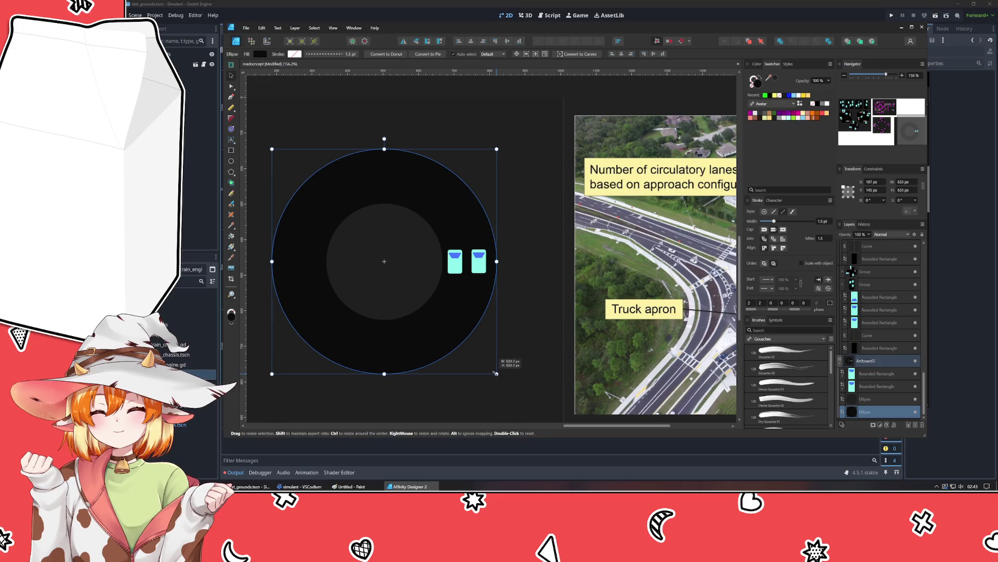
{"action": "left_click", "coordinate": [509, 321]}
{"action": "mouse_move", "coordinate": [509, 321]}
{"action": "left_mouse_down"}
{"action": "mouse_move", "coordinate": [445, 285]}
{"action": "mouse_move", "coordinate": [385, 289]}
{"action": "mouse_move", "coordinate": [372, 301]}
{"action": "mouse_move", "coordinate": [488, 307]}
{"action": "left_mouse_up"}
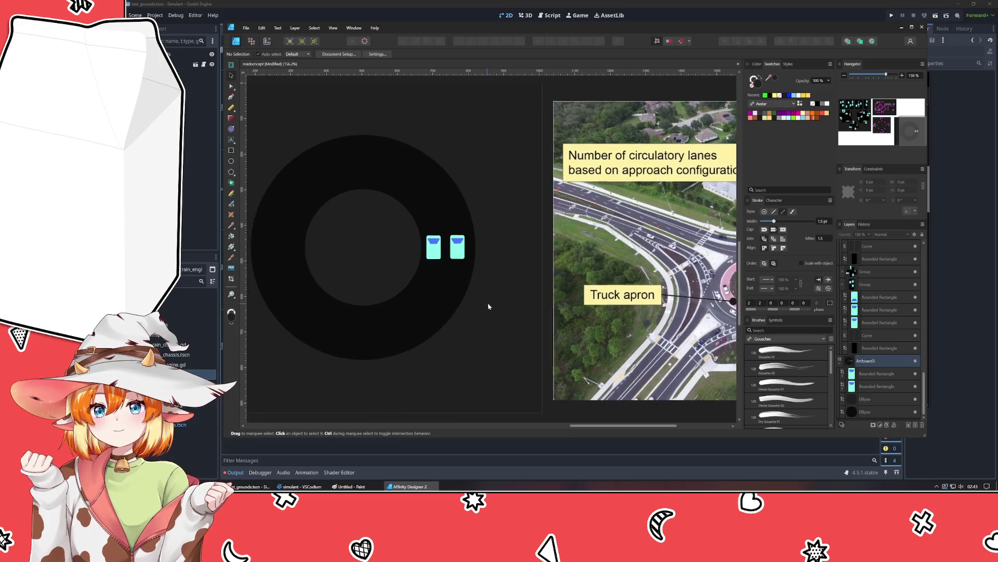
{"action": "left_click", "coordinate": [365, 206]}
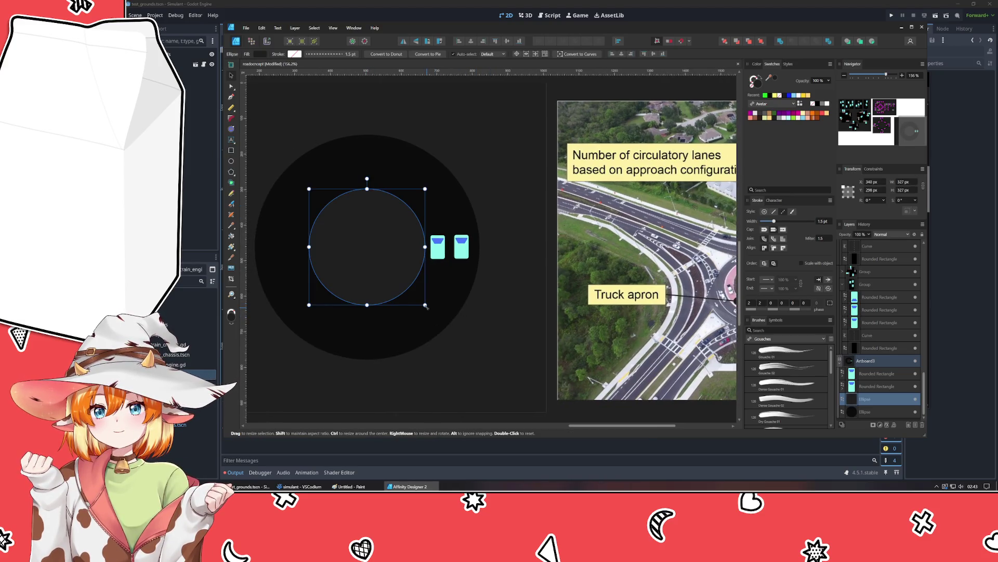
{"action": "left_click_drag", "start_coordinate": [426, 306], "coordinate": [457, 331]}
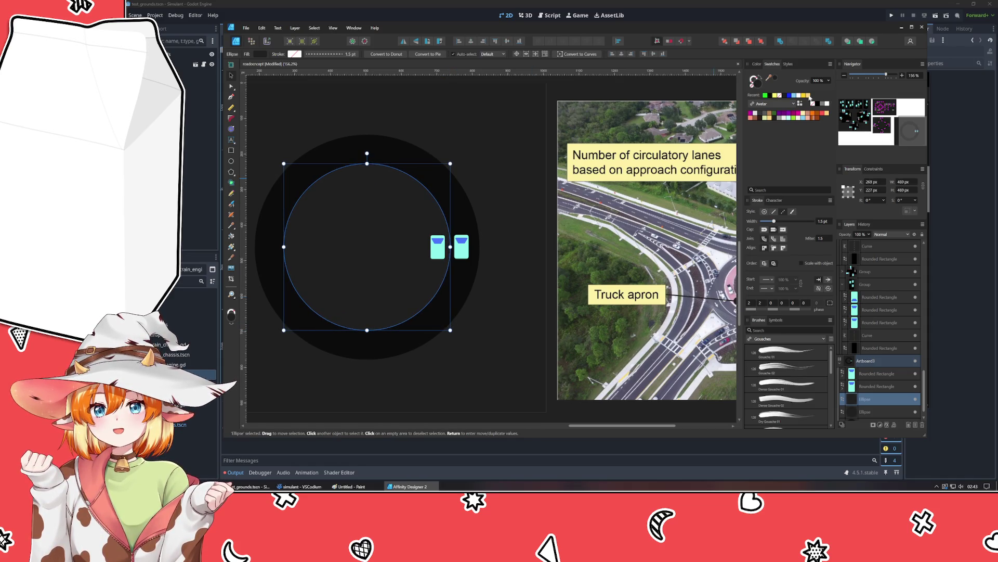
Step: Remove the middle circle's fill, leaving its white dashed outline around the ring road
{"action": "left_click", "coordinate": [775, 96]}
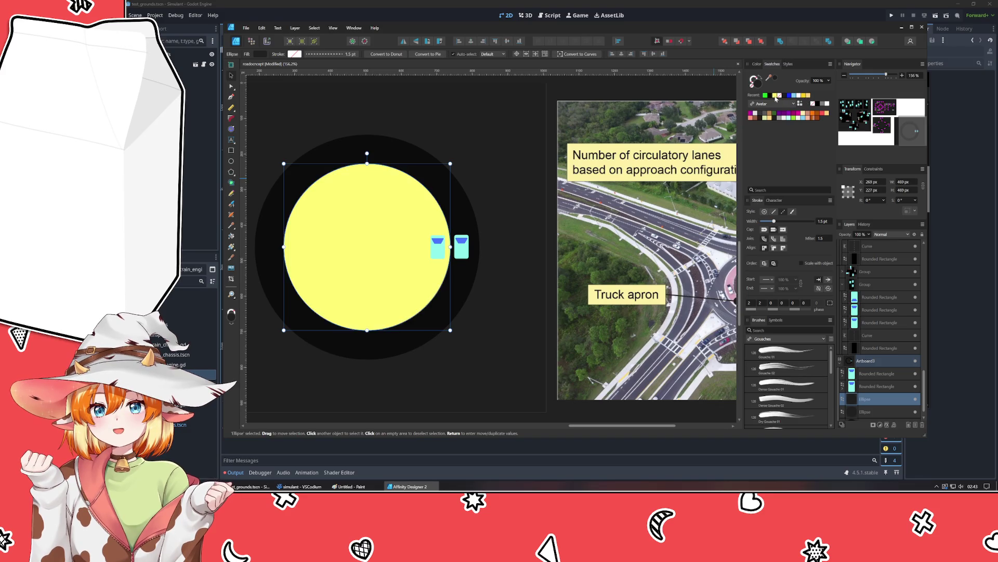
{"action": "left_click", "coordinate": [779, 95]}
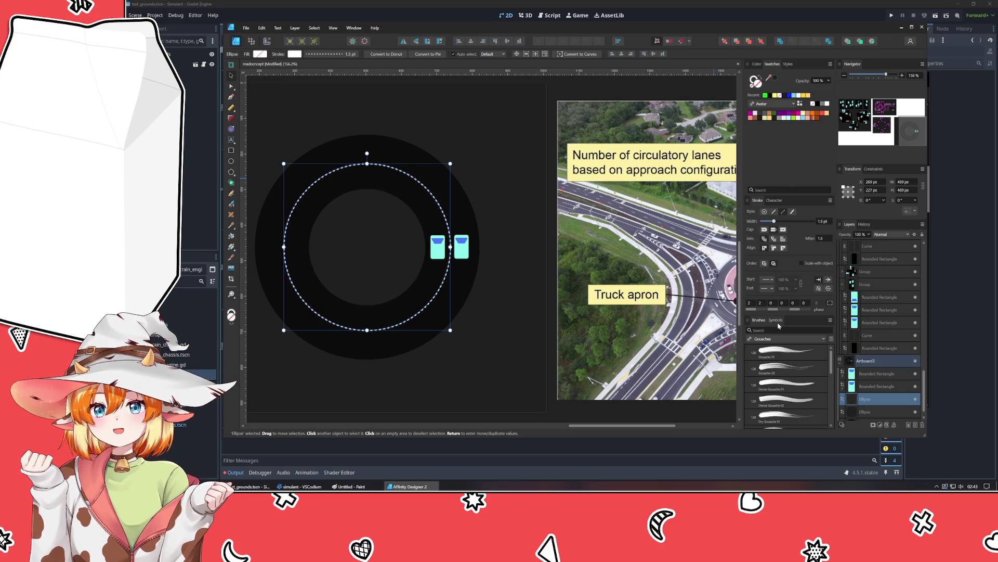
{"action": "scroll", "coordinate": [769, 303], "scroll_direction": "up", "scroll_amount": 7}
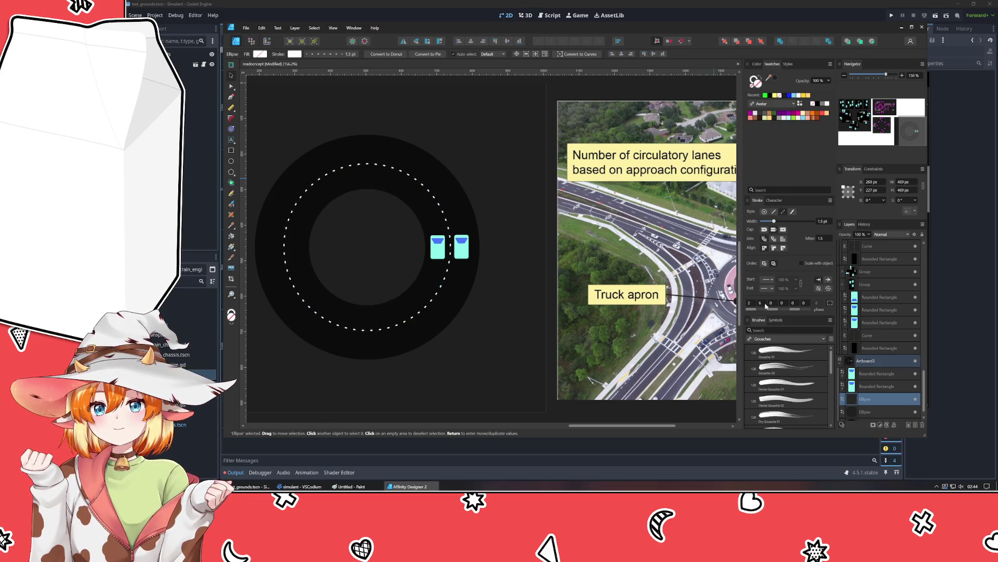
{"action": "scroll", "coordinate": [751, 303], "scroll_direction": "up", "scroll_amount": 3}
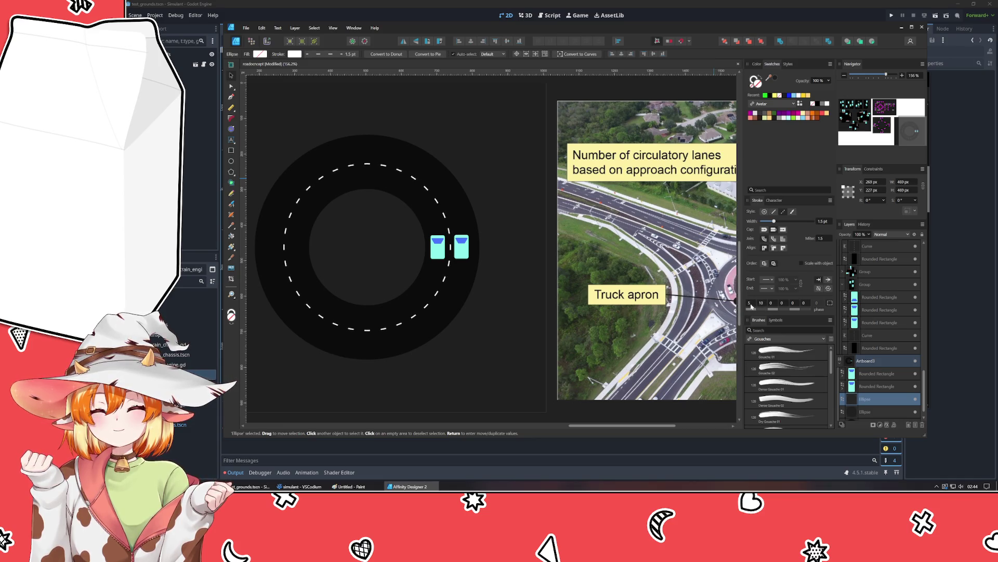
{"action": "left_click", "coordinate": [520, 306]}
{"action": "scroll", "coordinate": [520, 306], "scroll_direction": "down", "scroll_amount": 4}
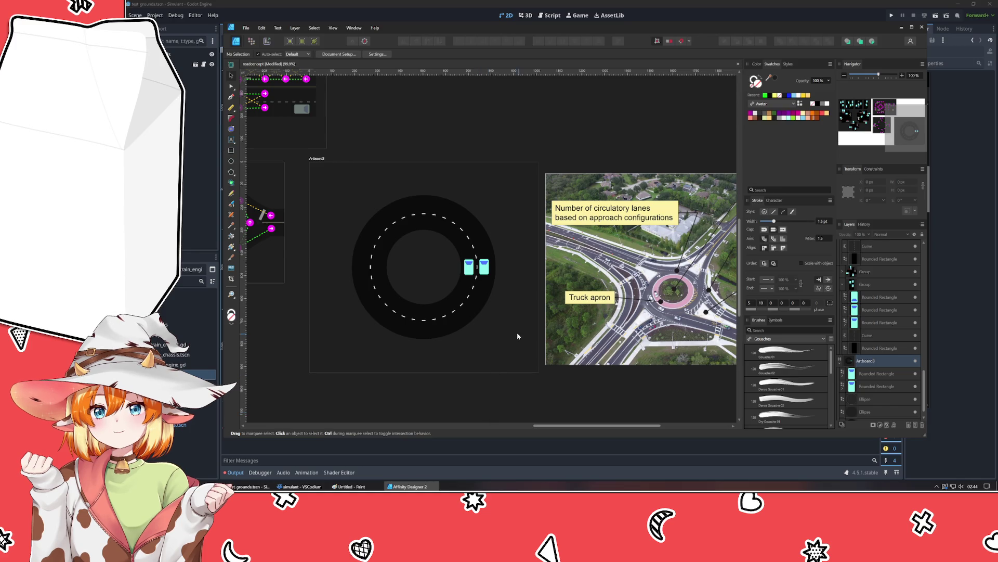
{"action": "scroll", "coordinate": [509, 335], "scroll_direction": "up", "scroll_amount": 2}
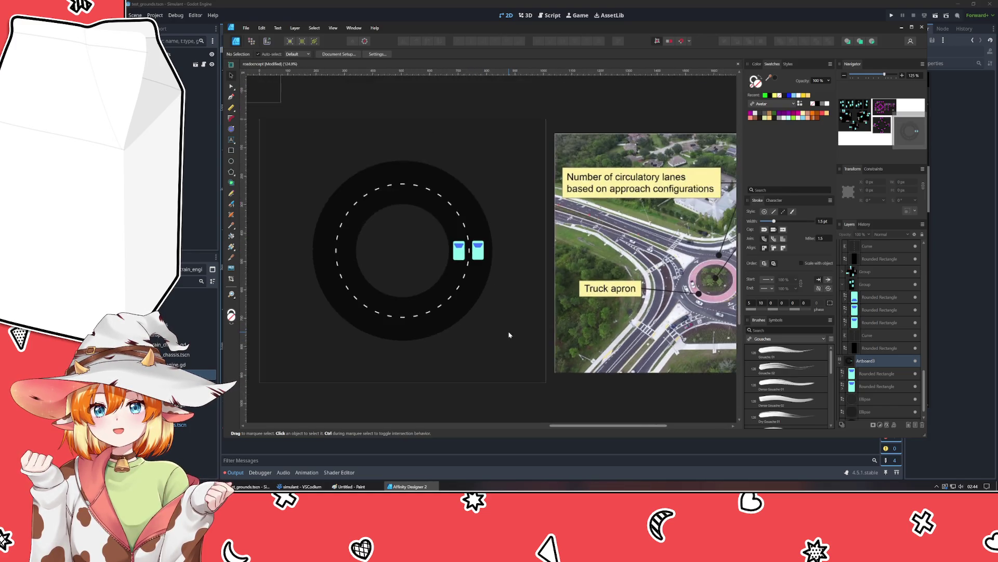
{"action": "scroll", "coordinate": [509, 335], "scroll_direction": "down", "scroll_amount": 2}
{"action": "scroll", "coordinate": [509, 335], "scroll_direction": "up", "scroll_amount": 1}
{"action": "mouse_move", "coordinate": [508, 335]}
{"action": "left_mouse_down"}
{"action": "mouse_move", "coordinate": [334, 362]}
{"action": "mouse_move", "coordinate": [423, 373]}
{"action": "mouse_move", "coordinate": [431, 348]}
{"action": "left_mouse_up"}
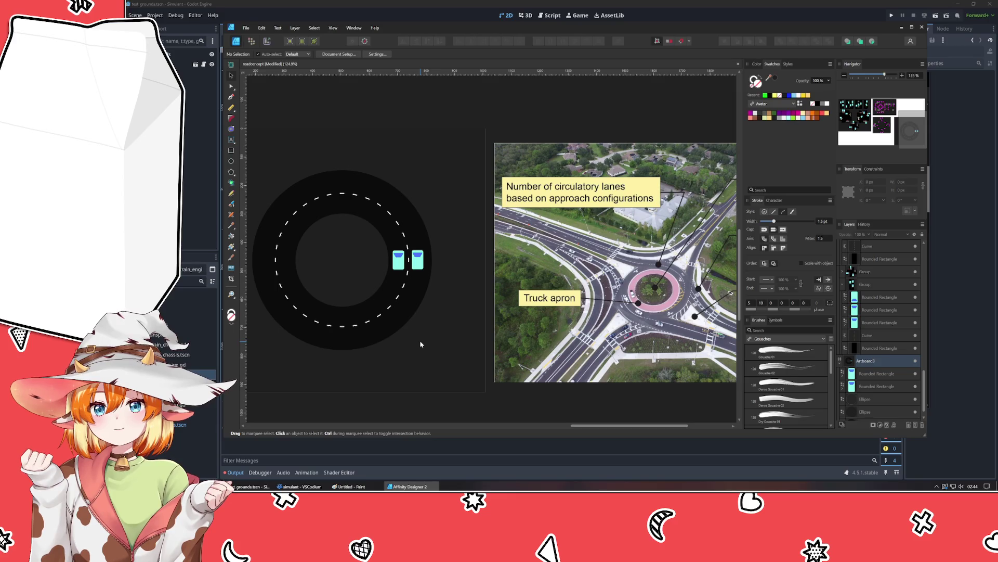
Step: Enlarge the whole ring road, all three circles together, to 717 px
{"action": "left_click", "coordinate": [402, 327]}
{"action": "mouse_move", "coordinate": [466, 378]}
{"action": "left_mouse_down"}
{"action": "mouse_move", "coordinate": [250, 181]}
{"action": "mouse_move", "coordinate": [416, 343]}
{"action": "left_mouse_up"}
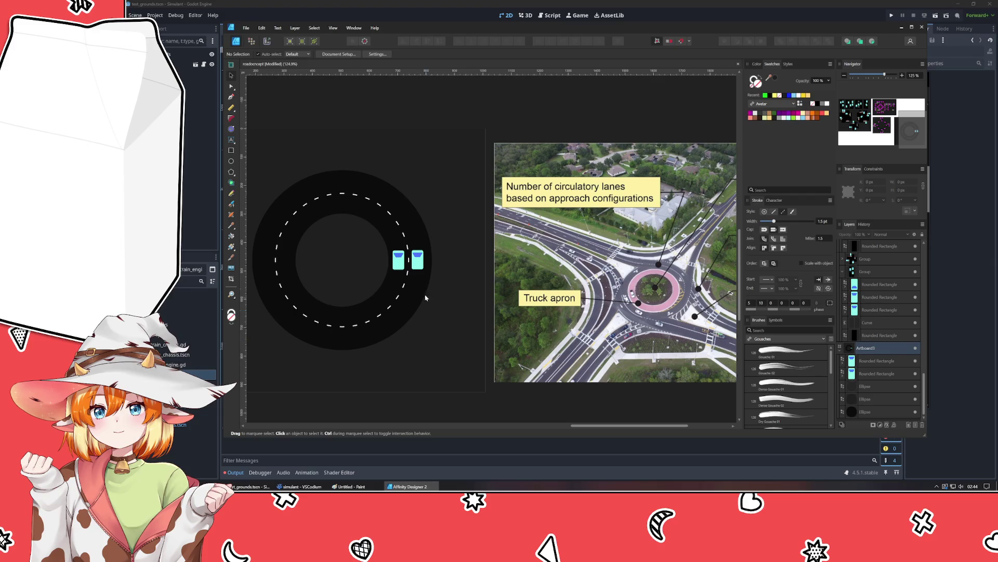
{"action": "left_click", "coordinate": [419, 262]}
{"action": "scroll", "coordinate": [383, 356], "scroll_direction": "up", "scroll_amount": 1}
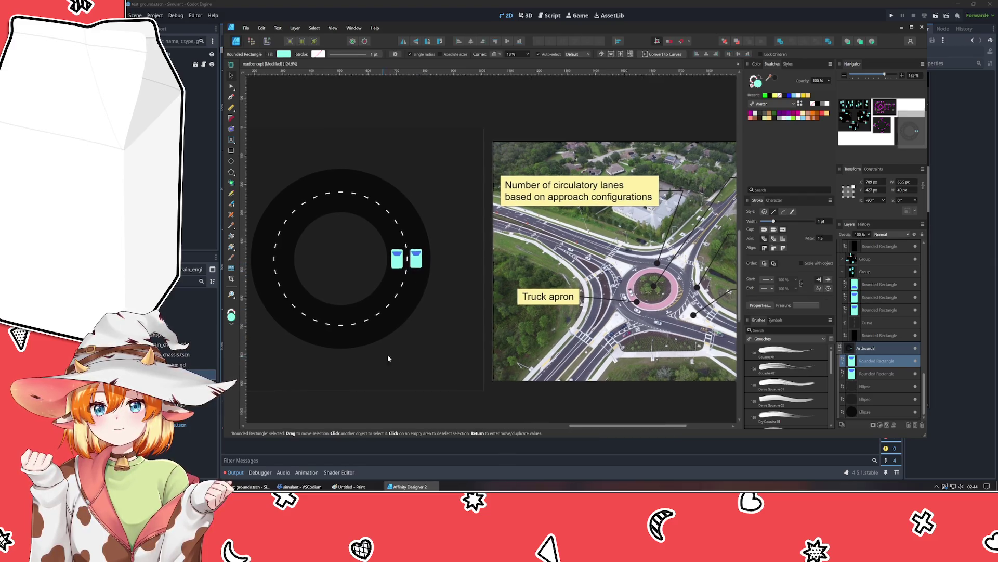
{"action": "scroll", "coordinate": [426, 362], "scroll_direction": "down", "scroll_amount": 1}
{"action": "scroll", "coordinate": [419, 366], "scroll_direction": "down", "scroll_amount": 1}
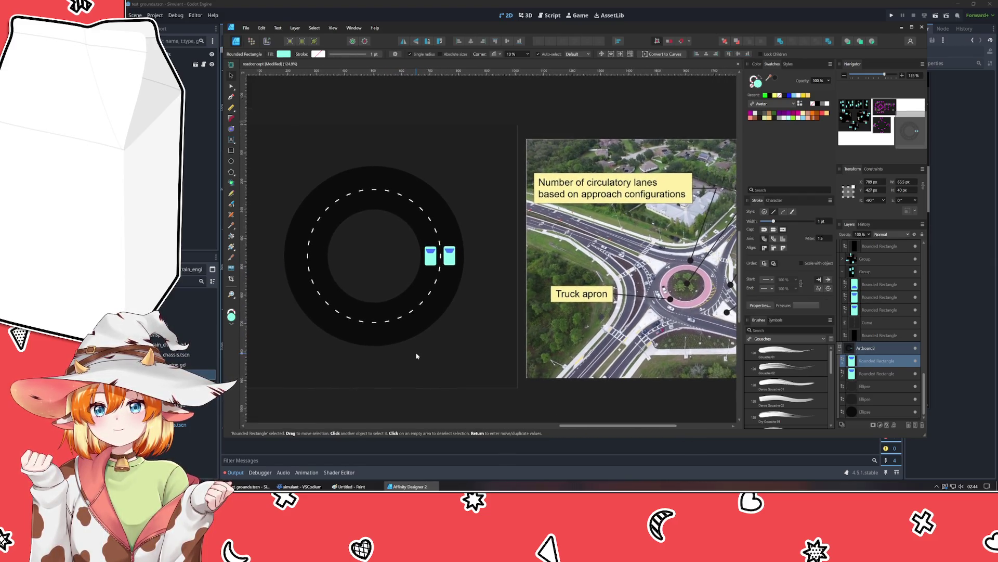
{"action": "left_click", "coordinate": [430, 257]}
{"action": "left_click", "coordinate": [448, 257], "text": "shift"}
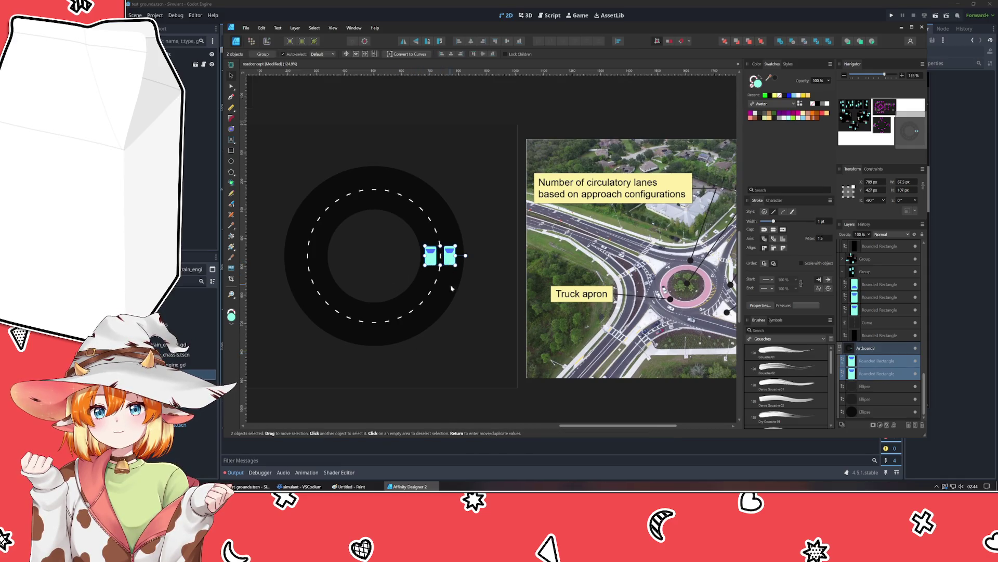
{"action": "left_click", "coordinate": [460, 255]}
{"action": "left_click", "coordinate": [883, 391], "text": "shift"}
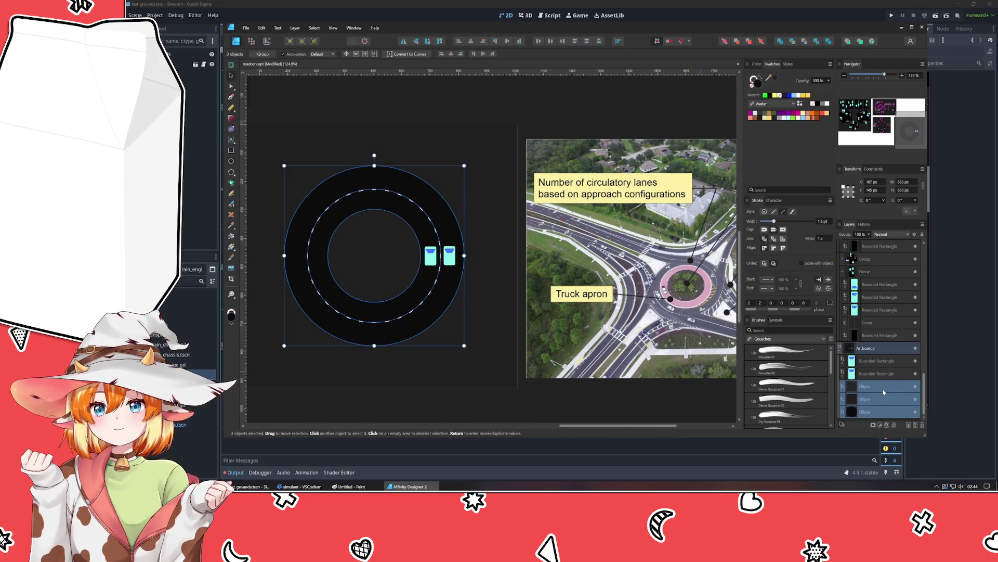
{"action": "left_click_drag", "start_coordinate": [464, 345], "coordinate": [476, 358]}
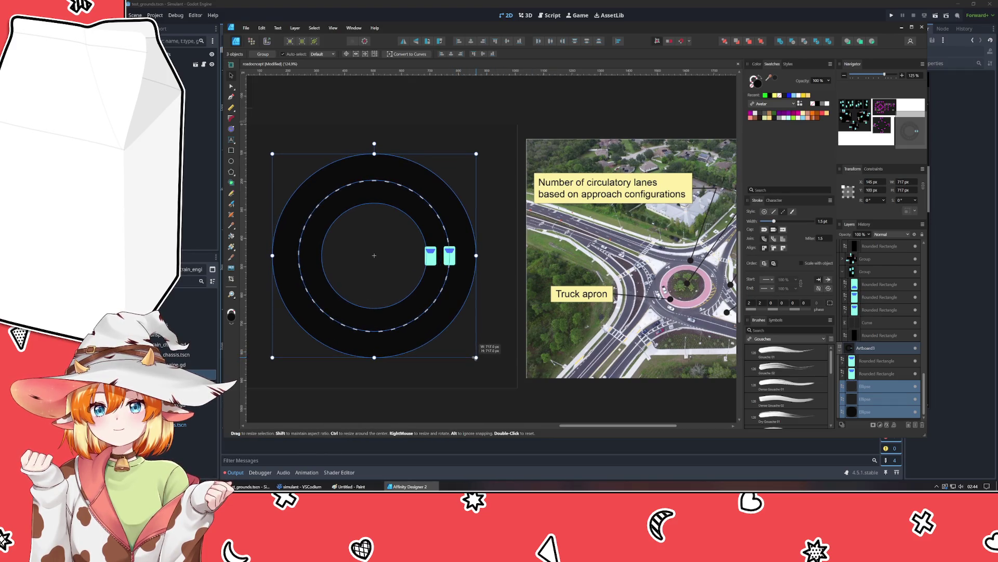
Step: Widen the dashed divider to 551 px and reposition both cars onto the road
{"action": "left_click", "coordinate": [441, 292]}
{"action": "left_click_drag", "start_coordinate": [451, 332], "coordinate": [452, 335]}
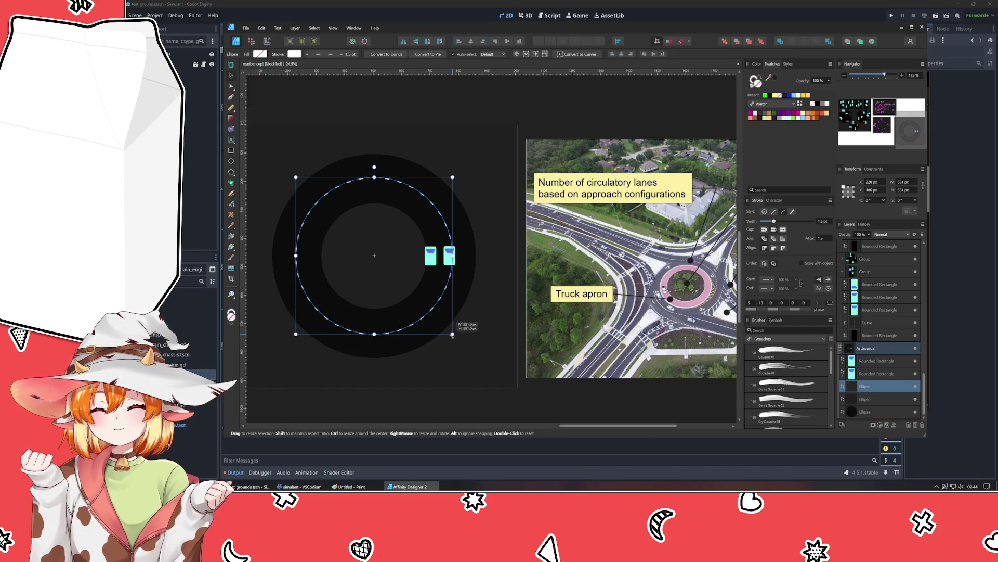
{"action": "left_click", "coordinate": [450, 257]}
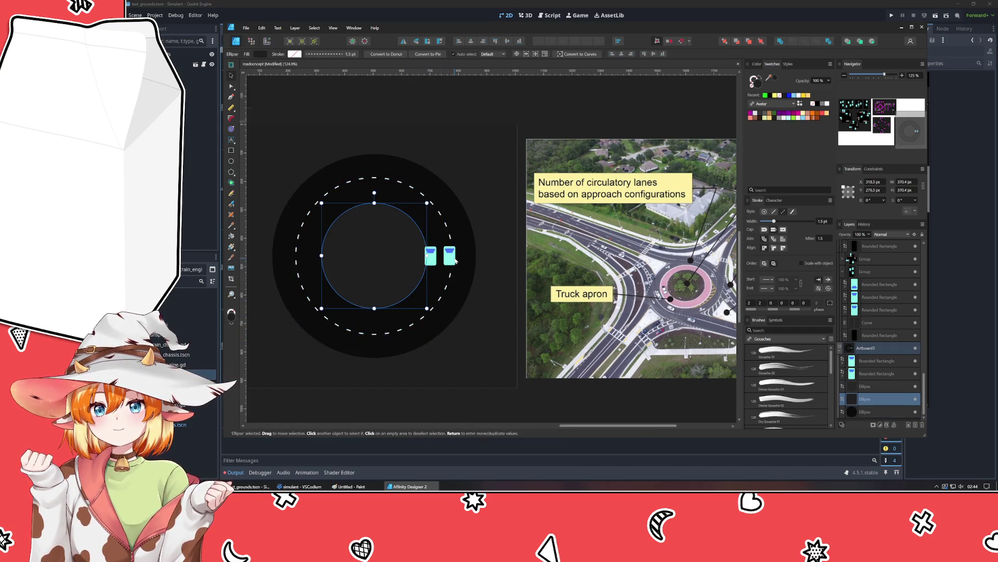
{"action": "mouse_move", "coordinate": [449, 260]}
{"action": "left_mouse_down"}
{"action": "mouse_move", "coordinate": [463, 263]}
{"action": "mouse_move", "coordinate": [435, 264]}
{"action": "left_mouse_up"}
{"action": "left_click", "coordinate": [483, 337]}
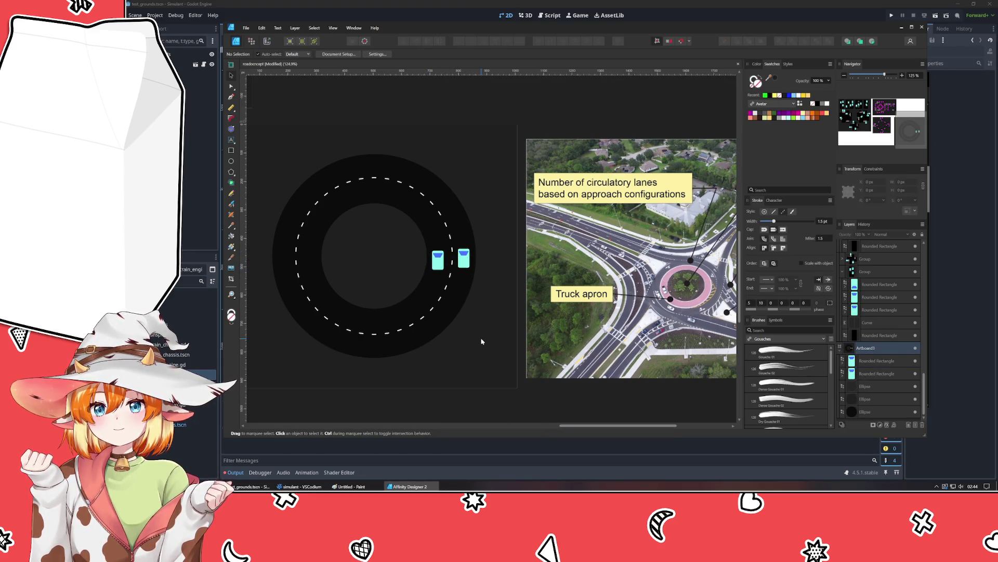
{"action": "mouse_move", "coordinate": [481, 341]}
{"action": "left_mouse_down"}
{"action": "mouse_move", "coordinate": [579, 337]}
{"action": "mouse_move", "coordinate": [360, 323]}
{"action": "mouse_move", "coordinate": [421, 336]}
{"action": "left_mouse_up"}
Step: Save the document
{"action": "key", "text": "ctrl+s"}
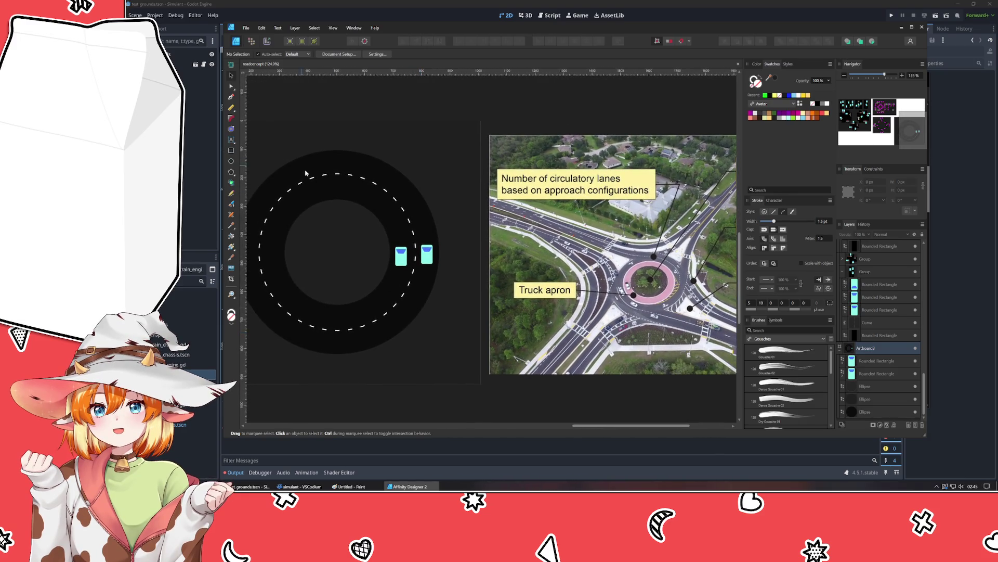
{"action": "scroll", "coordinate": [266, 135], "scroll_direction": "up", "scroll_amount": 2}
{"action": "scroll", "coordinate": [266, 135], "scroll_direction": "left", "scroll_amount": 2}
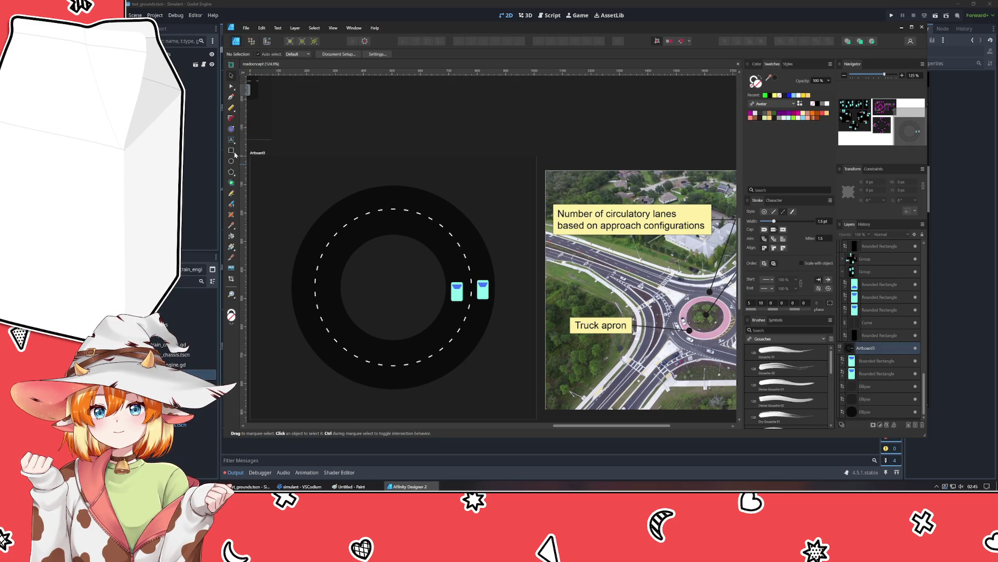
Step: Discard the unfinished approach-road rectangle and zoom out
{"action": "left_click", "coordinate": [231, 151]}
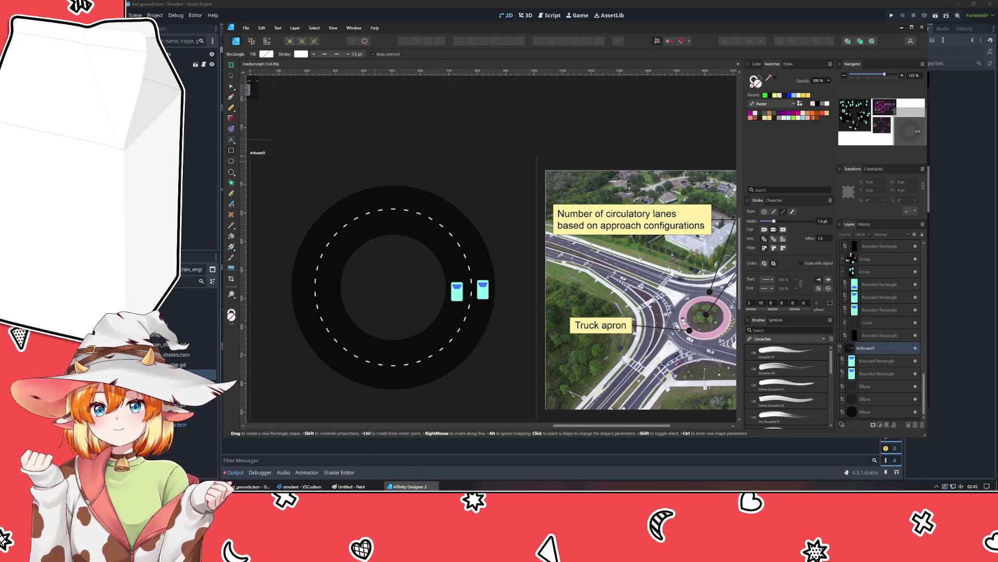
{"action": "left_click_drag", "start_coordinate": [365, 140], "coordinate": [419, 182]}
{"action": "key", "text": "v"}
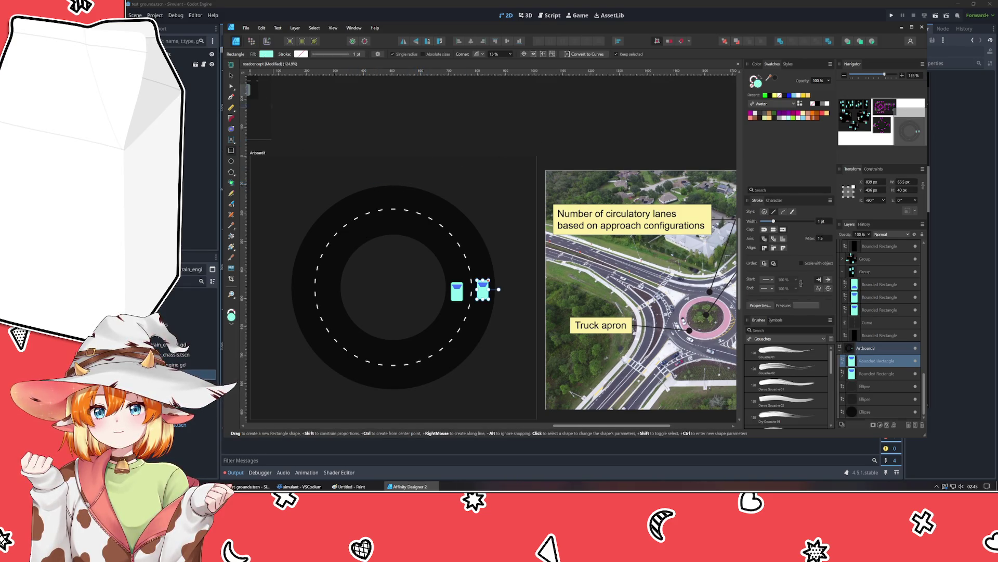
{"action": "key", "text": "Delete"}
{"action": "key", "text": "ctrl+minus"}
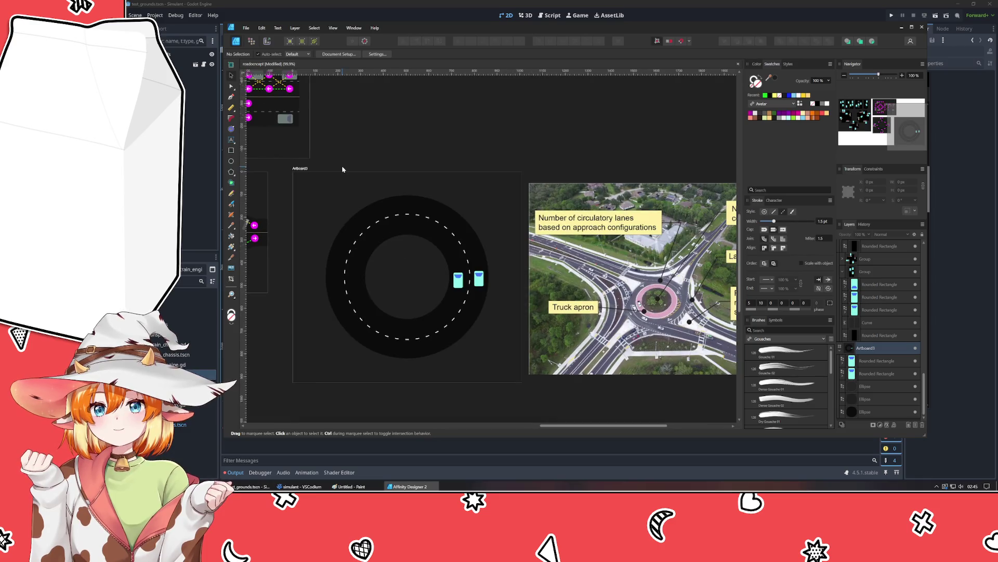
Step: Copy a lane piece from Artboard1 and settle it onto the top edge of the ring
{"action": "scroll", "coordinate": [342, 169], "scroll_direction": "up", "scroll_amount": 3}
{"action": "scroll", "coordinate": [342, 169], "scroll_direction": "left", "scroll_amount": 5}
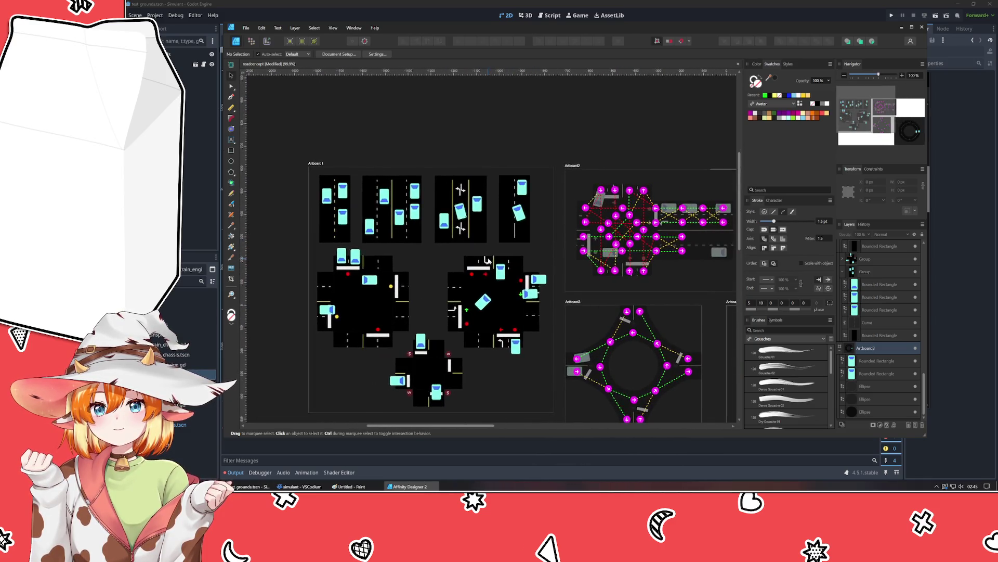
{"action": "left_click", "coordinate": [329, 229]}
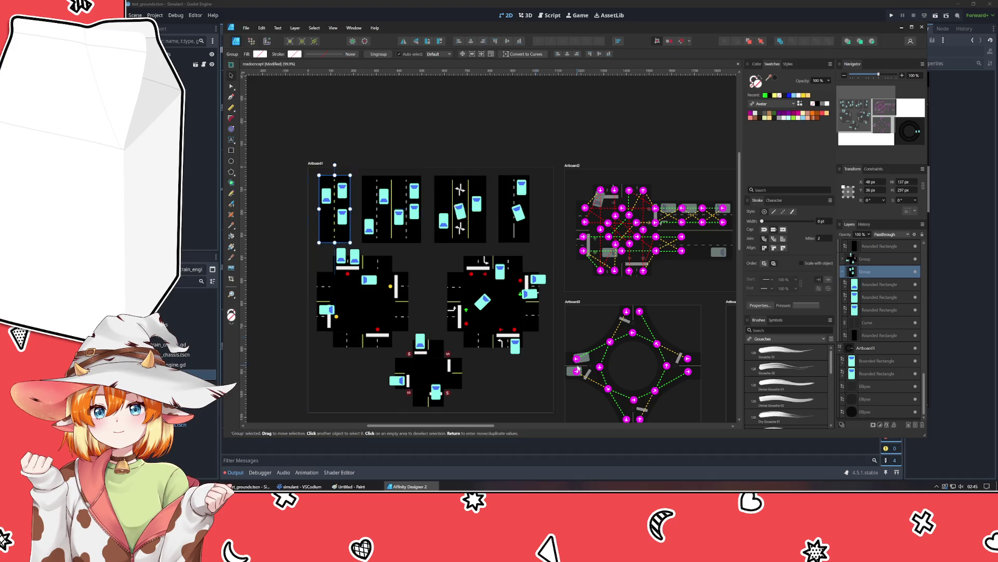
{"action": "scroll", "coordinate": [445, 186], "scroll_direction": "down", "scroll_amount": 4}
{"action": "scroll", "coordinate": [445, 186], "scroll_direction": "right", "scroll_amount": 8}
{"action": "mouse_move", "coordinate": [457, 163]}
{"action": "left_mouse_down"}
{"action": "mouse_move", "coordinate": [477, 82]}
{"action": "mouse_move", "coordinate": [487, 176]}
{"action": "left_mouse_up"}
{"action": "key", "text": "Delete"}
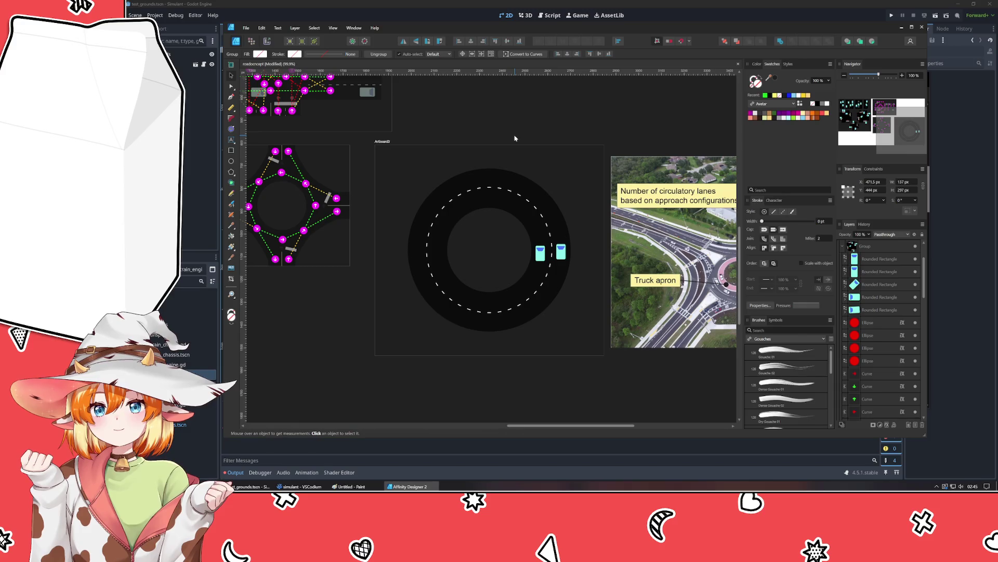
{"action": "key", "text": "ctrl+z"}
{"action": "mouse_move", "coordinate": [489, 147]}
{"action": "left_mouse_down"}
{"action": "mouse_move", "coordinate": [447, 221]}
{"action": "mouse_move", "coordinate": [477, 240]}
{"action": "mouse_move", "coordinate": [468, 244]}
{"action": "left_mouse_up"}
{"action": "mouse_move", "coordinate": [468, 244]}
{"action": "left_mouse_down"}
{"action": "mouse_move", "coordinate": [486, 224]}
{"action": "mouse_move", "coordinate": [479, 219]}
{"action": "mouse_move", "coordinate": [462, 260]}
{"action": "mouse_move", "coordinate": [505, 265]}
{"action": "mouse_move", "coordinate": [472, 163]}
{"action": "left_mouse_up"}
{"action": "key", "text": "Delete"}
{"action": "key", "text": "ctrl+z"}
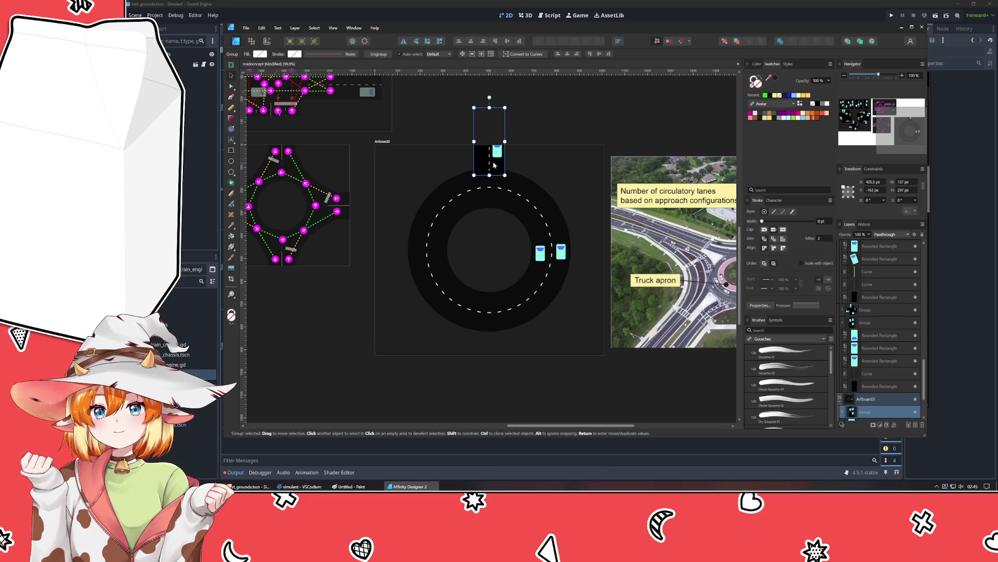
Step: Make the road piece's yellow centre line a solid stroke instead of dashed
{"action": "scroll", "coordinate": [869, 381], "scroll_direction": "down", "scroll_amount": 3}
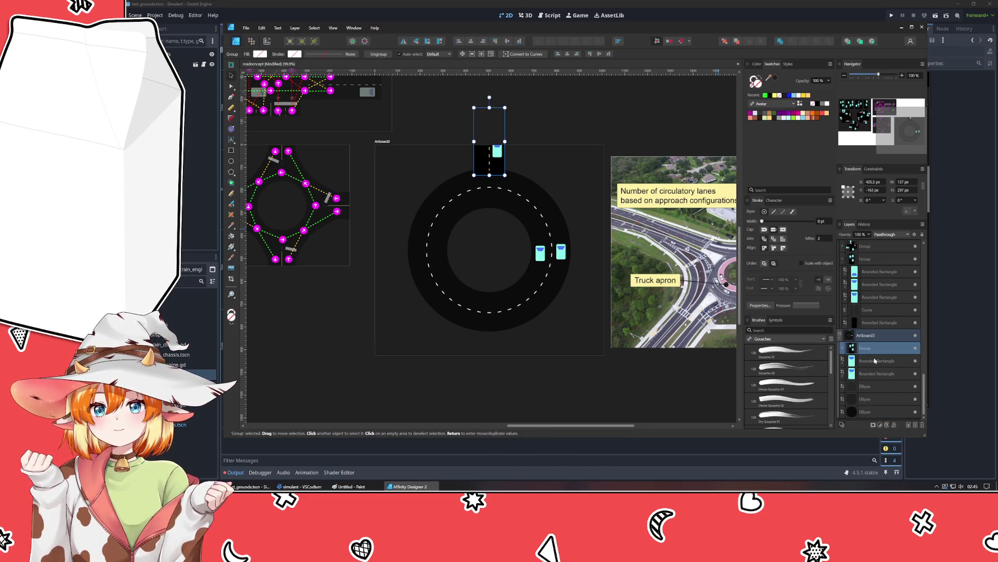
{"action": "left_click", "coordinate": [875, 361]}
{"action": "left_click", "coordinate": [875, 374], "text": "shift"}
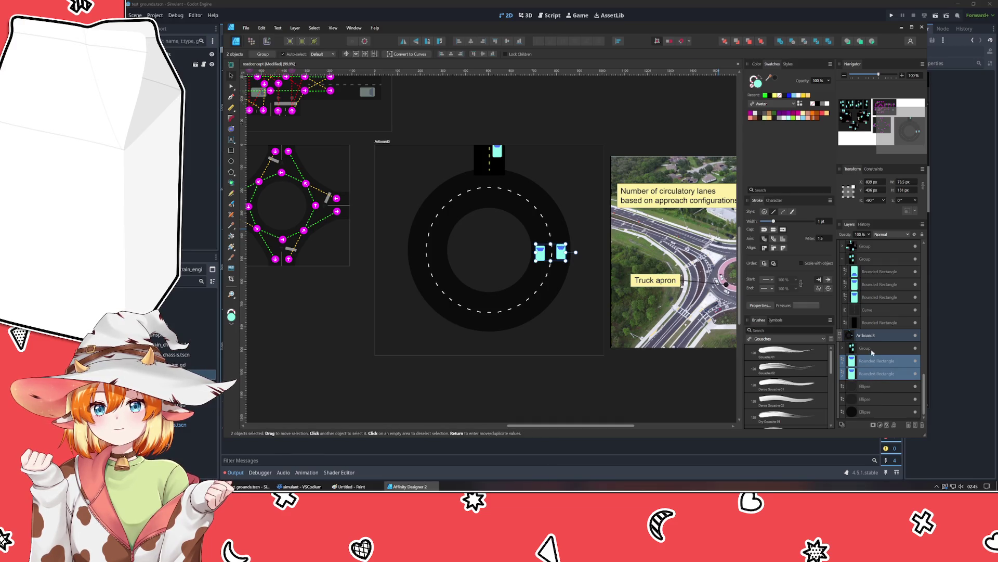
{"action": "left_click", "coordinate": [872, 349]}
{"action": "left_click", "coordinate": [843, 348]}
{"action": "left_click", "coordinate": [880, 364]}
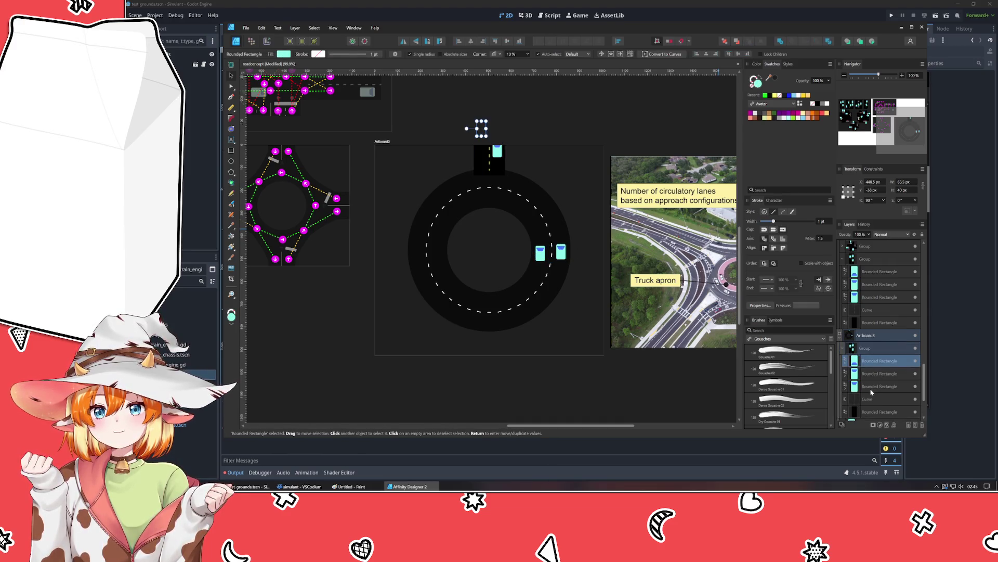
{"action": "left_click", "coordinate": [872, 388], "text": "shift"}
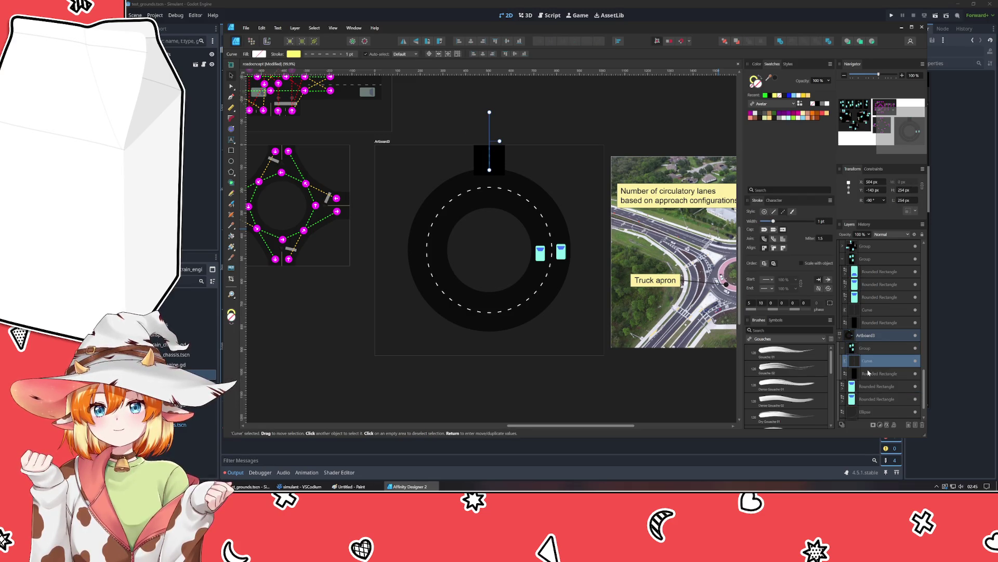
{"action": "key", "text": "x"}
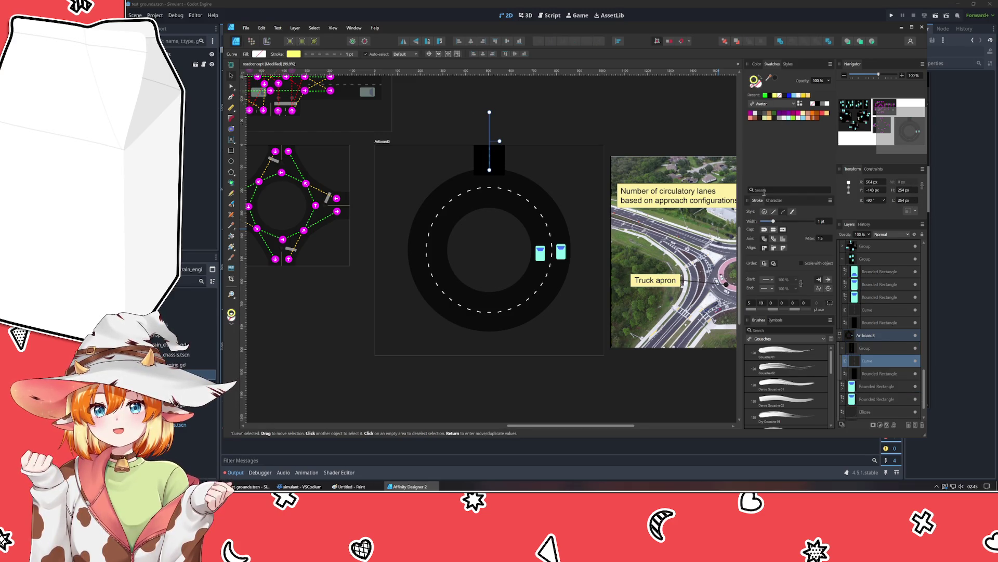
{"action": "left_click", "coordinate": [773, 212]}
{"action": "left_click", "coordinate": [535, 130]}
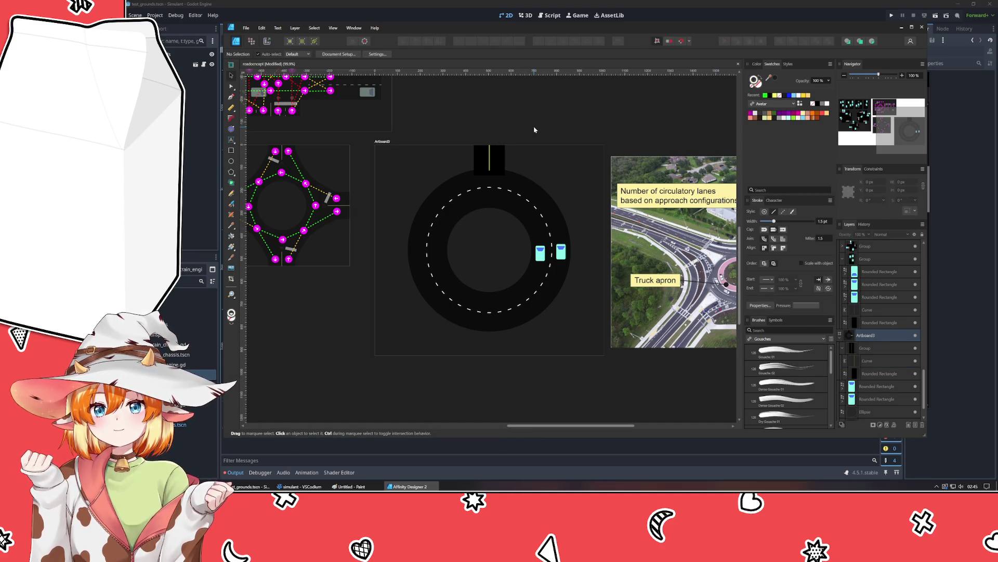
Step: Set the ring's fill lightness to 0 so it becomes pure black
{"action": "scroll", "coordinate": [520, 152], "scroll_direction": "up", "scroll_amount": 4}
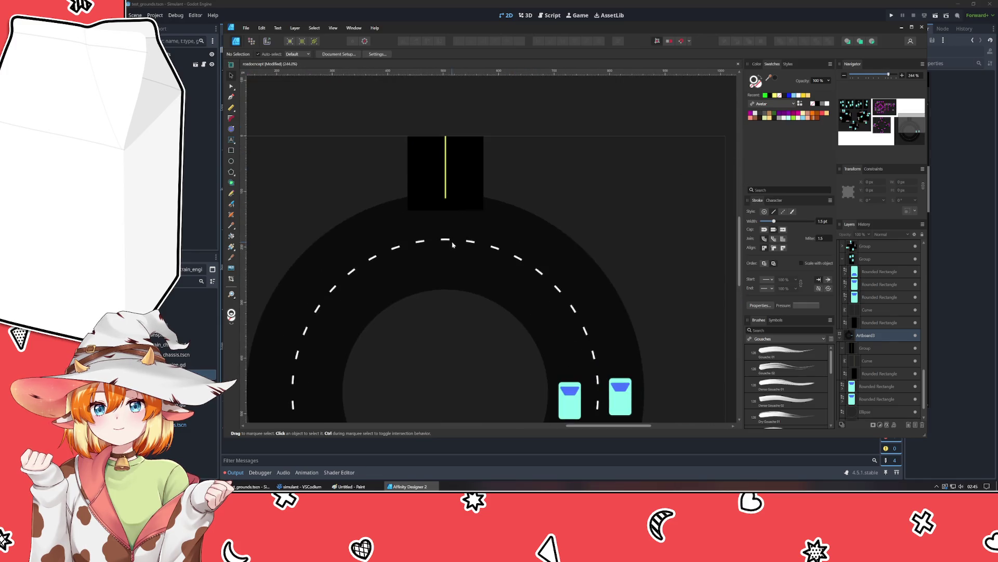
{"action": "left_click", "coordinate": [572, 260]}
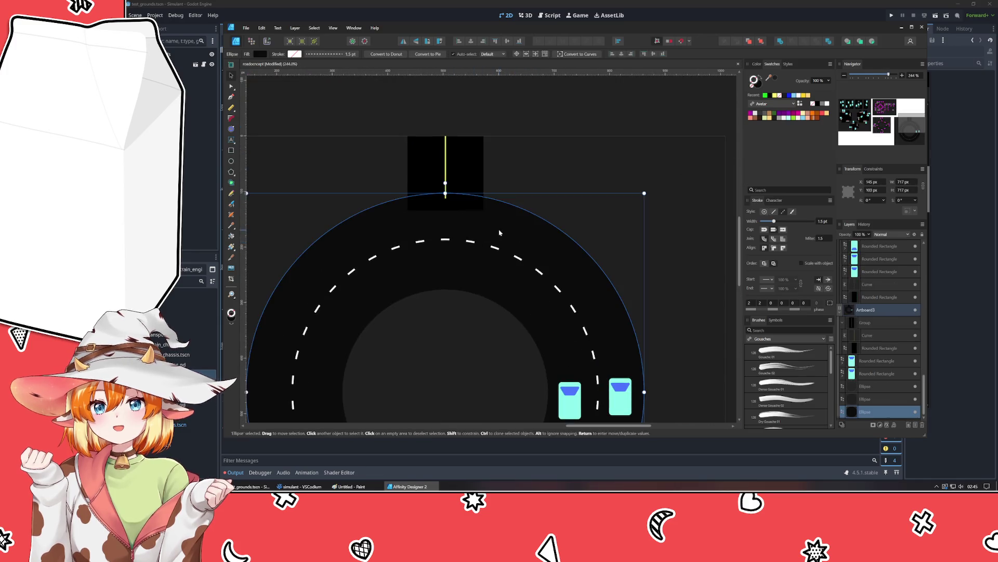
{"action": "left_click", "coordinate": [757, 64]}
{"action": "left_click_drag", "start_coordinate": [760, 111], "coordinate": [755, 111]}
{"action": "left_click", "coordinate": [655, 133]}
{"action": "left_click", "coordinate": [524, 89]}
Step: Bring the roundabout back into view and select its top road piece
{"action": "scroll", "coordinate": [508, 204], "scroll_direction": "down", "scroll_amount": 4}
{"action": "scroll", "coordinate": [484, 239], "scroll_direction": "up", "scroll_amount": 3}
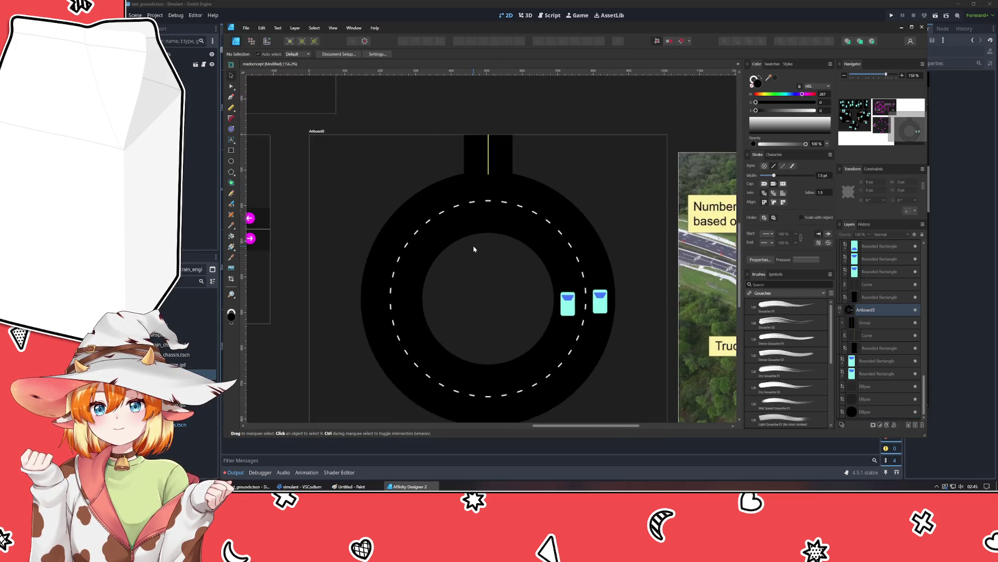
{"action": "scroll", "coordinate": [501, 225], "scroll_direction": "up", "scroll_amount": 3}
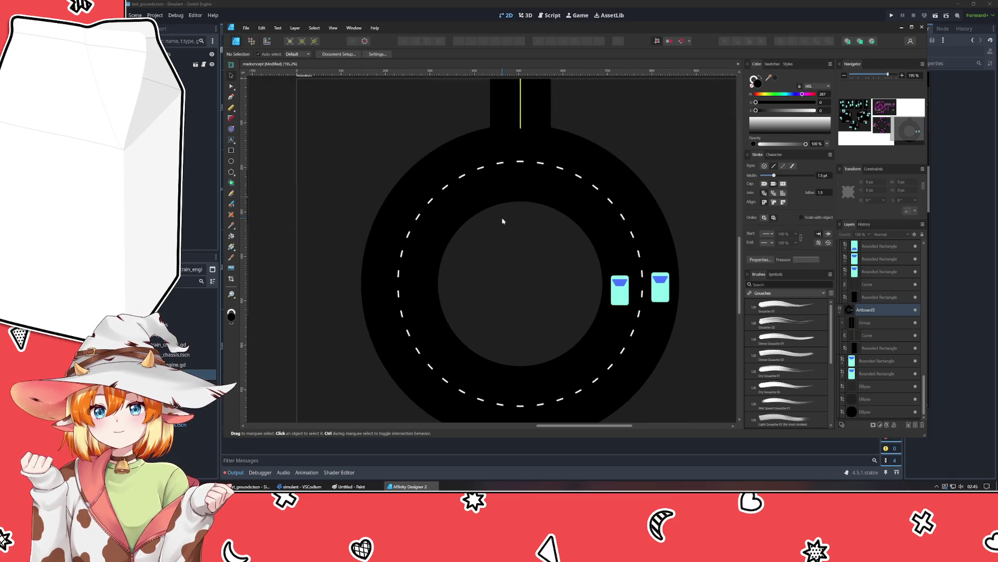
{"action": "scroll", "coordinate": [487, 258], "scroll_direction": "up", "scroll_amount": 2}
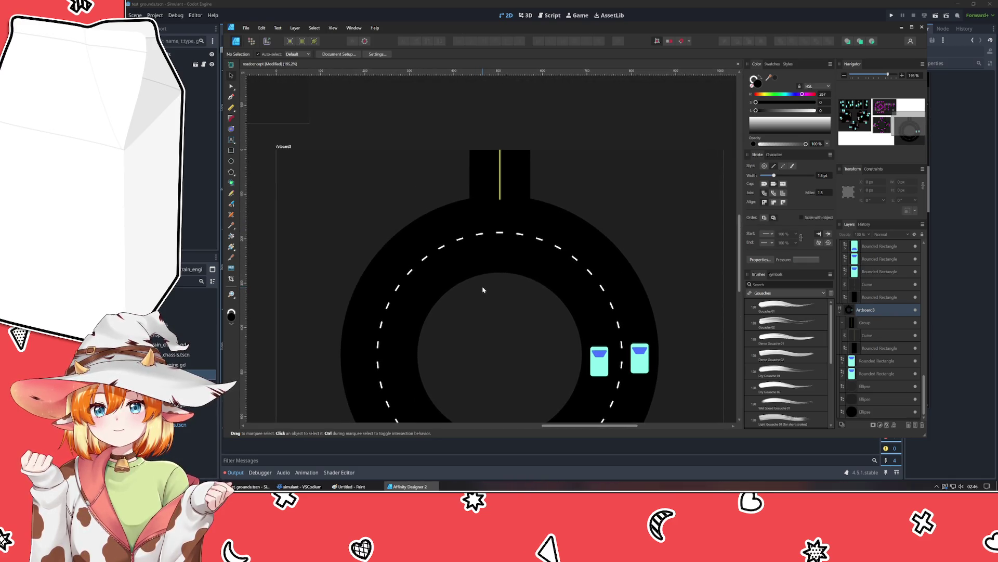
{"action": "scroll", "coordinate": [466, 260], "scroll_direction": "down", "scroll_amount": 1}
{"action": "scroll", "coordinate": [460, 229], "scroll_direction": "up", "scroll_amount": 1}
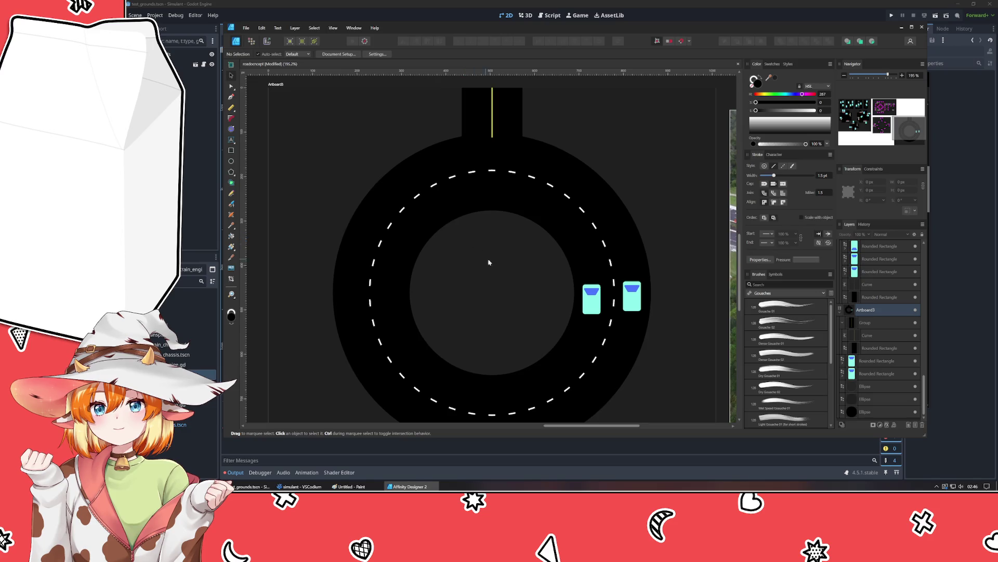
{"action": "scroll", "coordinate": [537, 301], "scroll_direction": "down", "scroll_amount": 4}
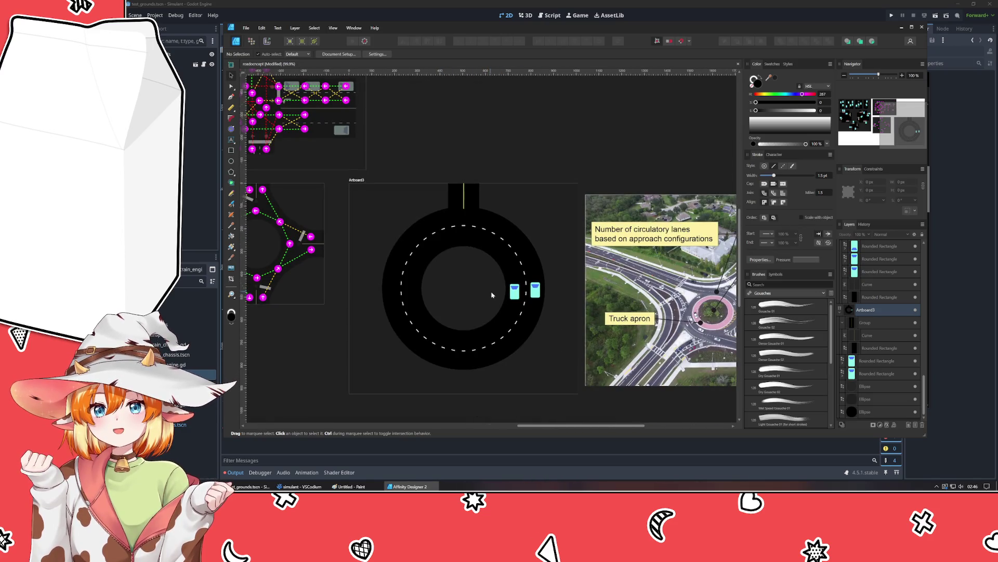
{"action": "scroll", "coordinate": [598, 324], "scroll_direction": "right", "scroll_amount": 3}
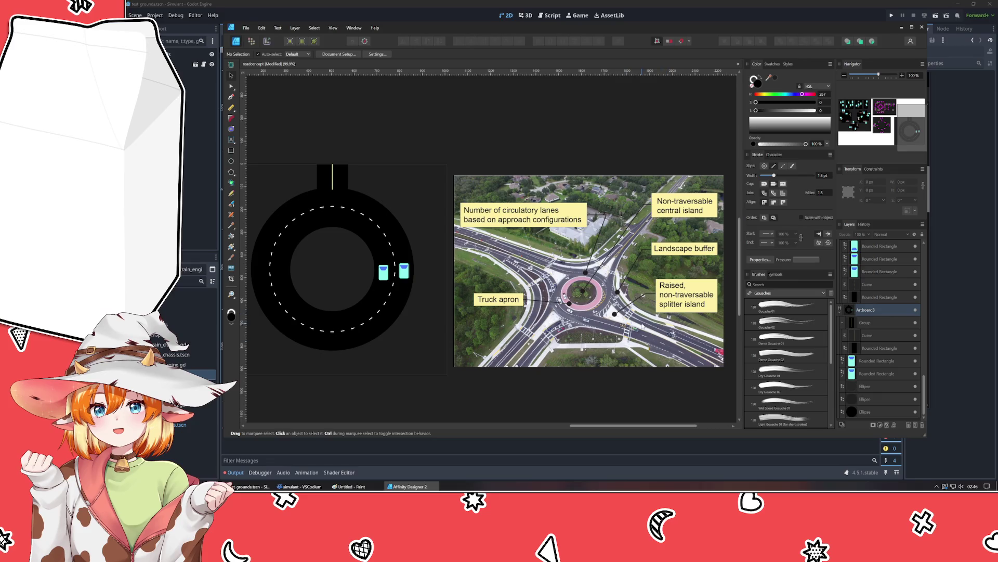
{"action": "left_click_drag", "start_coordinate": [514, 362], "coordinate": [558, 352]}
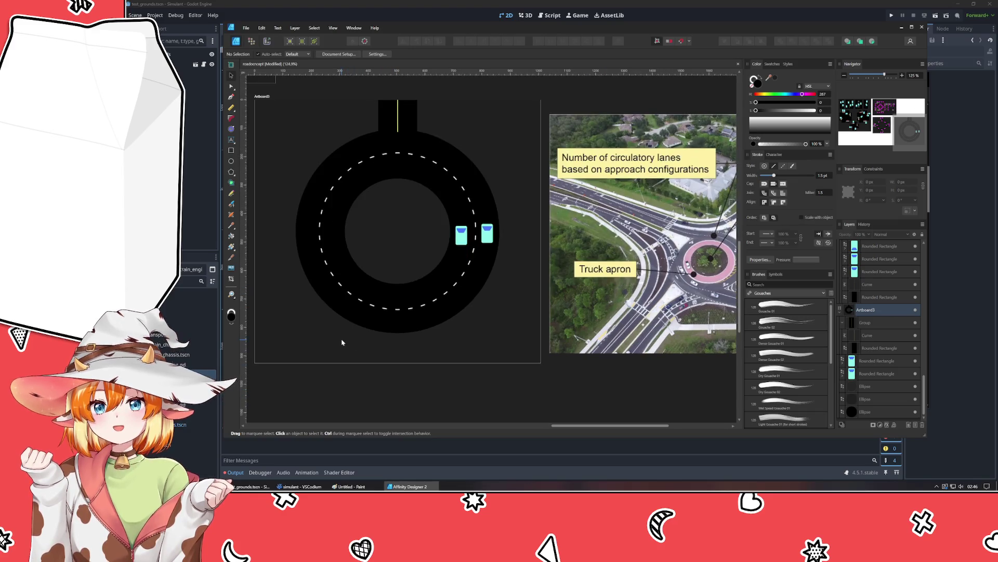
{"action": "left_click", "coordinate": [341, 325]}
Step: Duplicate the top road piece, rotate it sideways and move it right of the ring
{"action": "scroll", "coordinate": [334, 320], "scroll_direction": "up", "scroll_amount": 2}
{"action": "mouse_move", "coordinate": [334, 320]}
{"action": "left_mouse_down"}
{"action": "mouse_move", "coordinate": [382, 313]}
{"action": "mouse_move", "coordinate": [397, 328]}
{"action": "left_mouse_up"}
{"action": "left_click_drag", "start_coordinate": [327, 137], "coordinate": [367, 288]}
{"action": "left_click_drag", "start_coordinate": [365, 205], "coordinate": [407, 270]}
{"action": "mouse_move", "coordinate": [346, 274]}
{"action": "left_mouse_down"}
{"action": "mouse_move", "coordinate": [471, 272]}
{"action": "mouse_move", "coordinate": [444, 272]}
{"action": "mouse_move", "coordinate": [453, 232]}
{"action": "mouse_move", "coordinate": [420, 255]}
{"action": "left_mouse_up"}
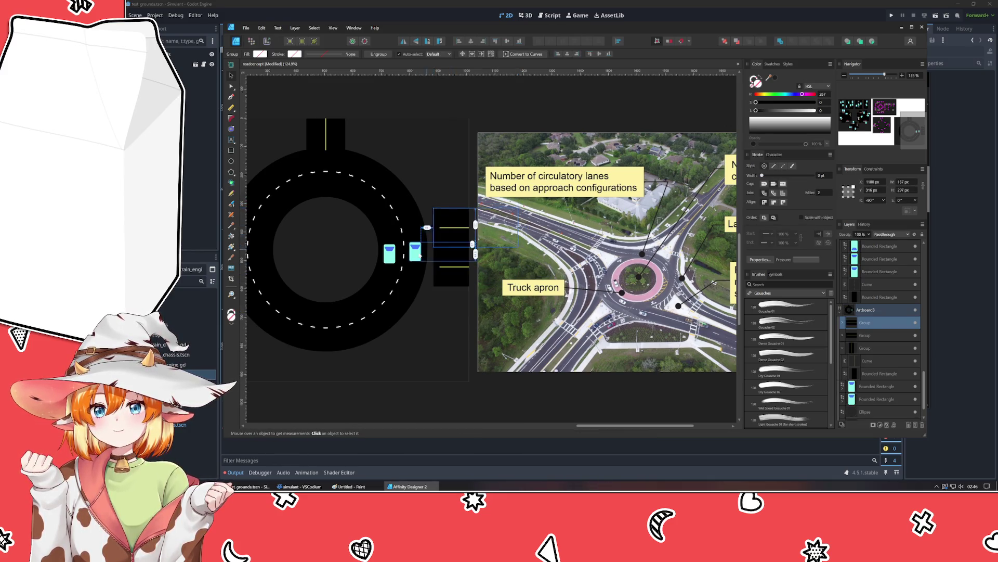
Step: Stretch the sideways road piece to about 272 px wide and delete the extra upper copy
{"action": "scroll", "coordinate": [420, 255], "scroll_direction": "up", "scroll_amount": 5}
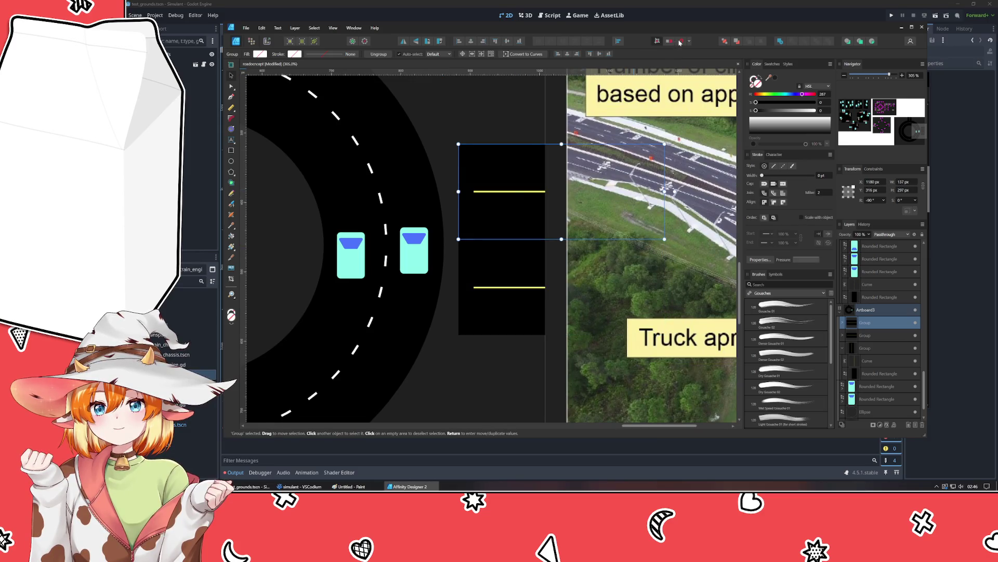
{"action": "left_click_drag", "start_coordinate": [486, 268], "coordinate": [490, 263]}
{"action": "left_click", "coordinate": [470, 357]}
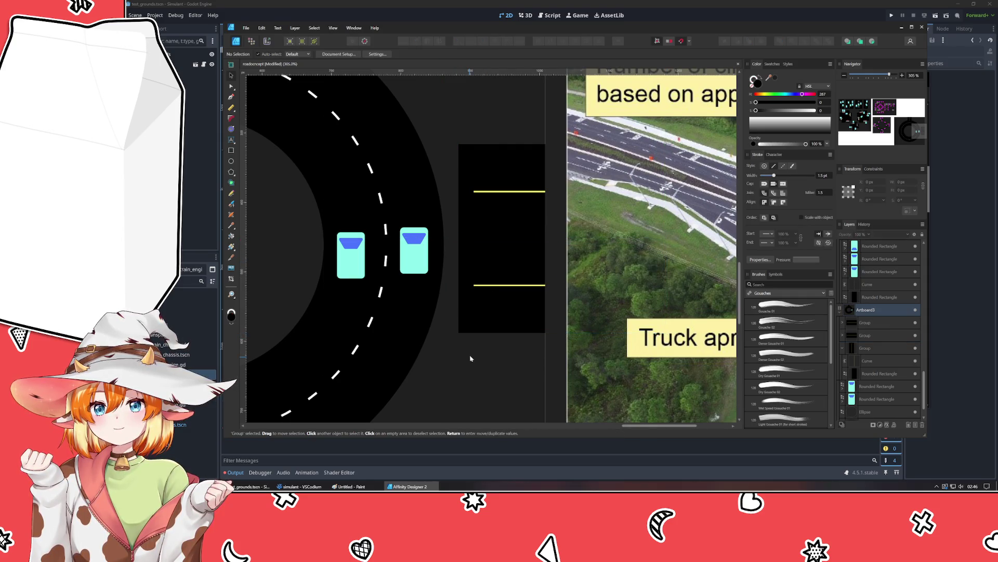
{"action": "left_click", "coordinate": [488, 269]}
{"action": "left_click_drag", "start_coordinate": [551, 236], "coordinate": [556, 144]}
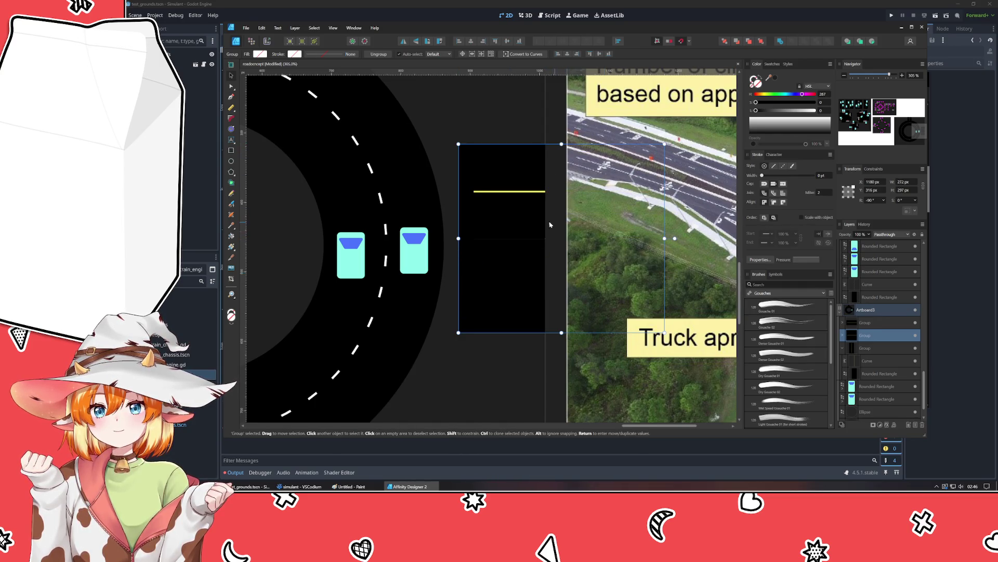
{"action": "left_click", "coordinate": [514, 212]}
{"action": "key", "text": "Delete"}
{"action": "left_click", "coordinate": [479, 377]}
Step: Nudge the eastern road piece with Shift+Arrow and Arrow keys until it sits against the ring
{"action": "scroll", "coordinate": [476, 367], "scroll_direction": "down", "scroll_amount": 5}
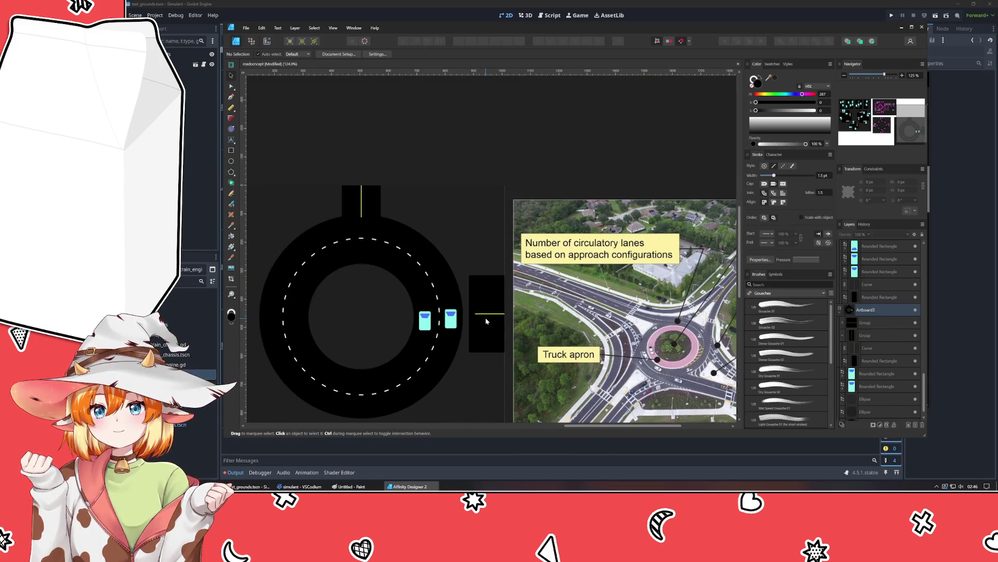
{"action": "scroll", "coordinate": [494, 330], "scroll_direction": "left", "scroll_amount": 2}
{"action": "scroll", "coordinate": [499, 335], "scroll_direction": "down", "scroll_amount": 2}
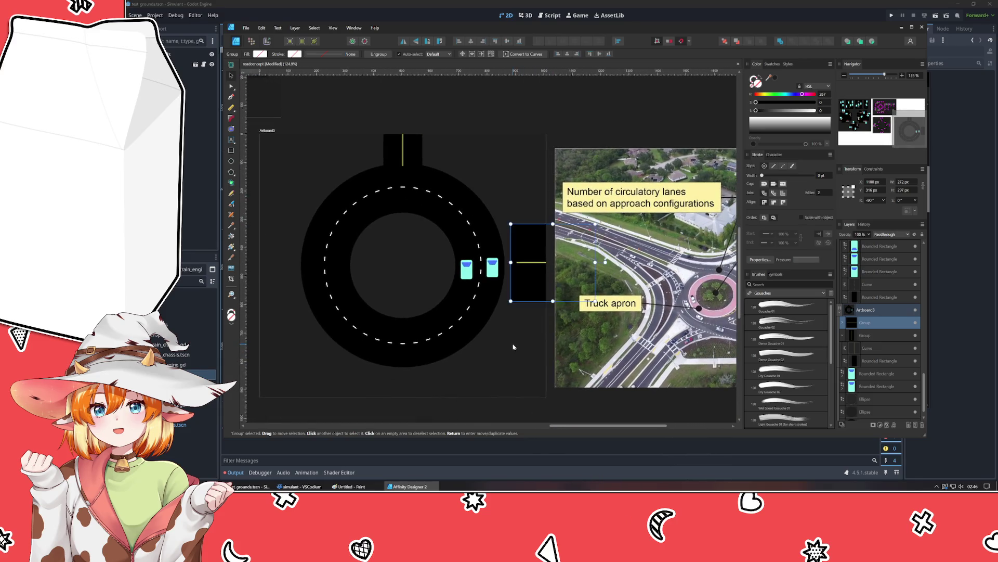
{"action": "scroll", "coordinate": [527, 279], "scroll_direction": "right", "scroll_amount": 4}
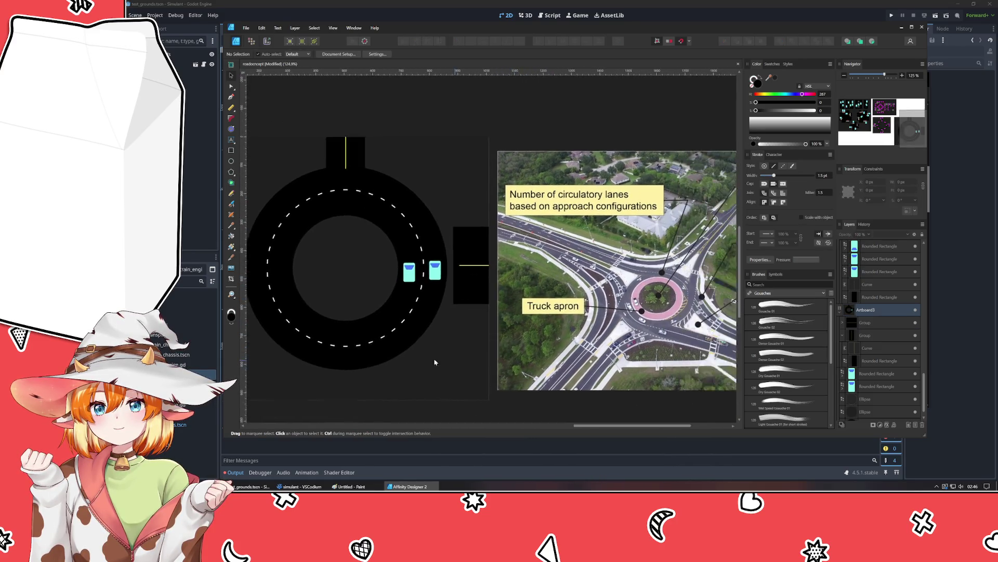
{"action": "left_click", "coordinate": [438, 272]}
{"action": "key", "text": "shift+Left"}
{"action": "key", "text": "shift+Left"}
{"action": "key", "text": "shift+Left"}
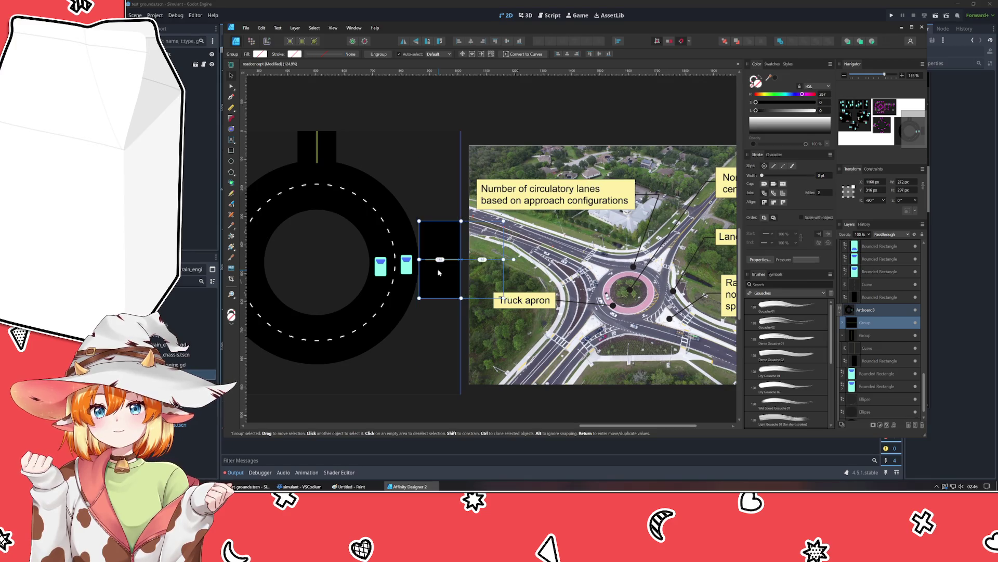
{"action": "key", "text": "shift+Left"}
{"action": "key", "text": "shift+Left"}
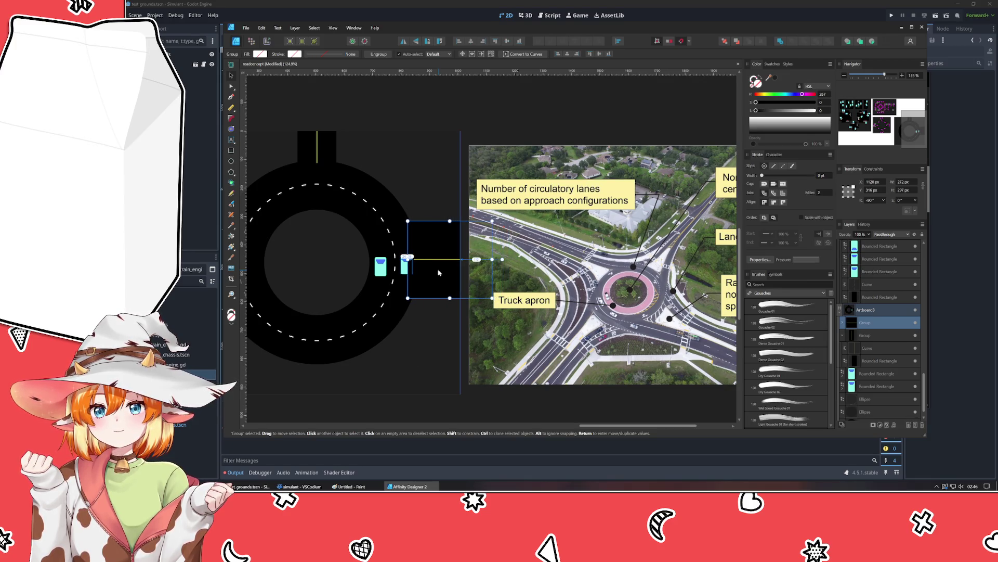
{"action": "left_click", "coordinate": [419, 347]}
{"action": "scroll", "coordinate": [436, 352], "scroll_direction": "right", "scroll_amount": 3}
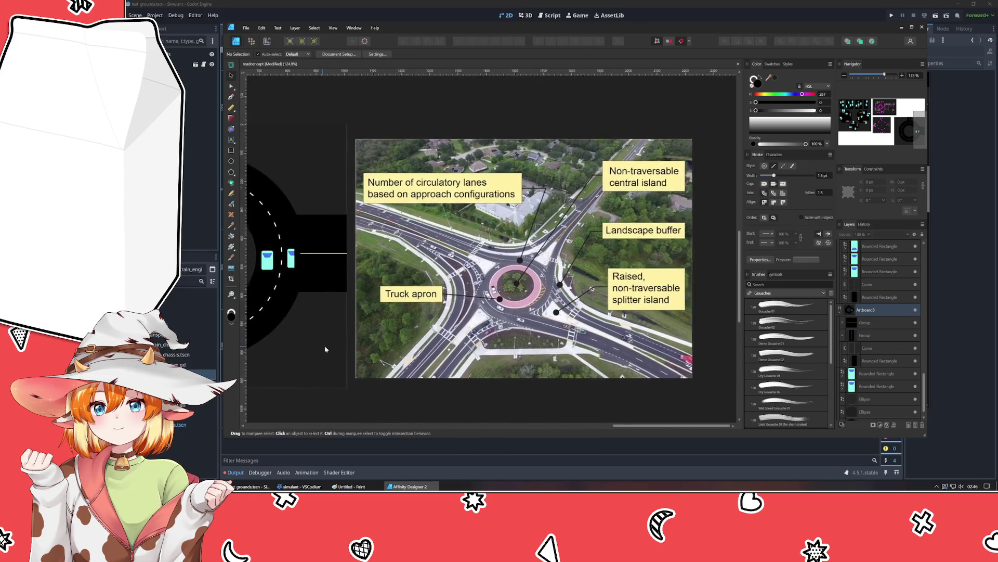
{"action": "scroll", "coordinate": [536, 327], "scroll_direction": "left", "scroll_amount": 6}
{"action": "left_click", "coordinate": [532, 244]}
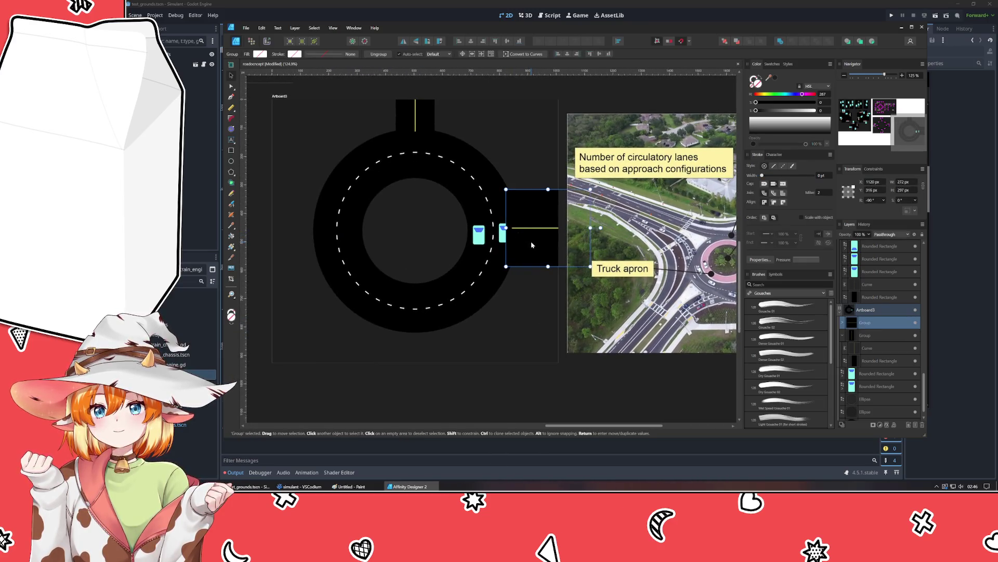
{"action": "key", "text": "shift+Right"}
{"action": "key", "text": "shift+Right"}
{"action": "key", "text": "shift+Right"}
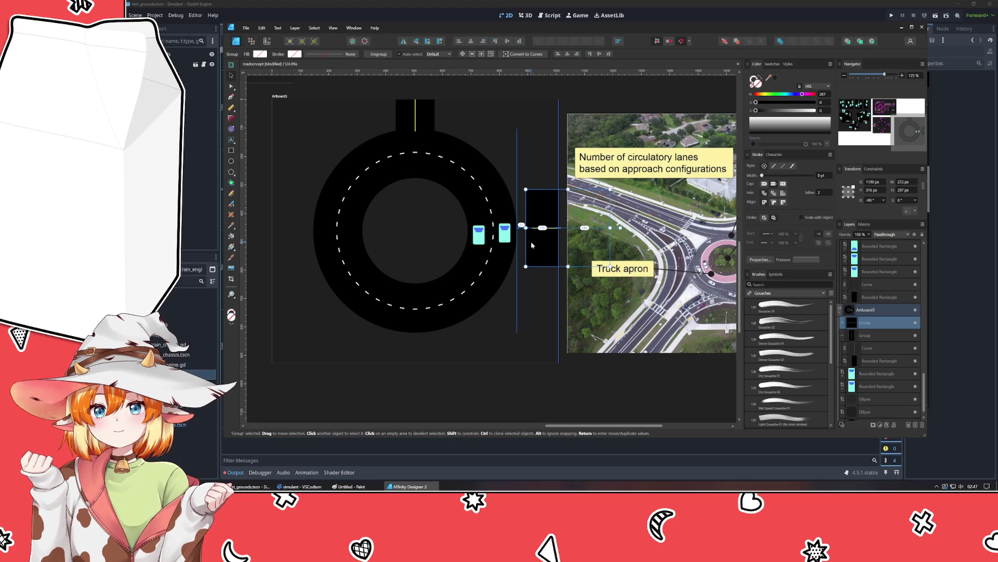
{"action": "key", "text": "Right"}
Step: Shift the top approach road piece slightly into place
{"action": "left_click_drag", "start_coordinate": [411, 110], "coordinate": [414, 110]}
{"action": "left_click", "coordinate": [521, 138]}
{"action": "mouse_move", "coordinate": [526, 301]}
{"action": "left_mouse_down"}
{"action": "mouse_move", "coordinate": [312, 297]}
{"action": "mouse_move", "coordinate": [468, 292]}
{"action": "mouse_move", "coordinate": [541, 314]}
{"action": "left_mouse_up"}
{"action": "left_click", "coordinate": [598, 255]}
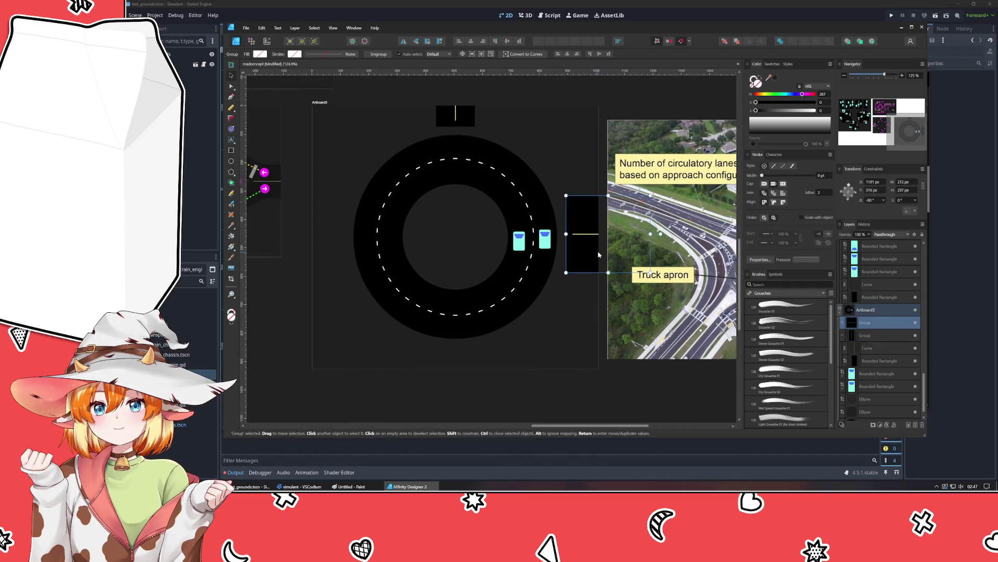
Step: Place copies of the road pieces to the left of and below the roundabout
{"action": "left_click_drag", "start_coordinate": [598, 255], "coordinate": [292, 267]}
{"action": "left_click", "coordinate": [457, 118]}
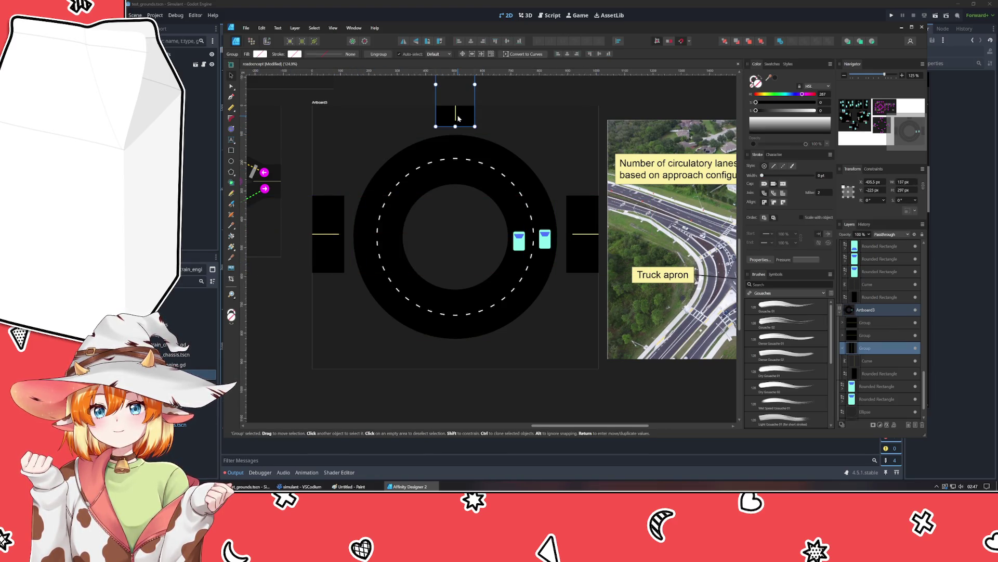
{"action": "left_click_drag", "start_coordinate": [457, 118], "coordinate": [442, 413]}
{"action": "scroll", "coordinate": [442, 414], "scroll_direction": "down", "scroll_amount": 1}
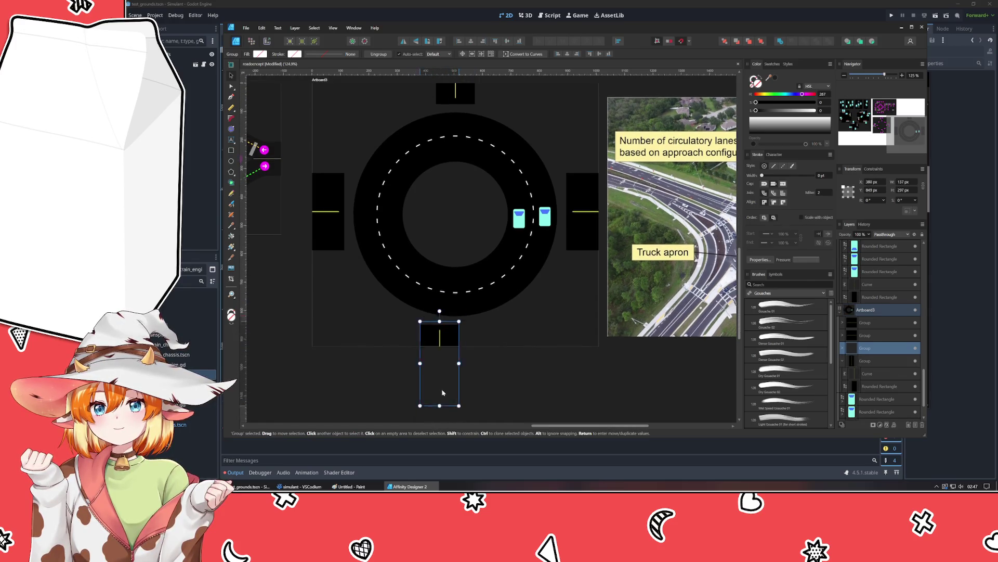
{"action": "left_click_drag", "start_coordinate": [451, 339], "coordinate": [452, 364]}
Step: Narrow the bottom road piece to 68.5 px wide
{"action": "left_click", "coordinate": [439, 341]}
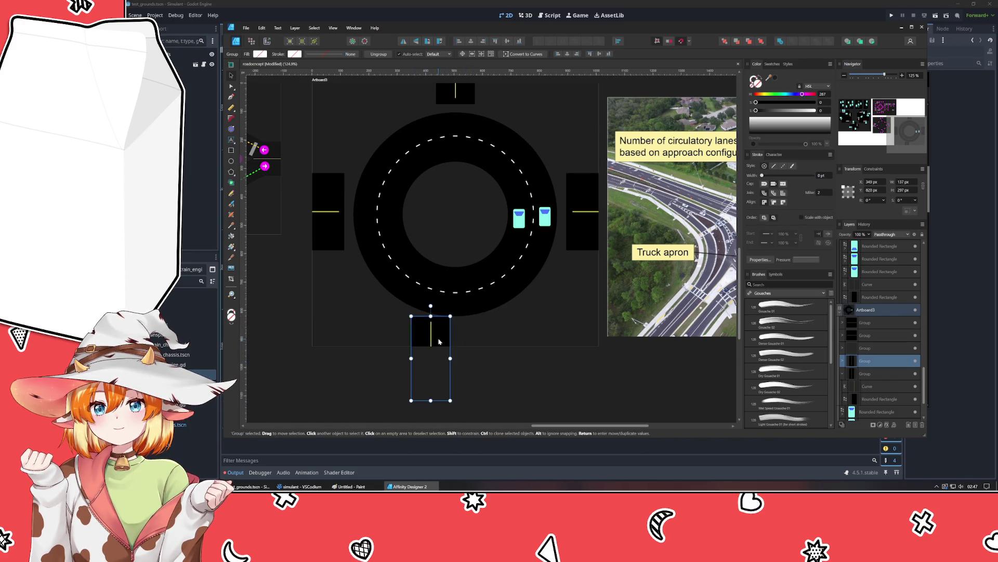
{"action": "left_click", "coordinate": [653, 385]}
{"action": "left_click", "coordinate": [439, 333]}
{"action": "left_click", "coordinate": [437, 345]}
{"action": "left_click", "coordinate": [445, 364]}
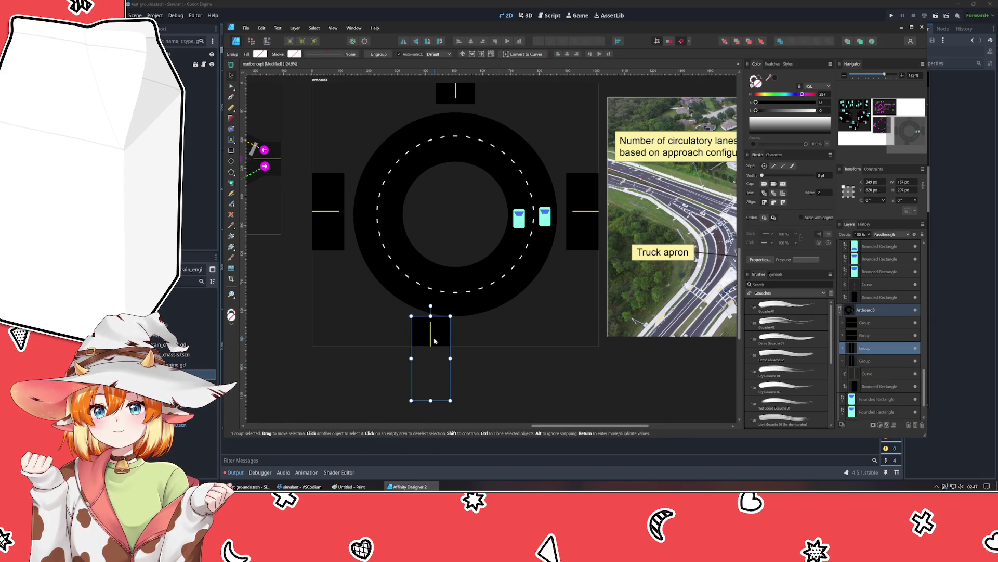
{"action": "left_click_drag", "start_coordinate": [450, 358], "coordinate": [428, 360]}
{"action": "scroll", "coordinate": [413, 351], "scroll_direction": "up", "scroll_amount": 1}
Step: Add a second narrow block beside the bottom piece and shift it slightly left
{"action": "left_click", "coordinate": [424, 338]}
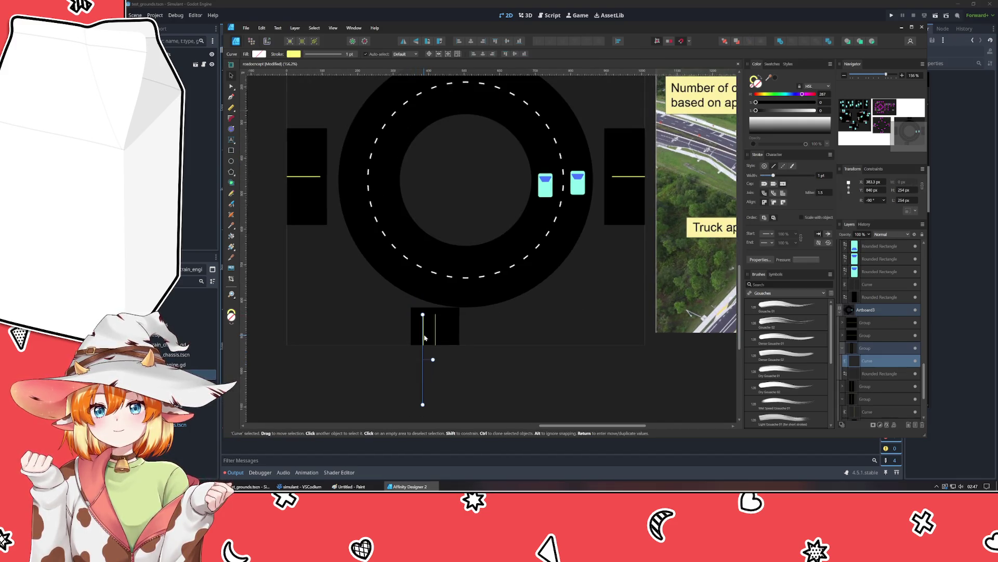
{"action": "left_click", "coordinate": [447, 337]}
{"action": "left_click", "coordinate": [429, 338]}
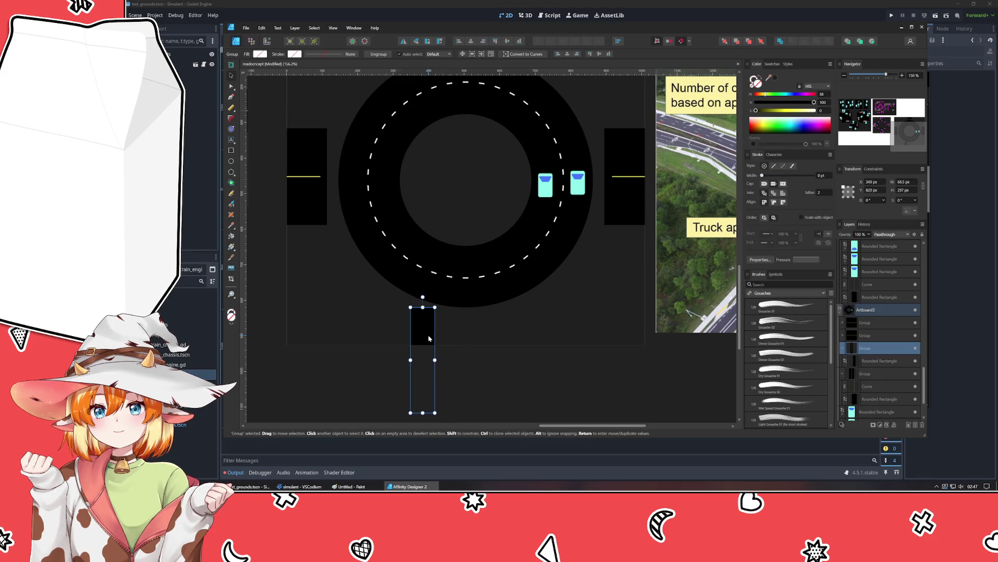
{"action": "mouse_move", "coordinate": [428, 339]}
{"action": "left_mouse_down"}
{"action": "mouse_move", "coordinate": [522, 338]}
{"action": "mouse_move", "coordinate": [521, 359]}
{"action": "mouse_move", "coordinate": [442, 360]}
{"action": "mouse_move", "coordinate": [430, 340]}
{"action": "left_mouse_up"}
{"action": "left_click", "coordinate": [522, 338]}
{"action": "left_click", "coordinate": [504, 332]}
{"action": "left_click", "coordinate": [419, 330]}
{"action": "mouse_move", "coordinate": [510, 327]}
{"action": "left_mouse_down"}
{"action": "mouse_move", "coordinate": [494, 328]}
{"action": "mouse_move", "coordinate": [504, 328]}
{"action": "left_mouse_up"}
{"action": "left_click", "coordinate": [585, 376]}
{"action": "scroll", "coordinate": [577, 364], "scroll_direction": "down", "scroll_amount": 3}
{"action": "scroll", "coordinate": [560, 344], "scroll_direction": "up", "scroll_amount": 1}
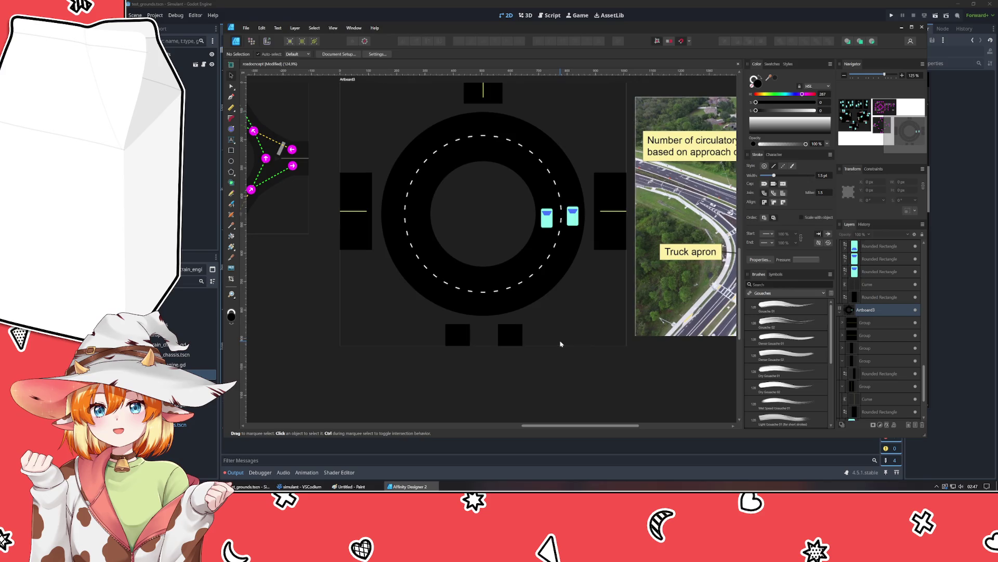
{"action": "mouse_move", "coordinate": [561, 344]}
{"action": "left_mouse_down"}
{"action": "mouse_move", "coordinate": [338, 370]}
{"action": "mouse_move", "coordinate": [380, 370]}
{"action": "mouse_move", "coordinate": [435, 404]}
{"action": "mouse_move", "coordinate": [413, 392]}
{"action": "mouse_move", "coordinate": [442, 391]}
{"action": "left_mouse_up"}
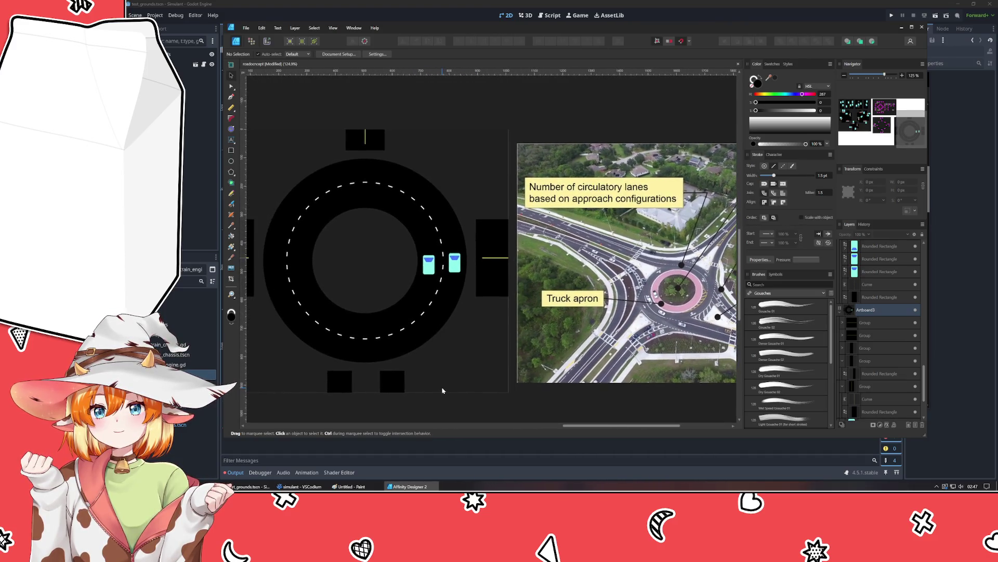
Step: Move both car rectangles down below the ring road, side by side
{"action": "left_click", "coordinate": [424, 273]}
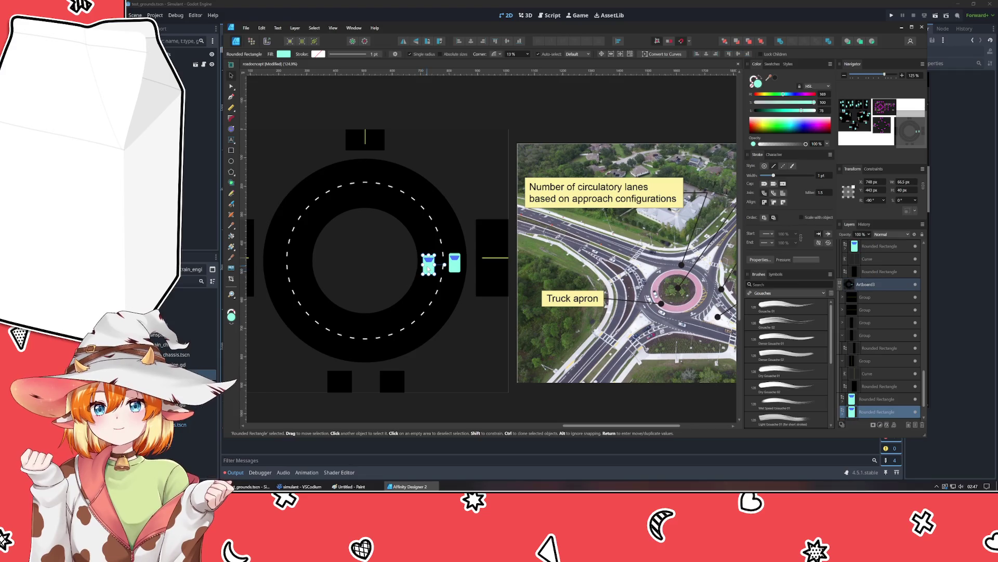
{"action": "left_click_drag", "start_coordinate": [424, 273], "coordinate": [439, 371]}
{"action": "left_click", "coordinate": [448, 264]}
{"action": "mouse_move", "coordinate": [454, 263]}
{"action": "left_mouse_down"}
{"action": "mouse_move", "coordinate": [458, 350]}
{"action": "mouse_move", "coordinate": [467, 363]}
{"action": "left_mouse_up"}
{"action": "left_click", "coordinate": [470, 397]}
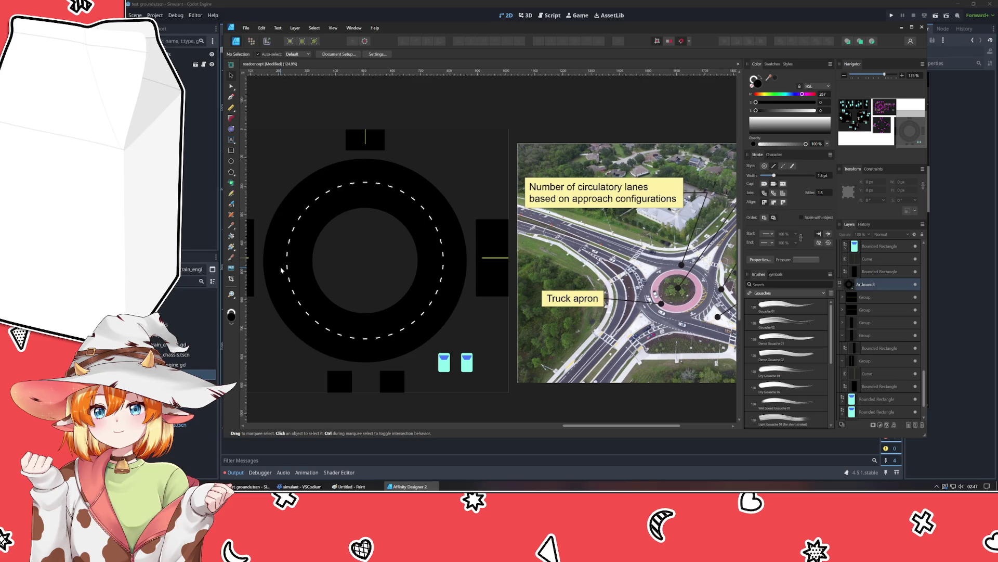
Step: Change the dashed divider ellipse's stroke colour to red
{"action": "left_click", "coordinate": [230, 98]}
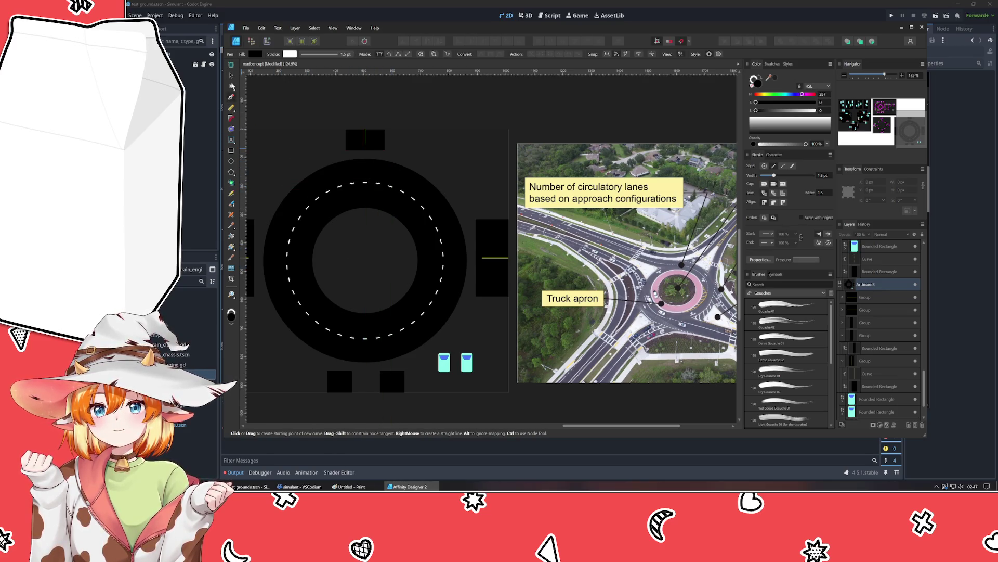
{"action": "left_click", "coordinate": [231, 87]}
{"action": "left_click", "coordinate": [385, 190]}
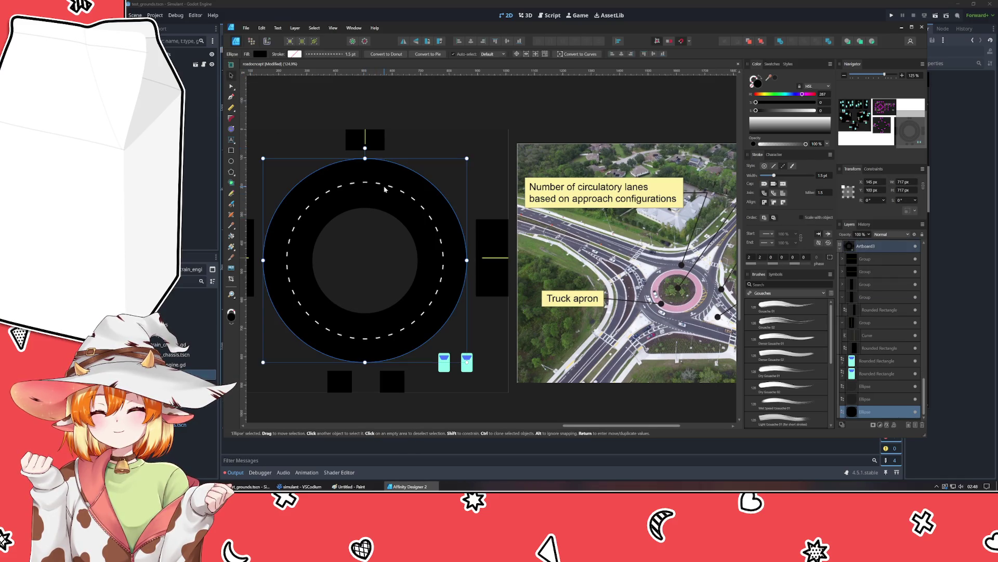
{"action": "left_click", "coordinate": [394, 190]}
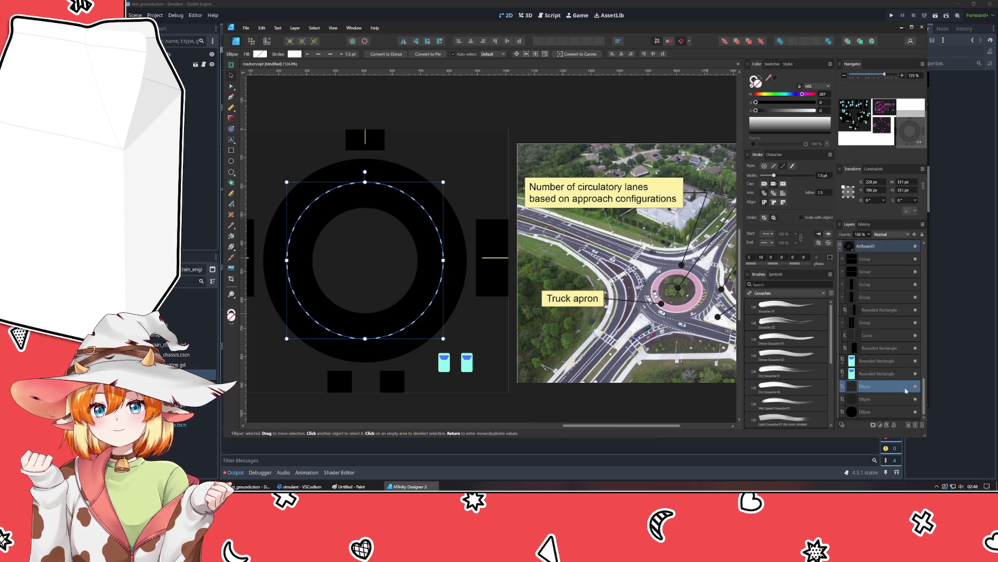
{"action": "left_click", "coordinate": [917, 388]}
{"action": "key", "text": "x"}
{"action": "mouse_move", "coordinate": [800, 109]}
{"action": "left_mouse_down"}
{"action": "mouse_move", "coordinate": [789, 110]}
{"action": "mouse_move", "coordinate": [809, 102]}
{"action": "left_mouse_up"}
{"action": "left_click", "coordinate": [498, 105]}
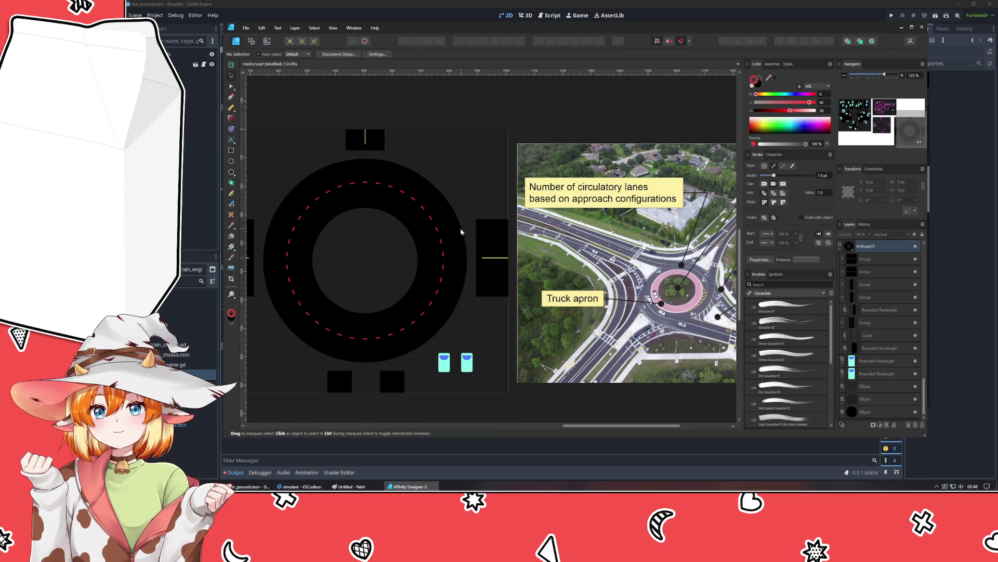
Step: Scroll the view down and left and switch to the Pen tool
{"action": "scroll", "coordinate": [408, 196], "scroll_direction": "down", "scroll_amount": 2}
{"action": "scroll", "coordinate": [400, 211], "scroll_direction": "left", "scroll_amount": 1}
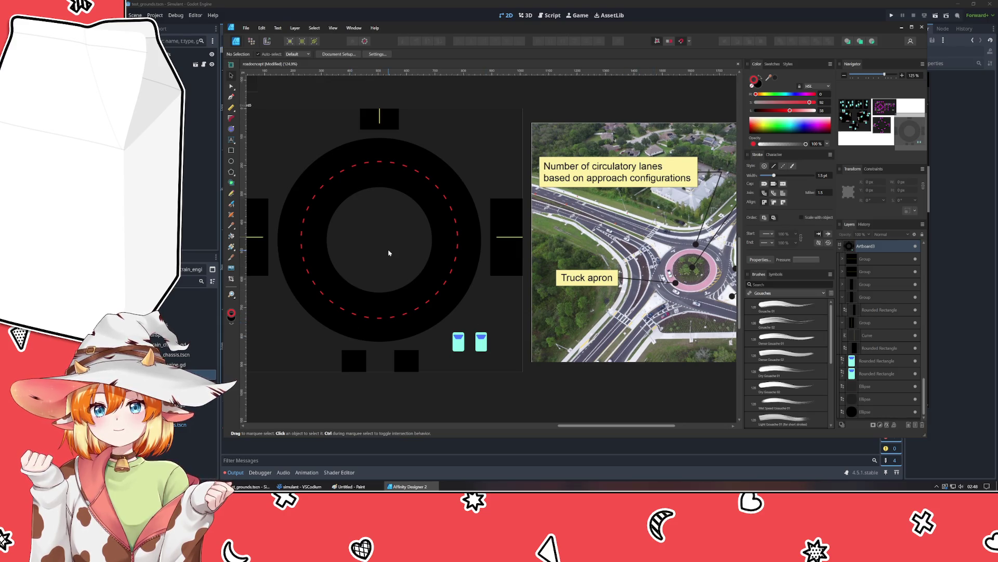
{"action": "scroll", "coordinate": [278, 258], "scroll_direction": "down", "scroll_amount": 2}
{"action": "scroll", "coordinate": [270, 234], "scroll_direction": "left", "scroll_amount": 2}
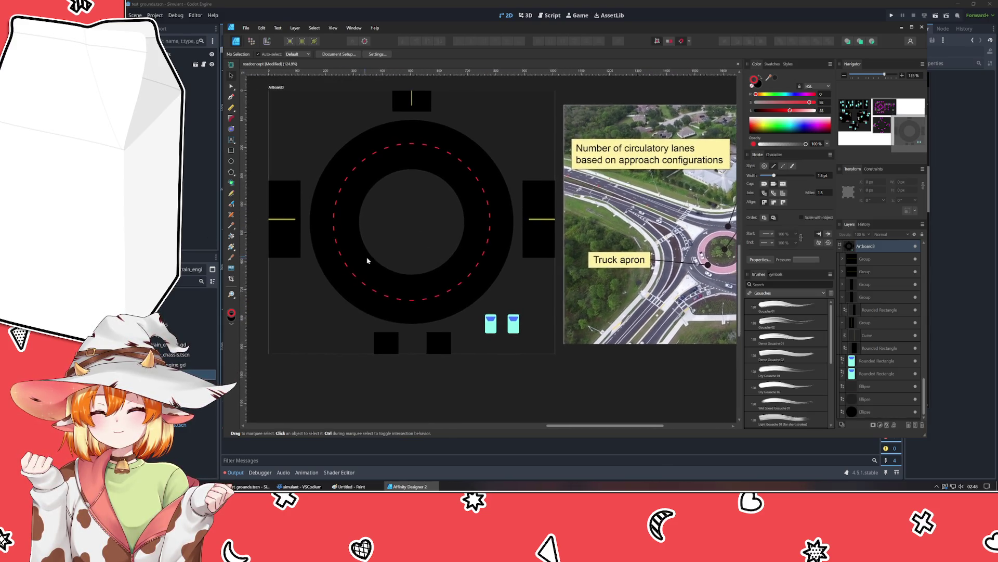
{"action": "left_click", "coordinate": [231, 97]}
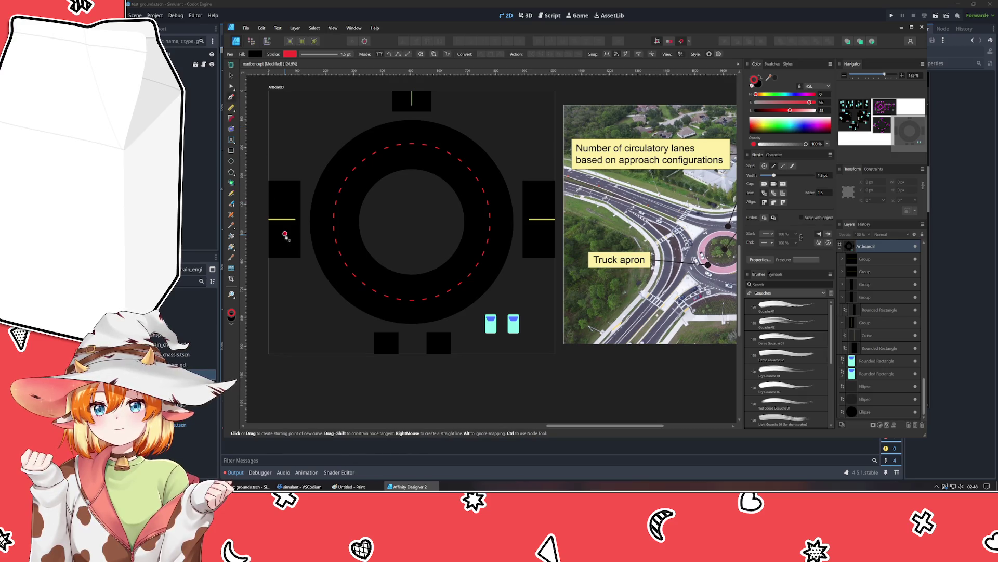
{"action": "scroll", "coordinate": [323, 313], "scroll_direction": "right", "scroll_amount": 2}
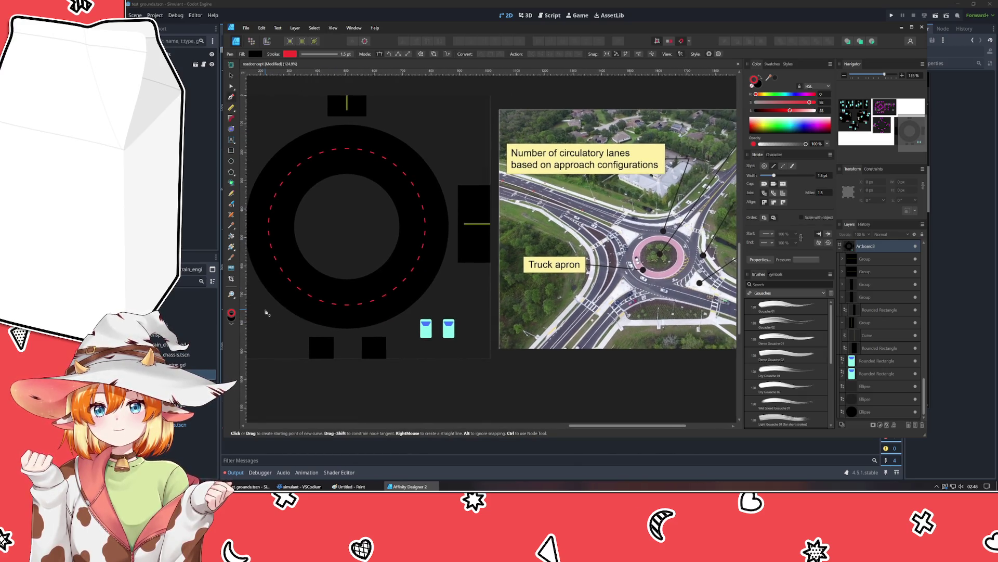
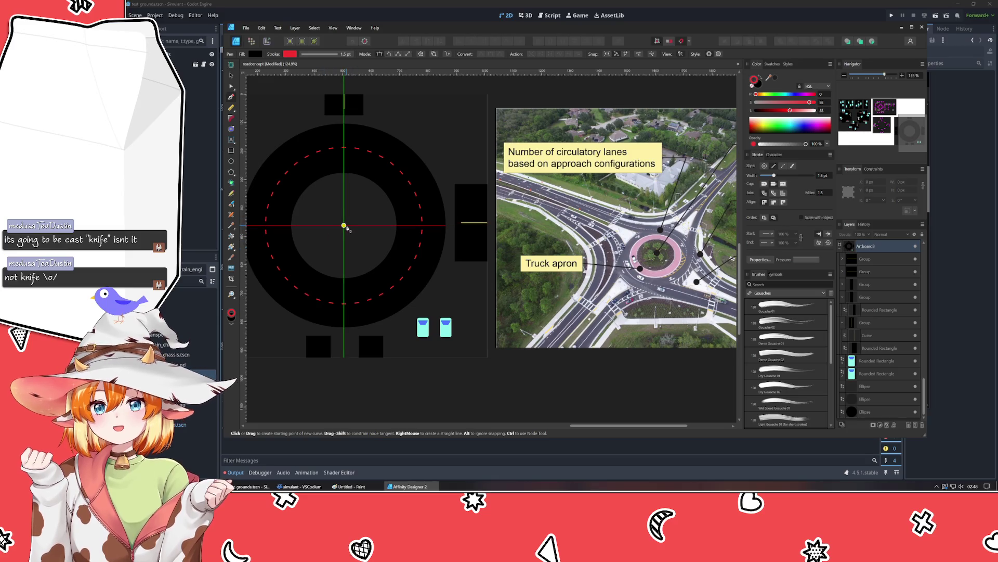
Step: Pick out the inner circle alone and align it to the horizontal centre of the black ring
{"action": "left_click_drag", "start_coordinate": [343, 225], "coordinate": [432, 218]}
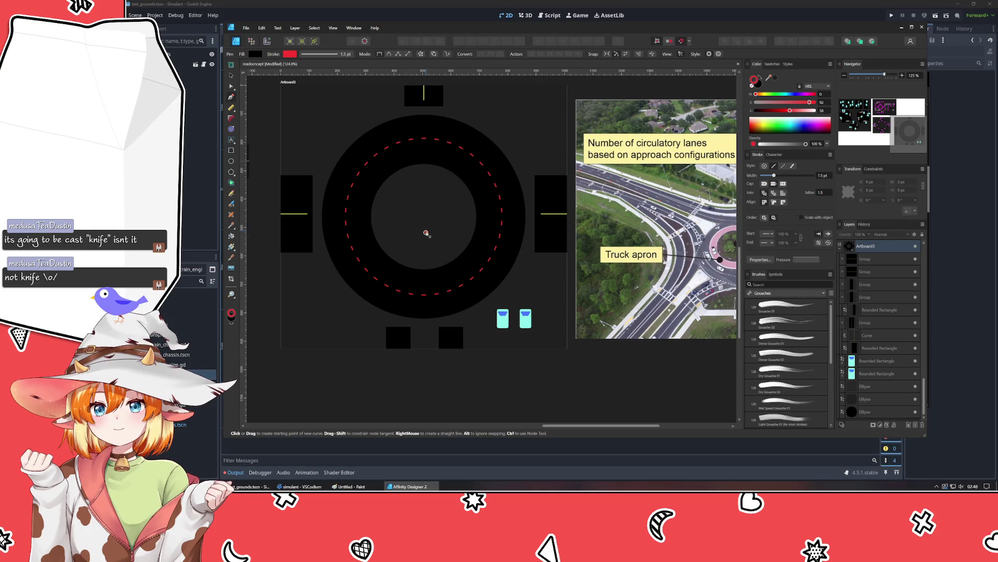
{"action": "left_click", "coordinate": [233, 76]}
{"action": "left_click", "coordinate": [434, 241]}
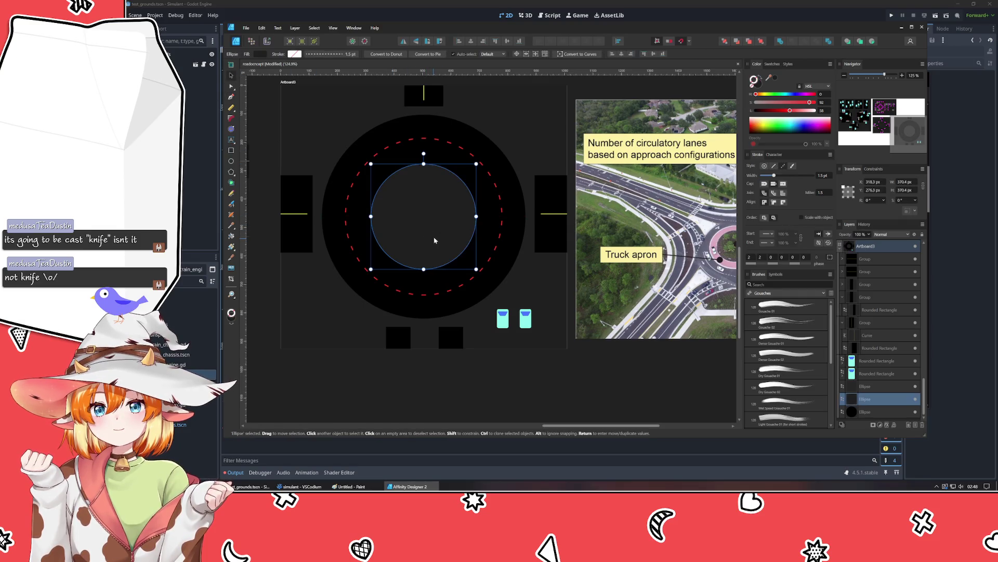
{"action": "left_click", "coordinate": [502, 222], "text": "shift"}
{"action": "left_click", "coordinate": [502, 222], "text": "shift"}
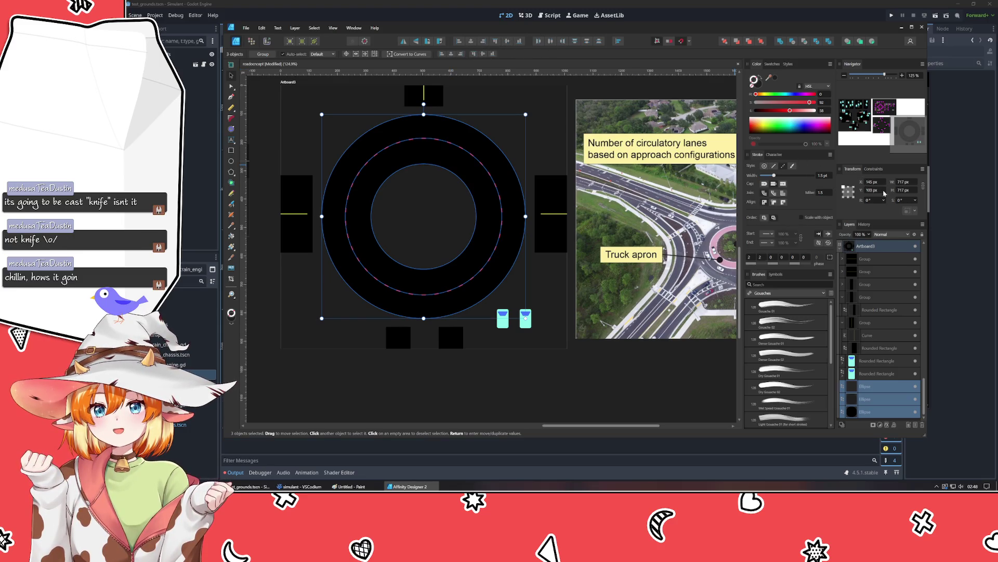
{"action": "left_click", "coordinate": [546, 132]}
{"action": "left_click", "coordinate": [497, 156]}
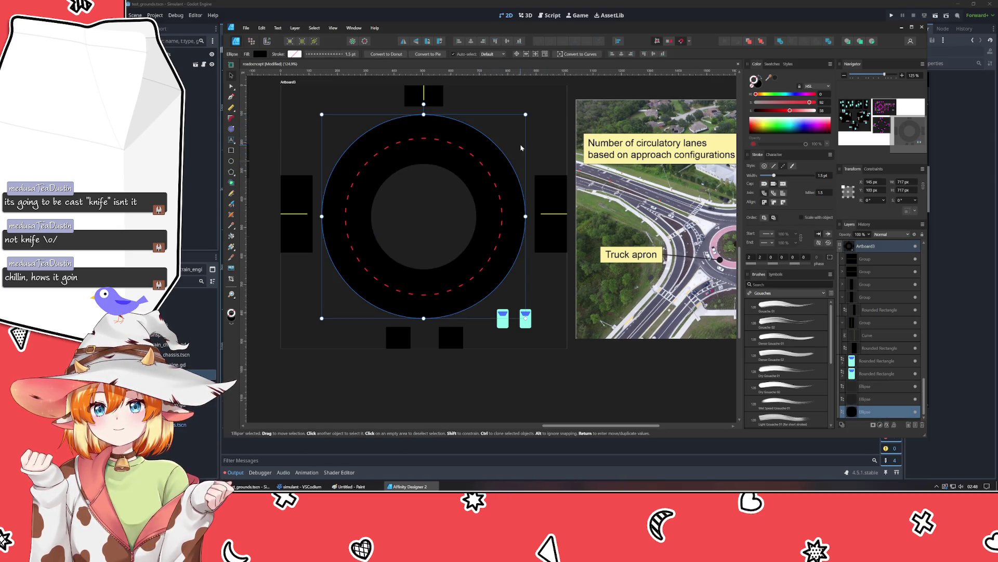
{"action": "left_click", "coordinate": [483, 166]}
{"action": "left_click", "coordinate": [460, 180]}
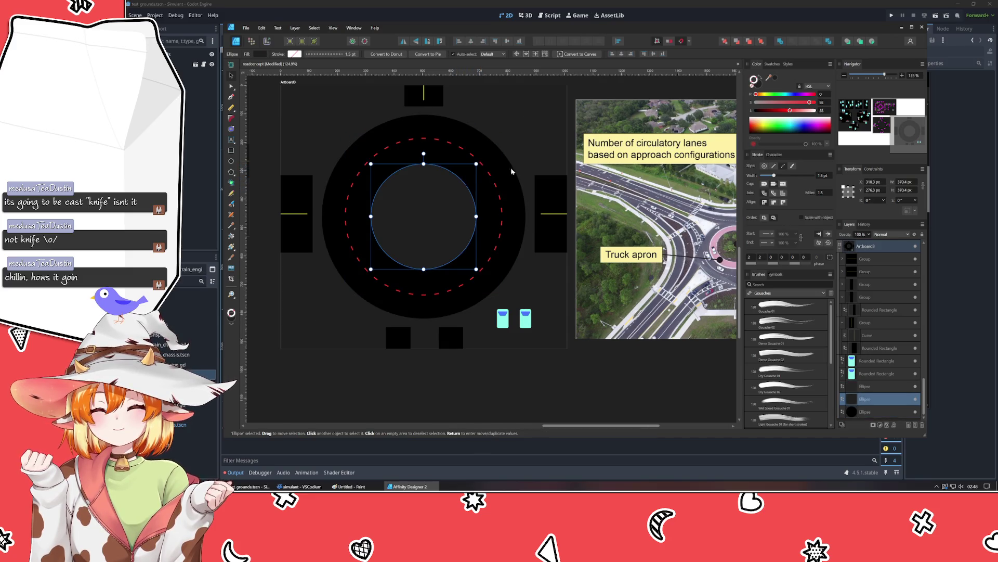
{"action": "left_click", "coordinate": [477, 41]}
{"action": "left_click", "coordinate": [542, 147]}
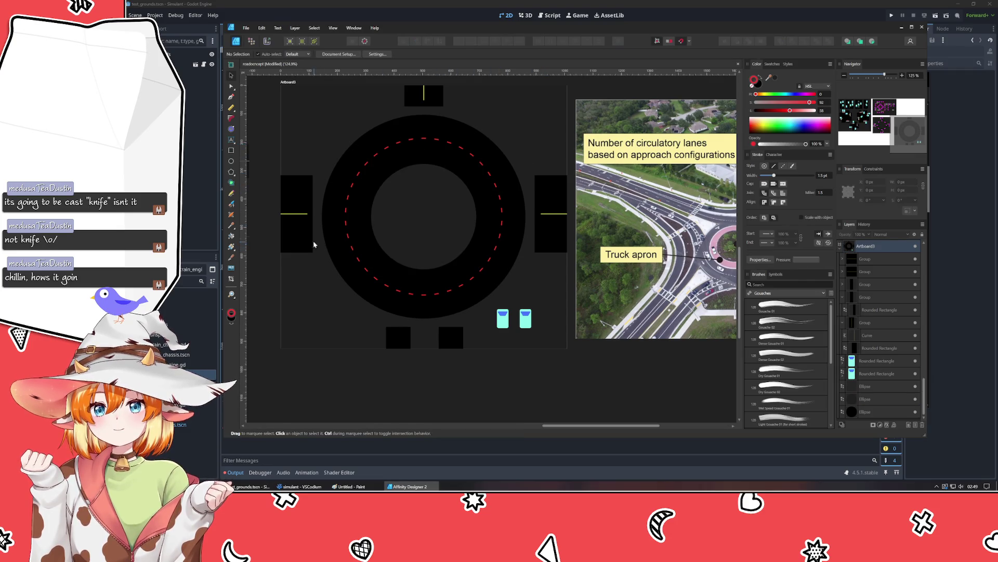
{"action": "scroll", "coordinate": [320, 166], "scroll_direction": "down", "scroll_amount": 5}
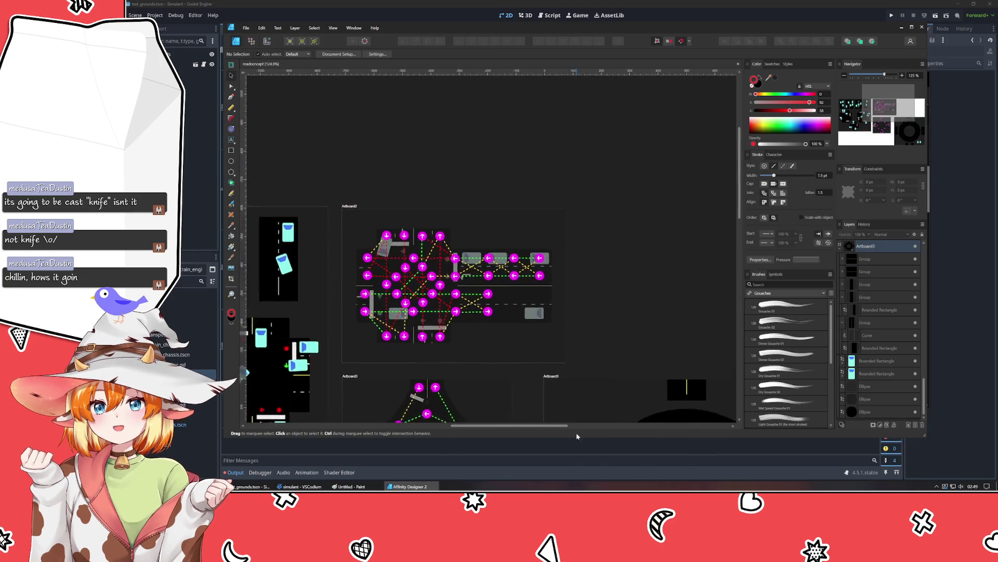
{"action": "scroll", "coordinate": [629, 340], "scroll_direction": "up", "scroll_amount": 4}
{"action": "mouse_move", "coordinate": [629, 339]}
{"action": "left_mouse_down"}
{"action": "mouse_move", "coordinate": [613, 274]}
{"action": "mouse_move", "coordinate": [605, 298]}
{"action": "left_mouse_up"}
{"action": "scroll", "coordinate": [631, 316], "scroll_direction": "down", "scroll_amount": 3}
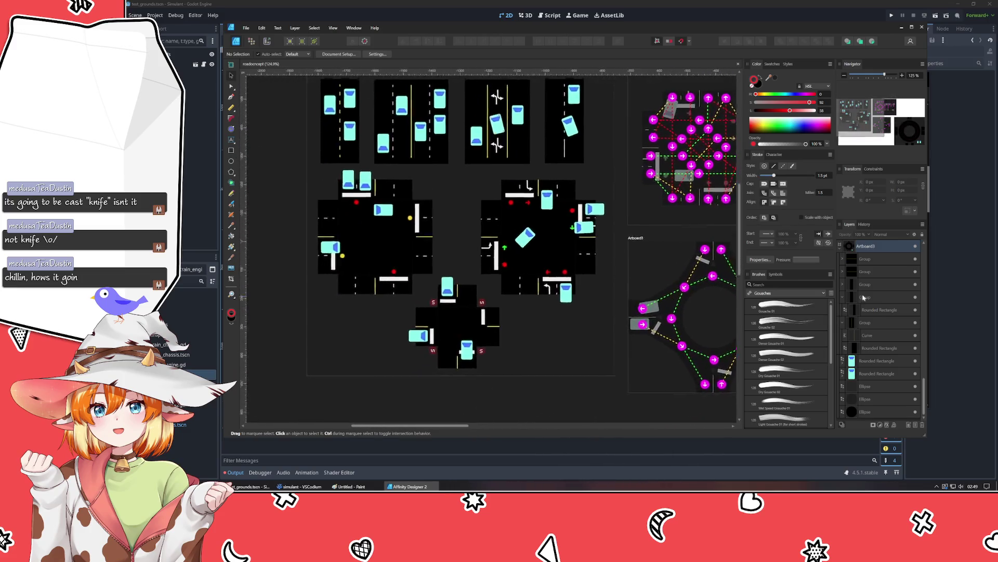
{"action": "scroll", "coordinate": [546, 270], "scroll_direction": "up", "scroll_amount": 4}
{"action": "scroll", "coordinate": [499, 243], "scroll_direction": "down", "scroll_amount": 2}
{"action": "scroll", "coordinate": [498, 243], "scroll_direction": "right", "scroll_amount": 10}
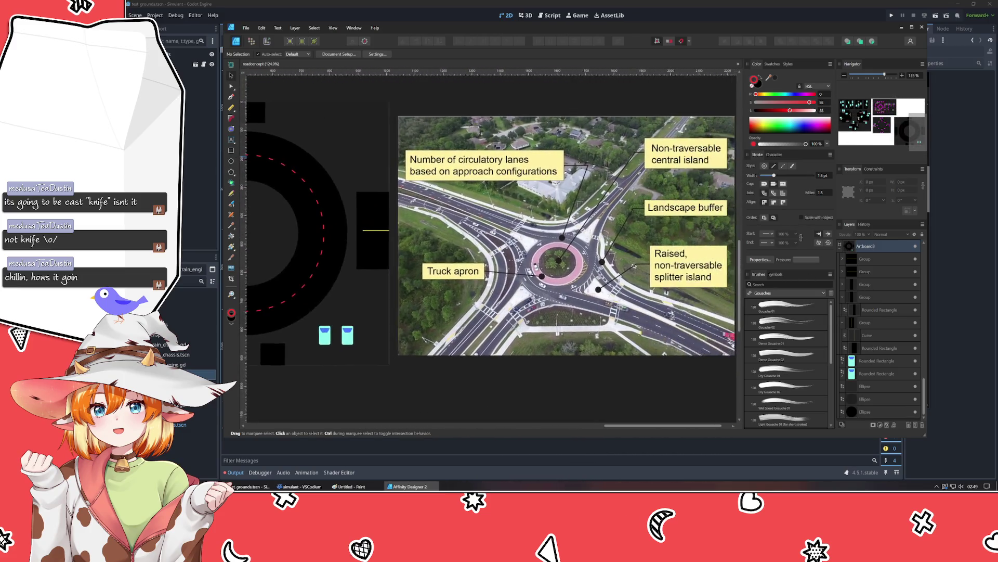
{"action": "scroll", "coordinate": [498, 242], "scroll_direction": "left", "scroll_amount": 2}
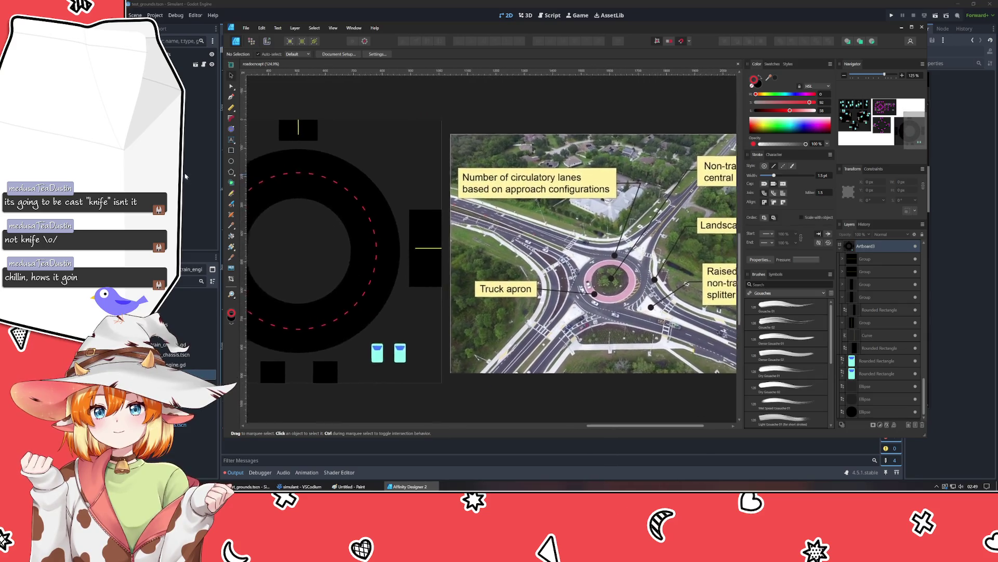
{"action": "scroll", "coordinate": [499, 242], "scroll_direction": "right", "scroll_amount": 1}
{"action": "scroll", "coordinate": [498, 242], "scroll_direction": "left", "scroll_amount": 1}
{"action": "scroll", "coordinate": [499, 243], "scroll_direction": "right", "scroll_amount": 1}
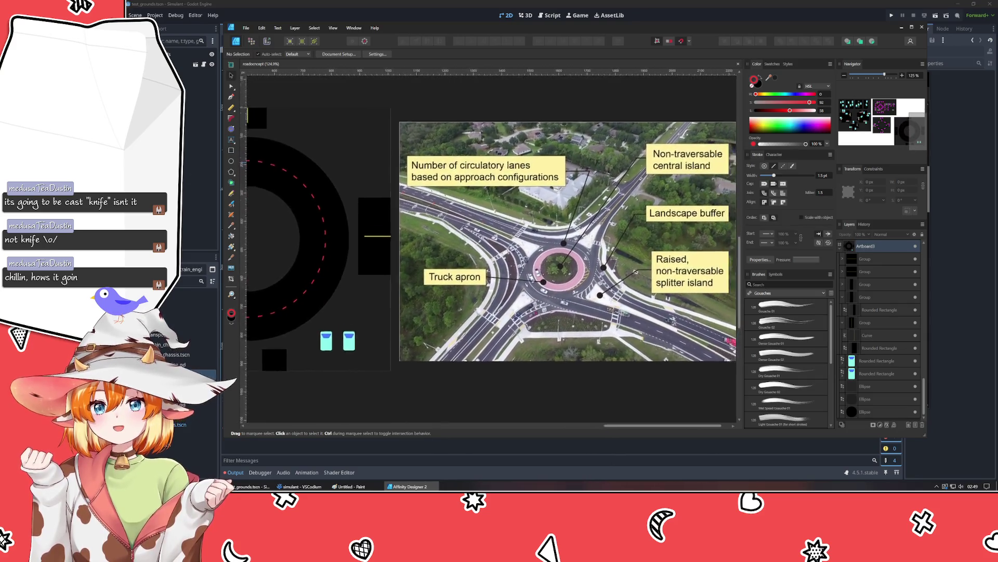
{"action": "scroll", "coordinate": [498, 243], "scroll_direction": "up", "scroll_amount": 2}
{"action": "scroll", "coordinate": [499, 243], "scroll_direction": "down", "scroll_amount": 2}
{"action": "scroll", "coordinate": [719, 381], "scroll_direction": "left", "scroll_amount": 15}
{"action": "scroll", "coordinate": [720, 380], "scroll_direction": "up", "scroll_amount": 3}
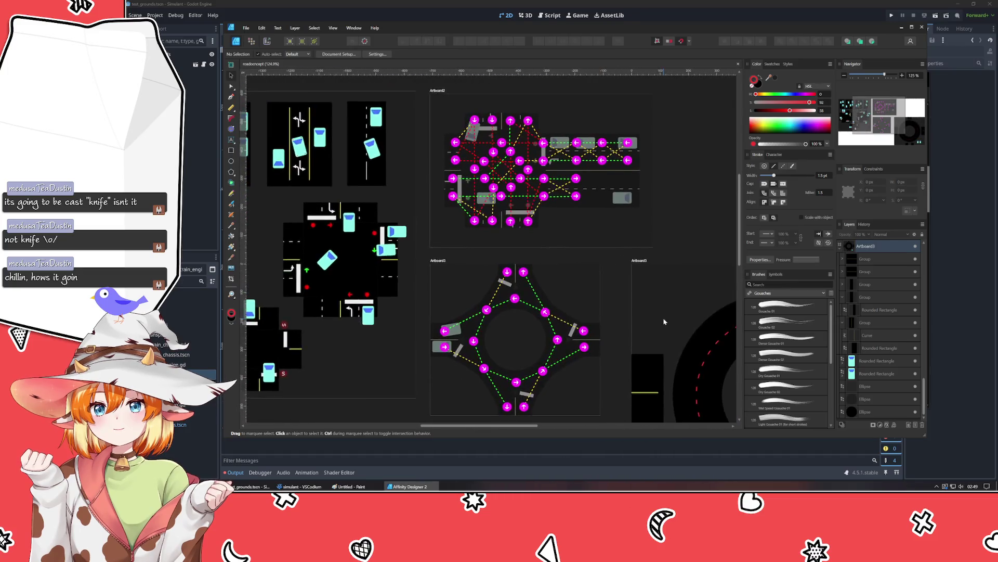
{"action": "scroll", "coordinate": [719, 382], "scroll_direction": "down", "scroll_amount": 4}
{"action": "scroll", "coordinate": [720, 381], "scroll_direction": "right", "scroll_amount": 3}
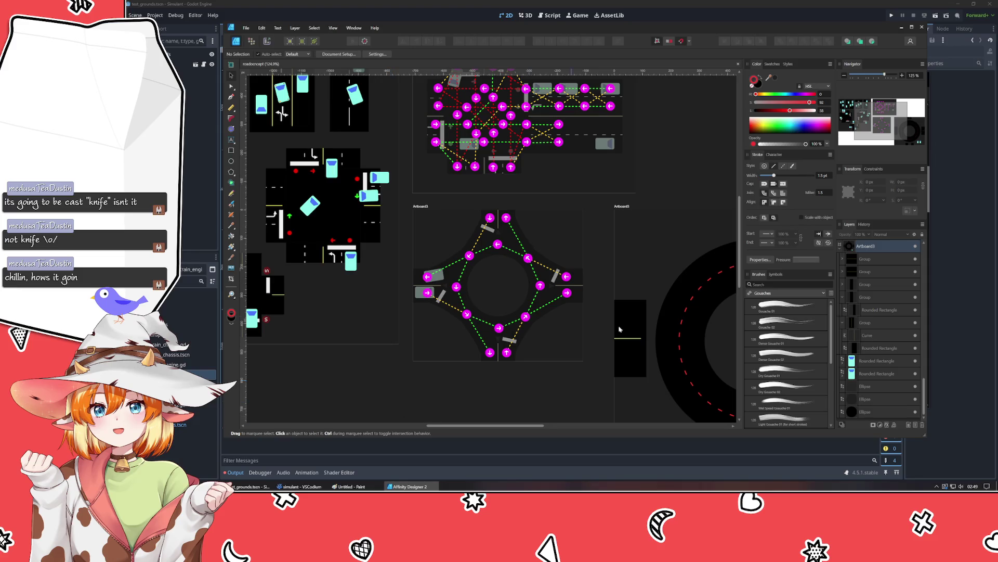
{"action": "scroll", "coordinate": [591, 366], "scroll_direction": "up", "scroll_amount": 4}
{"action": "scroll", "coordinate": [496, 261], "scroll_direction": "up", "scroll_amount": 3}
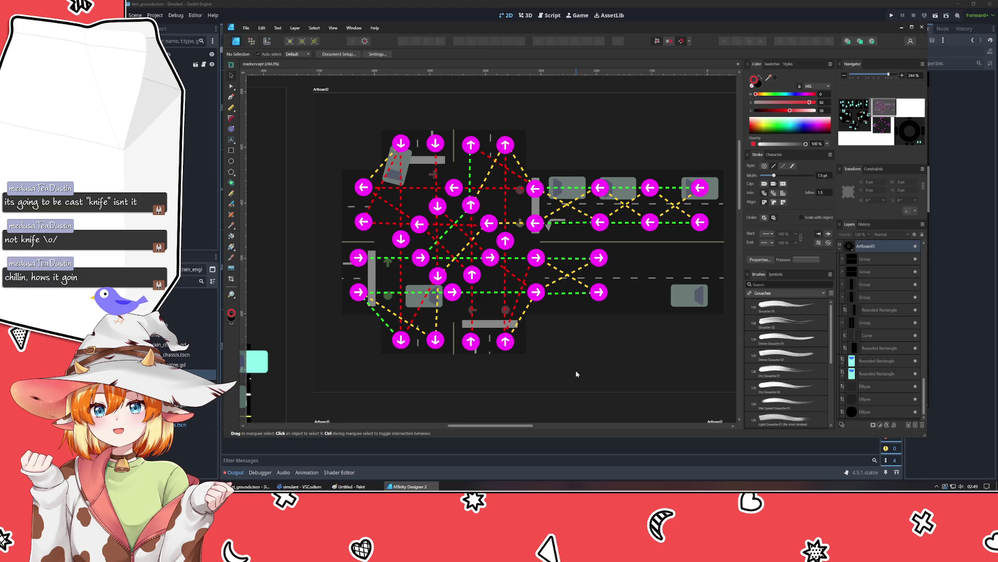
{"action": "scroll", "coordinate": [585, 373], "scroll_direction": "down", "scroll_amount": 5}
{"action": "scroll", "coordinate": [520, 312], "scroll_direction": "up", "scroll_amount": 1}
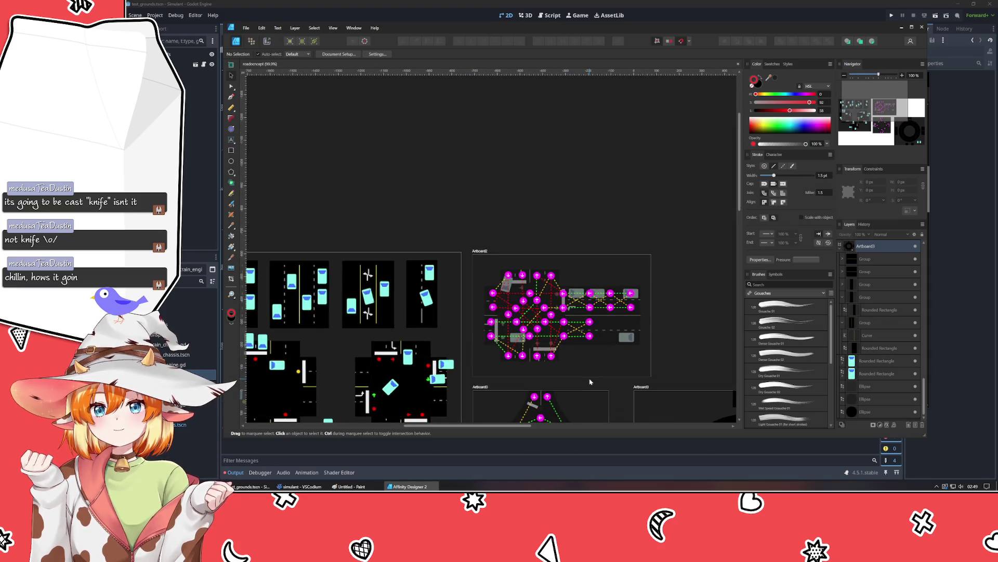
{"action": "scroll", "coordinate": [441, 239], "scroll_direction": "down", "scroll_amount": 3}
{"action": "scroll", "coordinate": [441, 239], "scroll_direction": "right", "scroll_amount": 3}
{"action": "scroll", "coordinate": [441, 239], "scroll_direction": "down", "scroll_amount": 3}
{"action": "scroll", "coordinate": [441, 239], "scroll_direction": "right", "scroll_amount": 4}
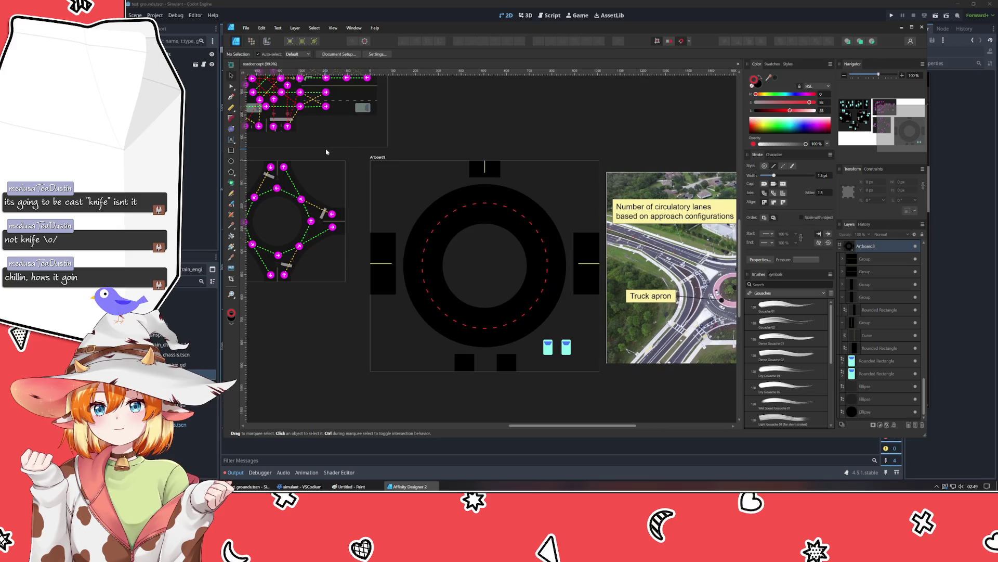
{"action": "scroll", "coordinate": [400, 297], "scroll_direction": "down", "scroll_amount": 1}
{"action": "scroll", "coordinate": [401, 297], "scroll_direction": "left", "scroll_amount": 1}
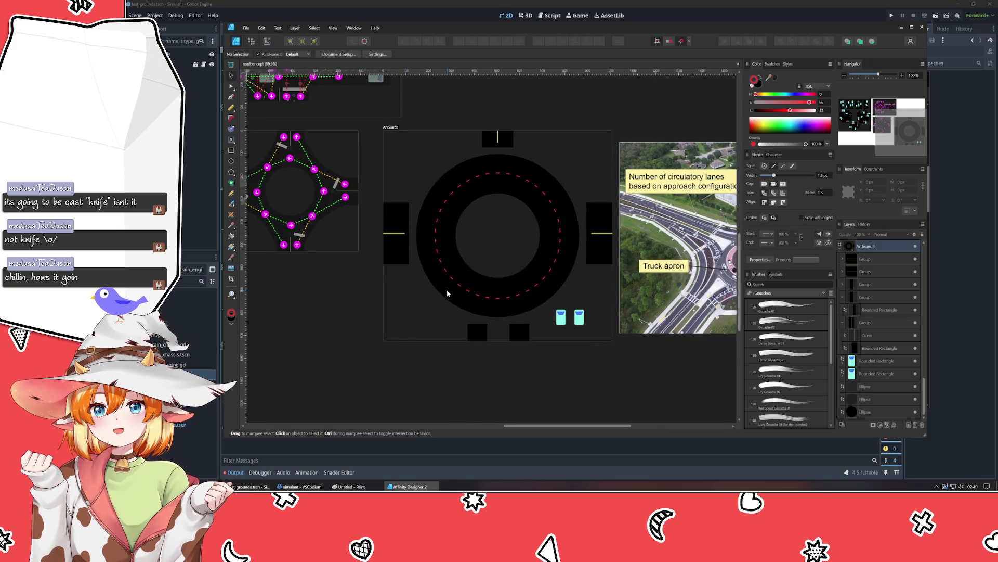
{"action": "scroll", "coordinate": [464, 340], "scroll_direction": "up", "scroll_amount": 3}
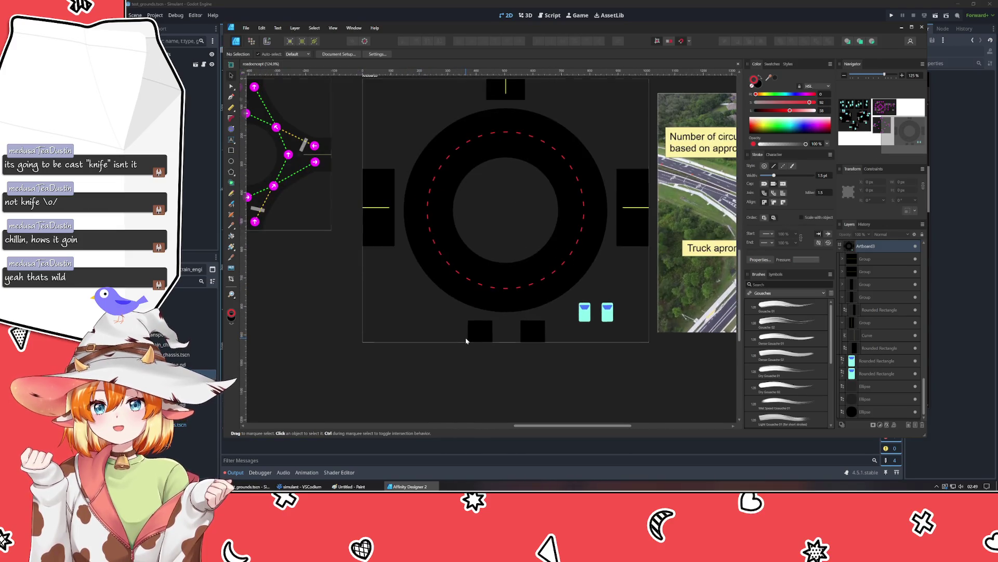
{"action": "scroll", "coordinate": [425, 329], "scroll_direction": "down", "scroll_amount": 2}
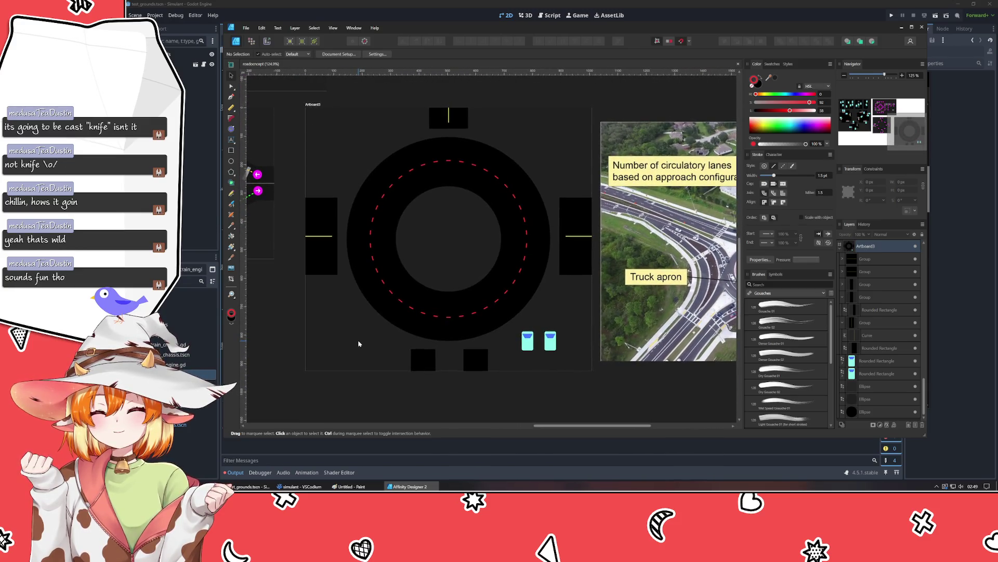
{"action": "scroll", "coordinate": [366, 341], "scroll_direction": "right", "scroll_amount": 3}
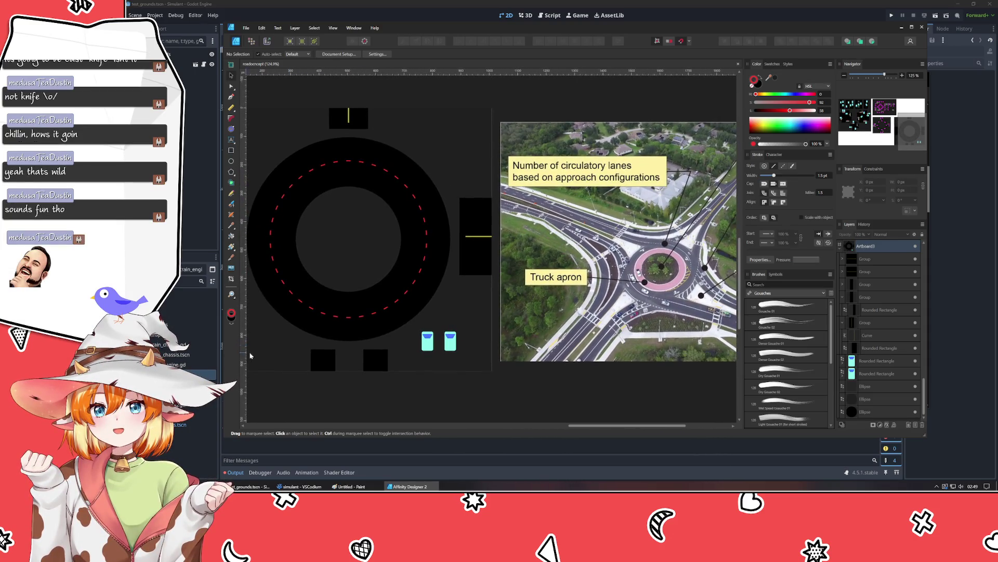
{"action": "scroll", "coordinate": [289, 360], "scroll_direction": "left", "scroll_amount": 2}
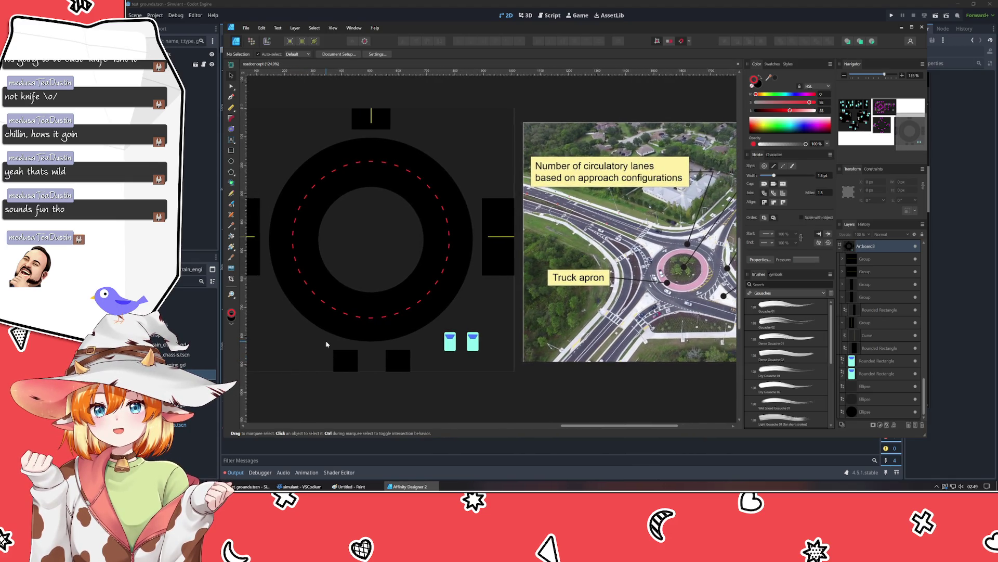
{"action": "scroll", "coordinate": [327, 343], "scroll_direction": "left", "scroll_amount": 3}
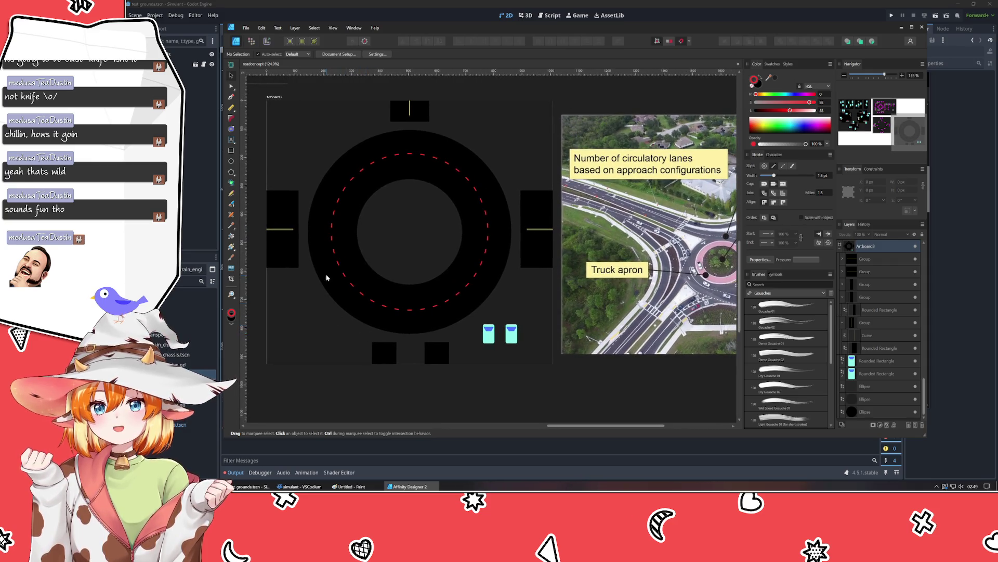
{"action": "scroll", "coordinate": [364, 218], "scroll_direction": "right", "scroll_amount": 3}
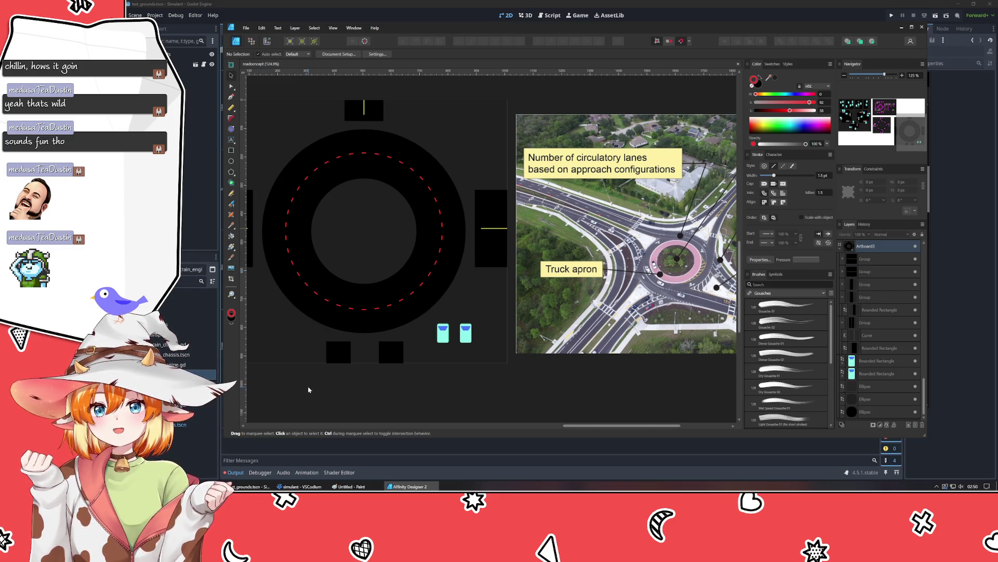
{"action": "scroll", "coordinate": [332, 397], "scroll_direction": "right", "scroll_amount": 6}
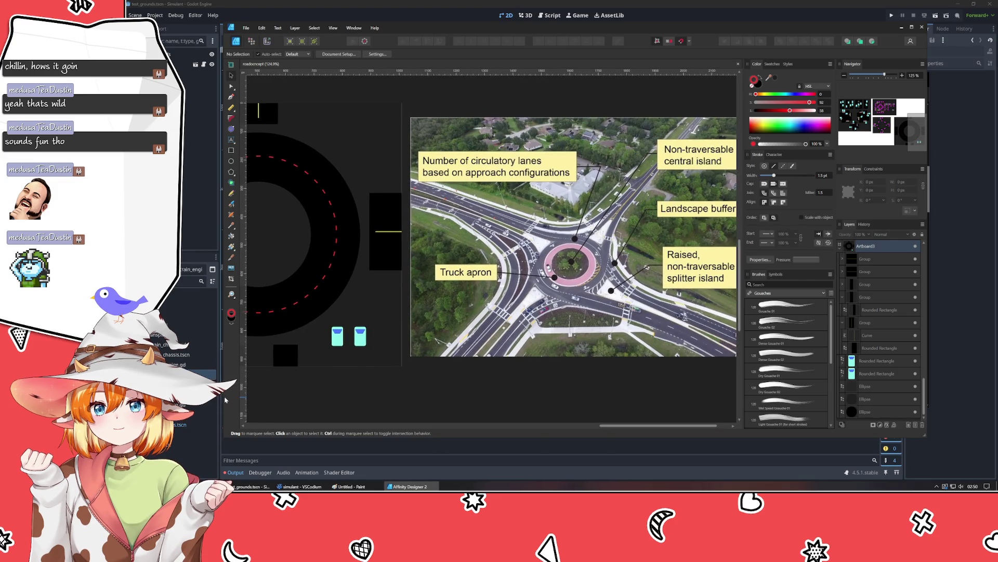
{"action": "scroll", "coordinate": [312, 398], "scroll_direction": "left", "scroll_amount": 4}
{"action": "scroll", "coordinate": [291, 394], "scroll_direction": "right", "scroll_amount": 2}
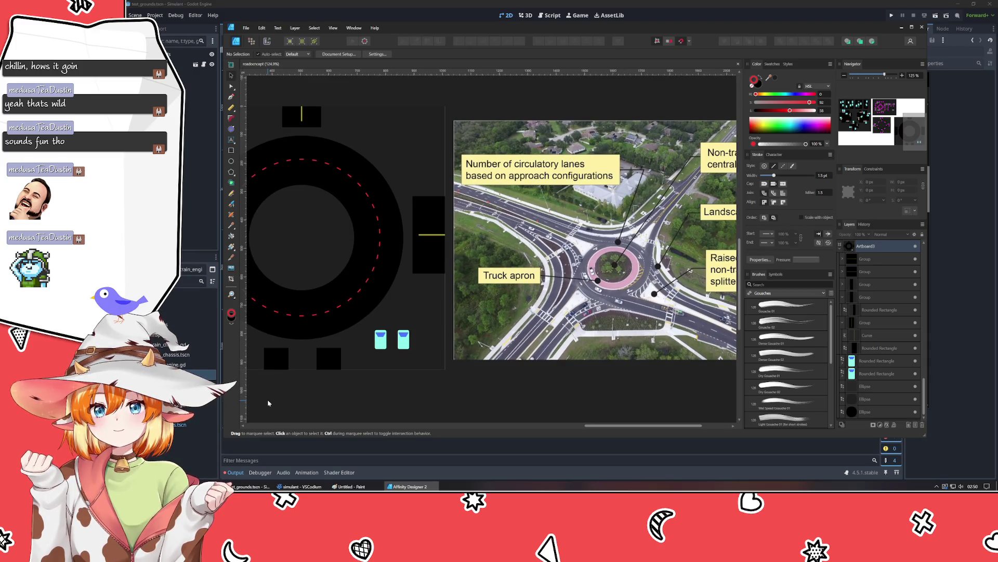
Step: Shift the right approach stub slightly right and down
{"action": "left_click_drag", "start_coordinate": [434, 254], "coordinate": [439, 269]}
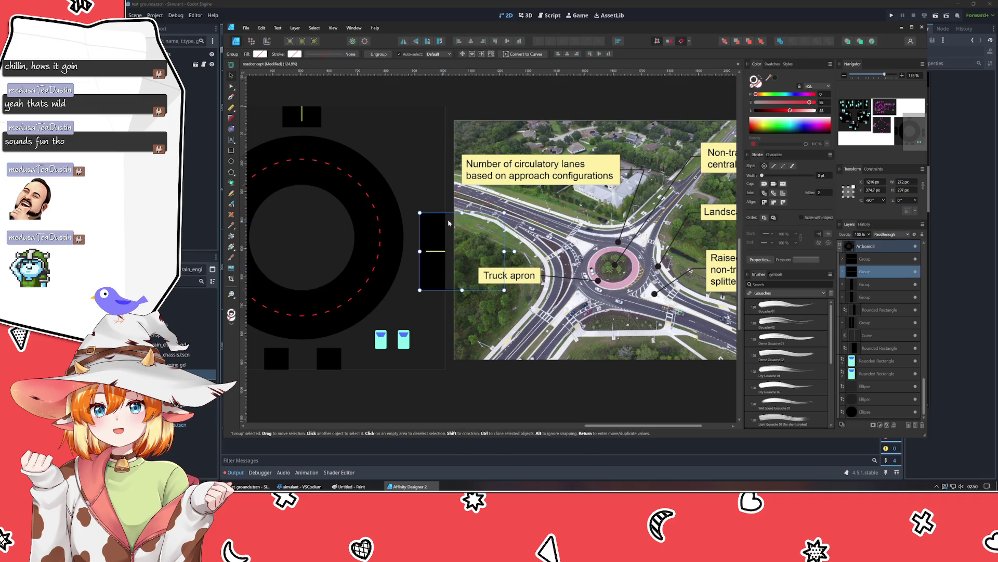
{"action": "scroll", "coordinate": [452, 312], "scroll_direction": "down", "scroll_amount": 3}
{"action": "scroll", "coordinate": [455, 338], "scroll_direction": "up", "scroll_amount": 1}
{"action": "scroll", "coordinate": [458, 359], "scroll_direction": "down", "scroll_amount": 1}
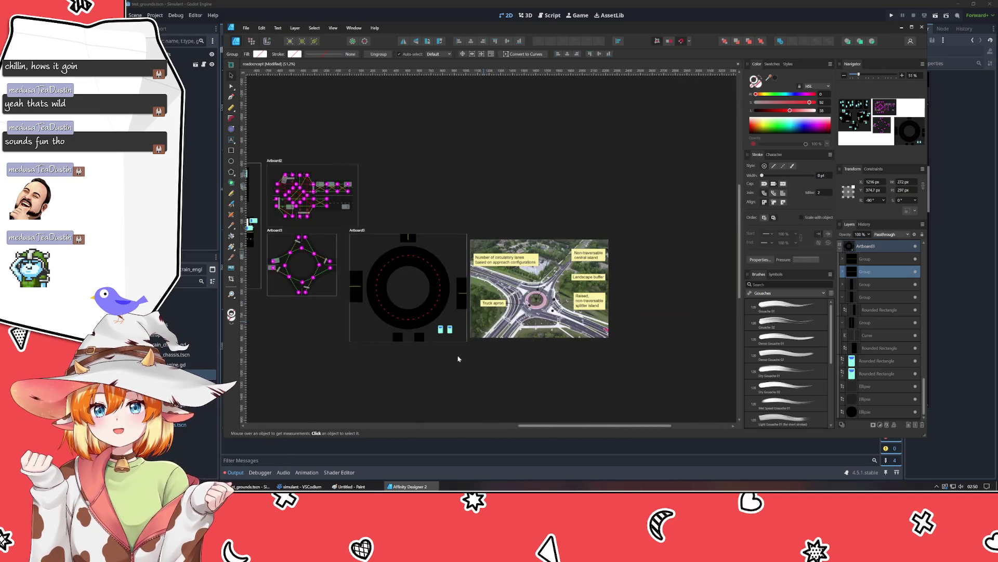
{"action": "scroll", "coordinate": [456, 359], "scroll_direction": "up", "scroll_amount": 1}
Step: Move the reference photo further right and enlarge the ring road artboard wider and taller
{"action": "mouse_move", "coordinate": [574, 315]}
{"action": "left_mouse_down"}
{"action": "mouse_move", "coordinate": [666, 314]}
{"action": "mouse_move", "coordinate": [656, 314]}
{"action": "left_mouse_up"}
{"action": "left_click", "coordinate": [520, 260]}
{"action": "left_click", "coordinate": [424, 228]}
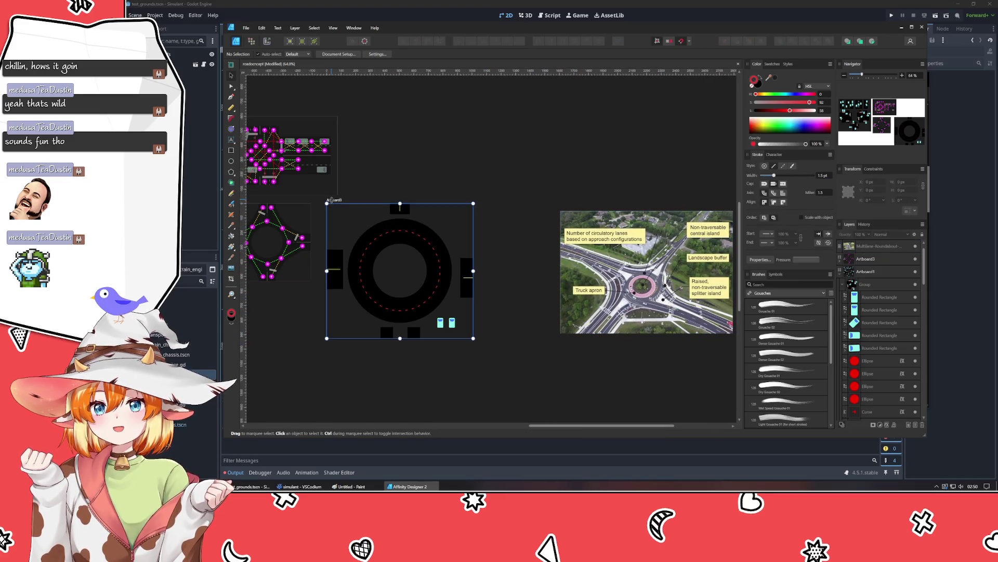
{"action": "left_click_drag", "start_coordinate": [474, 338], "coordinate": [553, 367]}
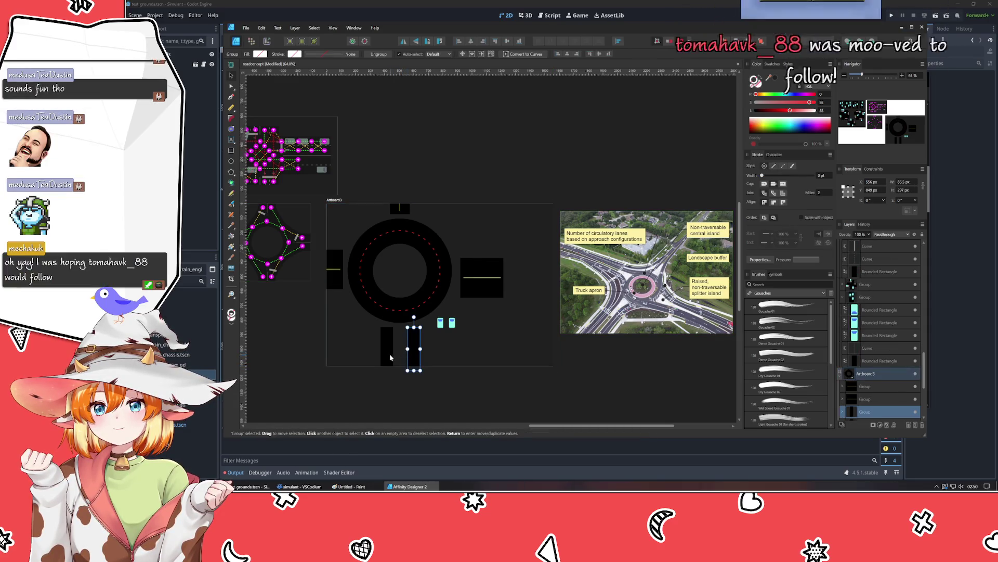
Step: Marquee-select every roundabout piece on the artboard at once
{"action": "left_click", "coordinate": [397, 311]}
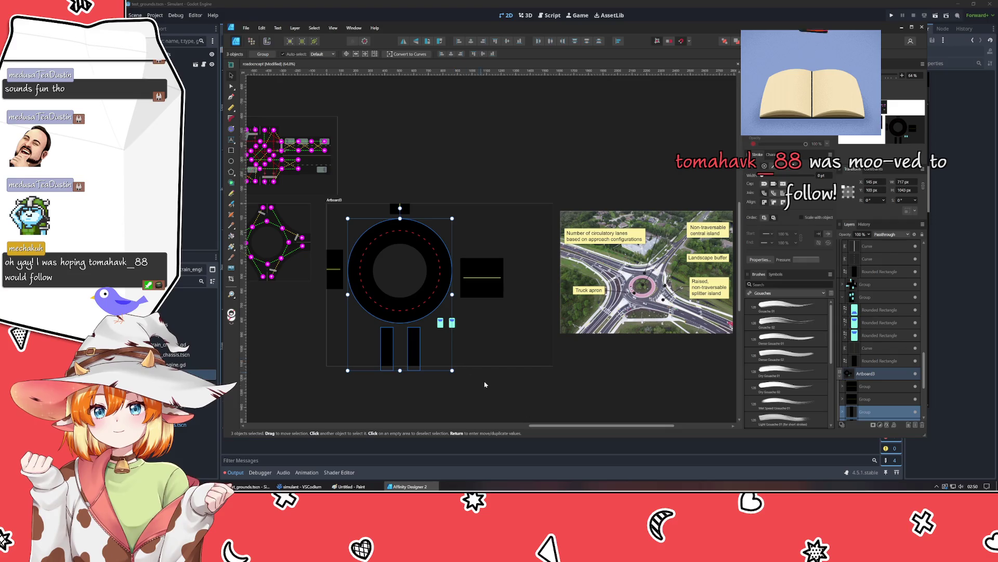
{"action": "key", "text": "Escape"}
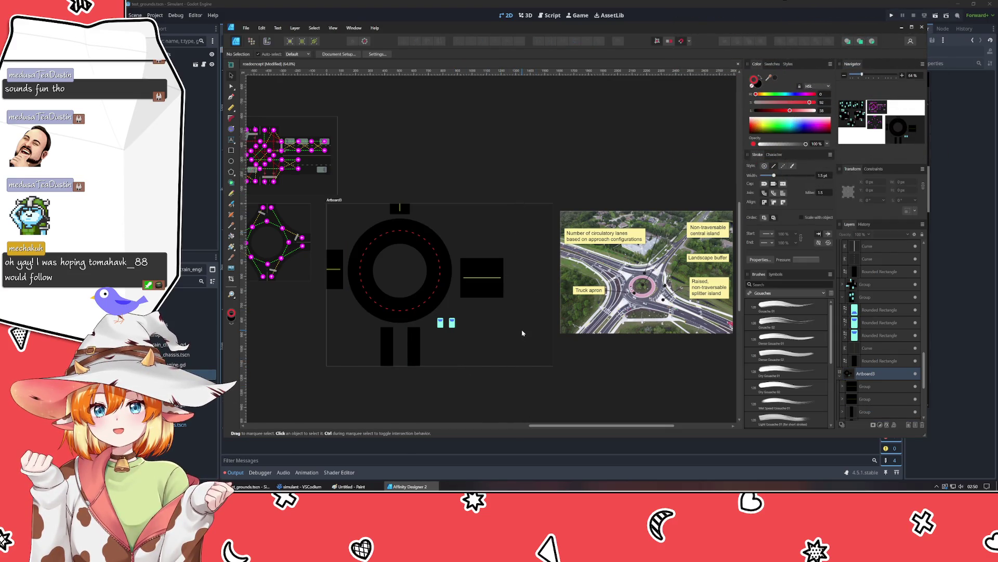
{"action": "left_click_drag", "start_coordinate": [508, 414], "coordinate": [291, 160]}
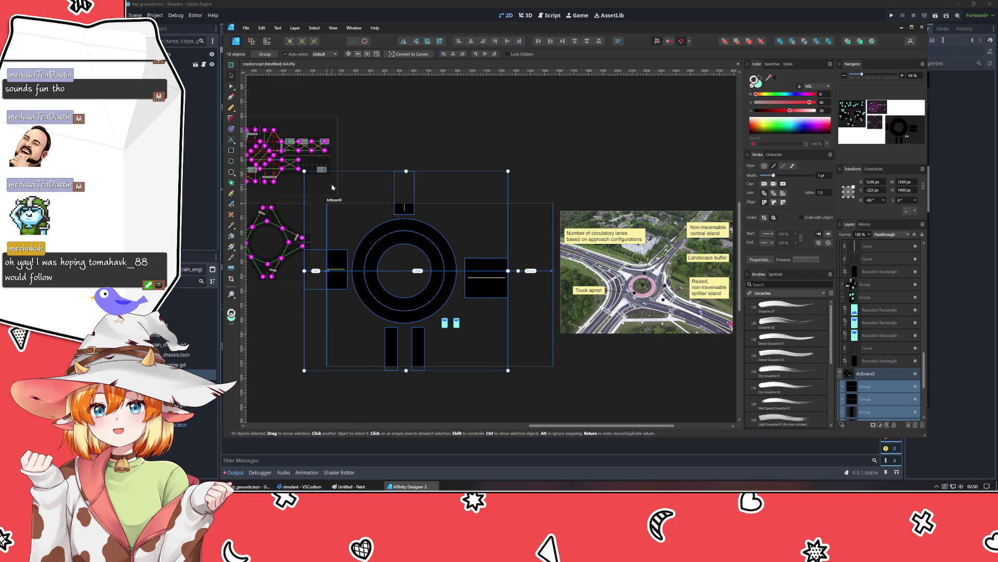
Step: Nudge the selected roundabout pieces with Shift+arrow keys to re-centre them on the artboard
{"action": "key", "text": "shift+Right"}
{"action": "key", "text": "shift+Right"}
{"action": "key", "text": "shift+Right"}
{"action": "key", "text": "shift+Left"}
{"action": "key", "text": "shift+Left"}
{"action": "key", "text": "shift+Left"}
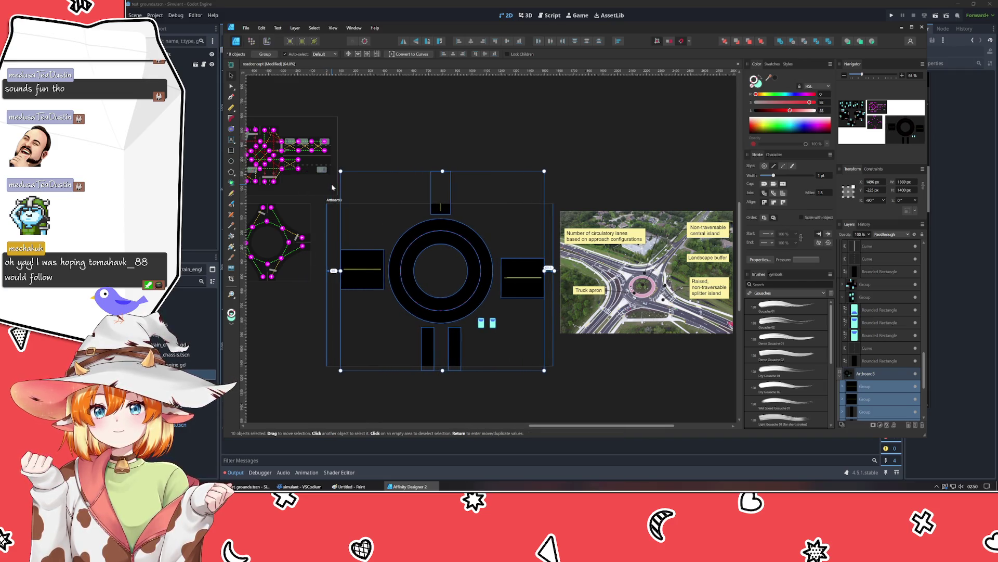
{"action": "key", "text": "shift+Down"}
{"action": "key", "text": "shift+Down"}
{"action": "key", "text": "shift+Down"}
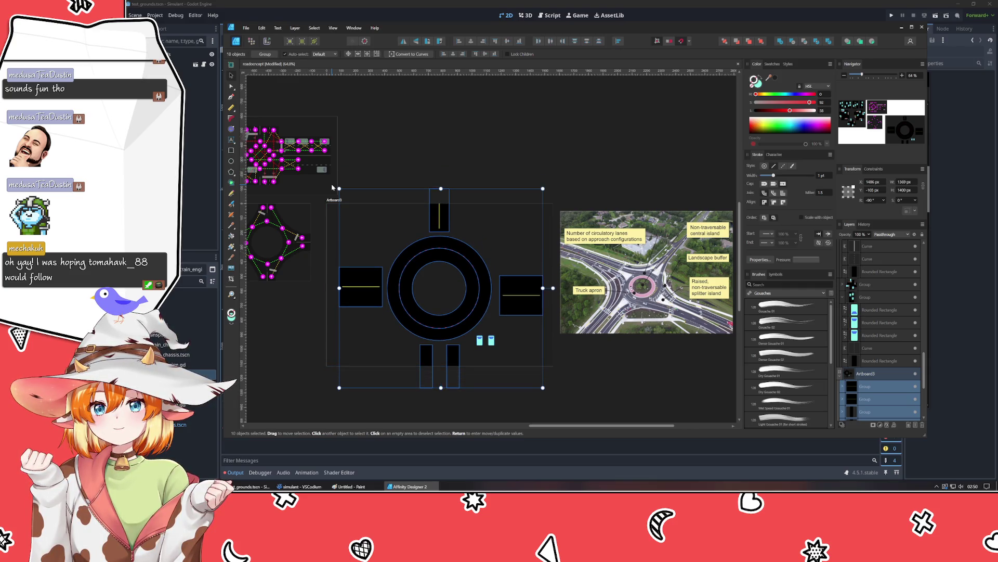
{"action": "key", "text": "shift+Up"}
{"action": "key", "text": "shift+Up"}
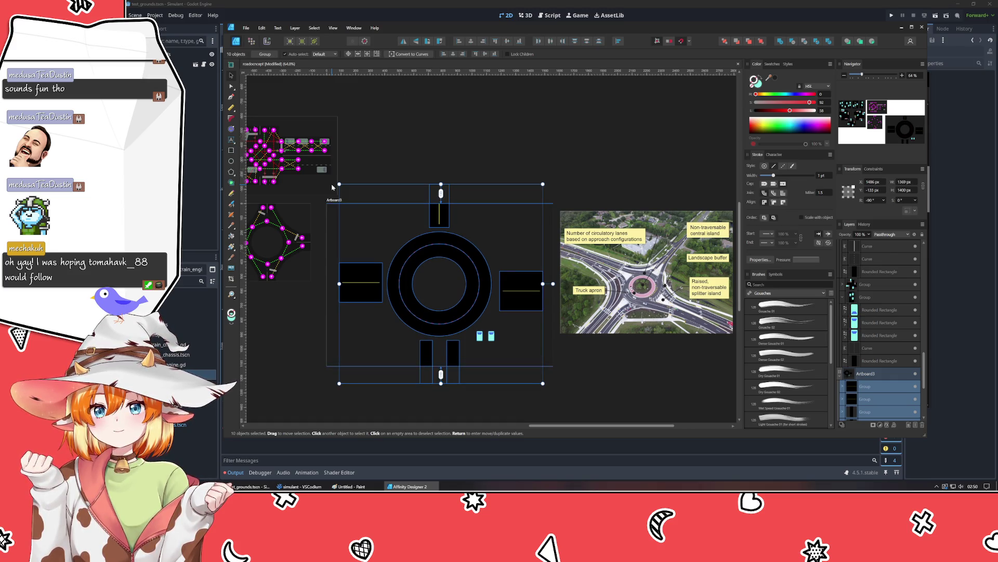
Step: Drag the right stub outward and the left stub out to the artboard's left edge
{"action": "left_click_drag", "start_coordinate": [524, 297], "coordinate": [547, 291]}
{"action": "left_click", "coordinate": [372, 287]}
{"action": "left_click_drag", "start_coordinate": [372, 288], "coordinate": [346, 288]}
{"action": "left_click", "coordinate": [291, 362]}
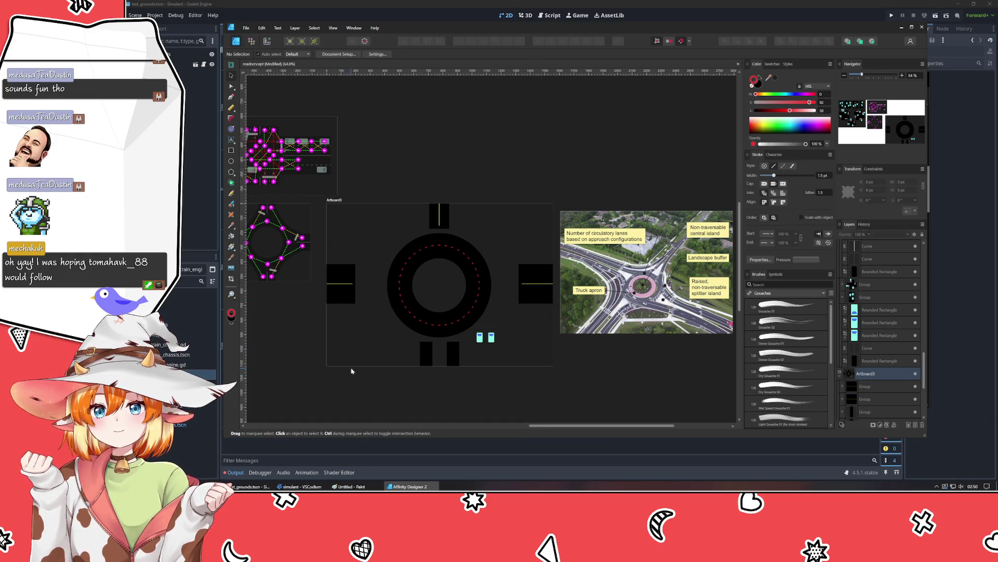
{"action": "scroll", "coordinate": [364, 359], "scroll_direction": "down", "scroll_amount": 2}
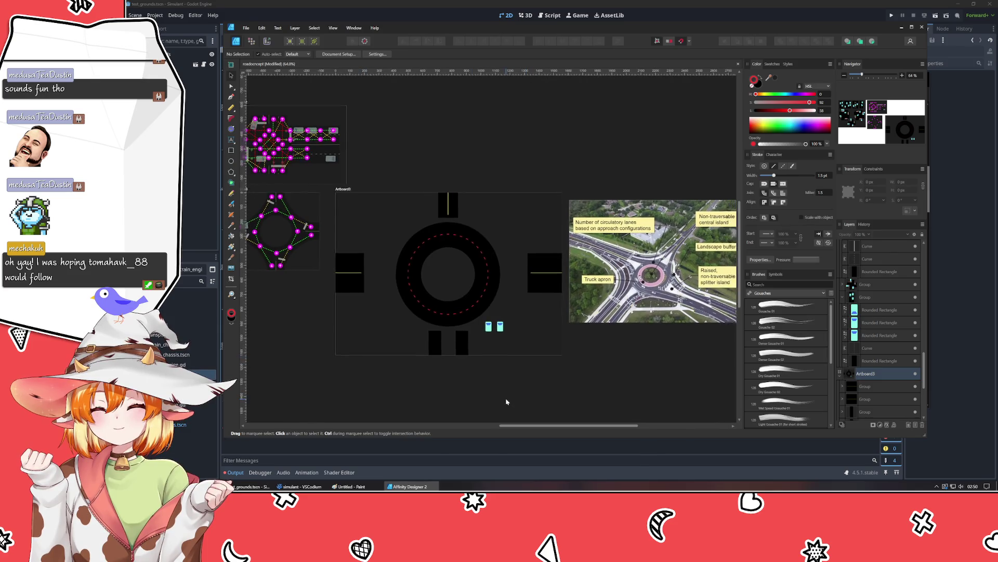
Step: Raise the top stub slightly and centre the right stub vertically on the ring
{"action": "left_click_drag", "start_coordinate": [437, 211], "coordinate": [441, 203]}
{"action": "left_click", "coordinate": [536, 282]}
{"action": "left_click_drag", "start_coordinate": [536, 282], "coordinate": [534, 281]}
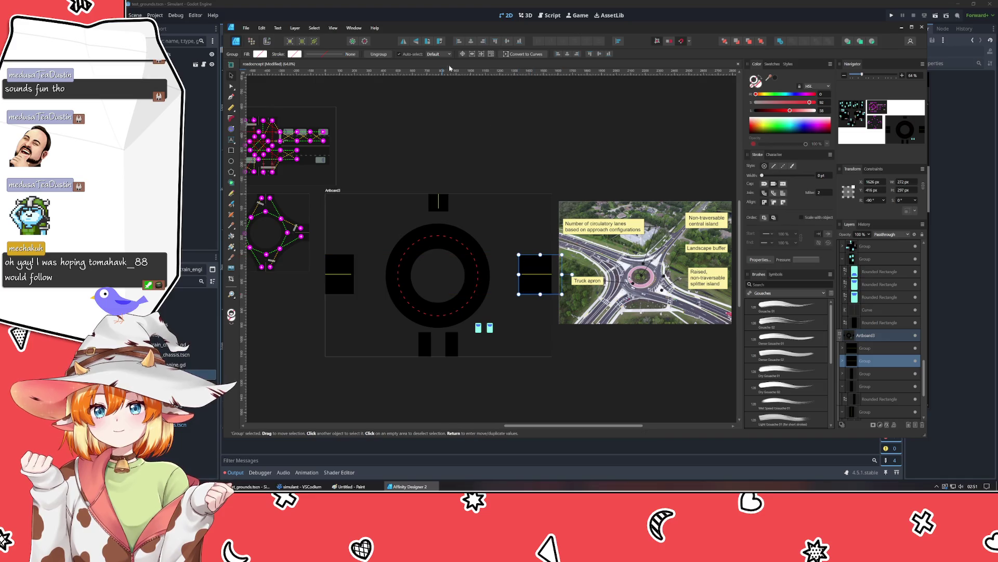
{"action": "left_click", "coordinate": [508, 44]}
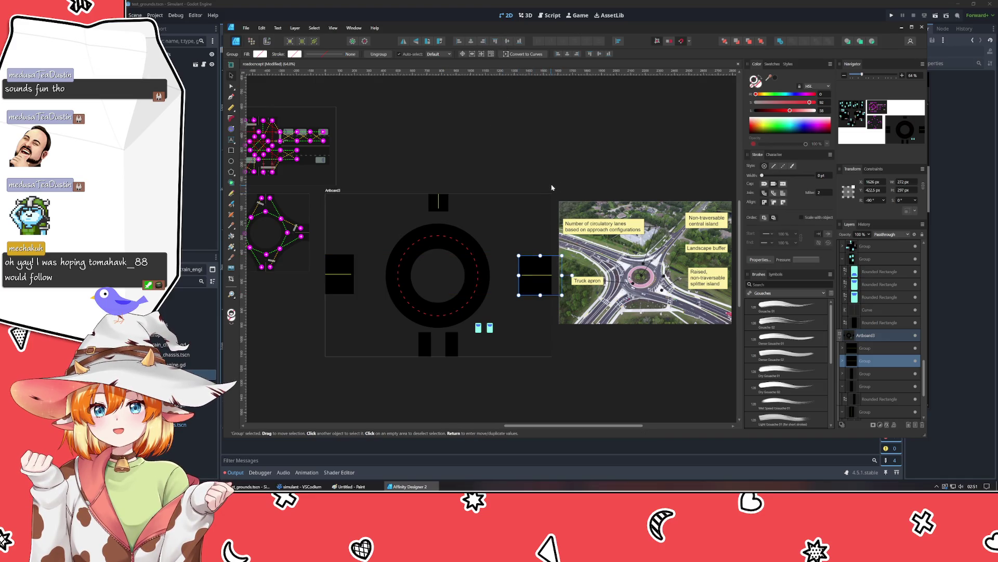
Step: Zoom in on the right stub and nudge it further right toward the artboard edge
{"action": "left_click", "coordinate": [330, 274]}
{"action": "scroll", "coordinate": [882, 196], "scroll_direction": "up", "scroll_amount": 5}
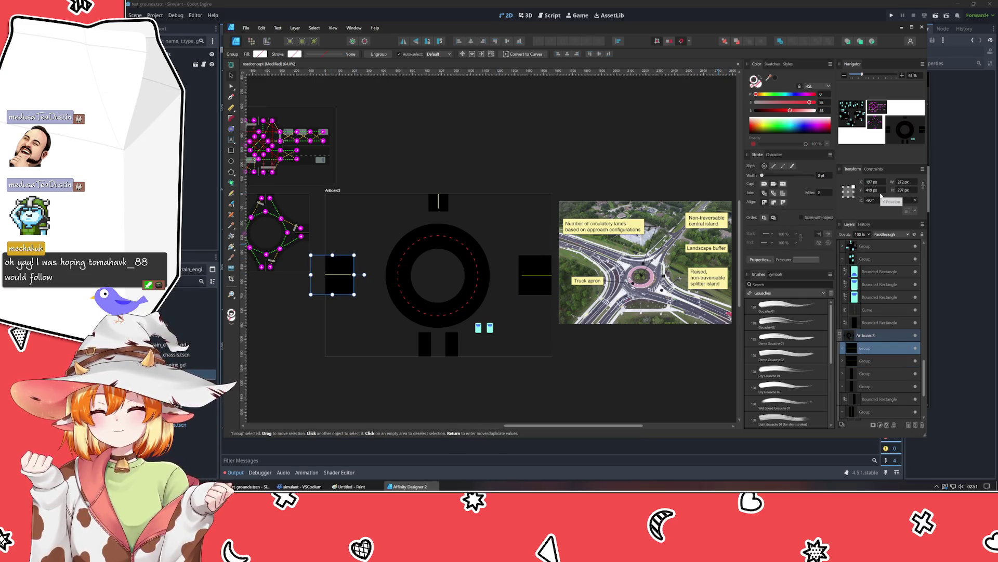
{"action": "left_click", "coordinate": [574, 370]}
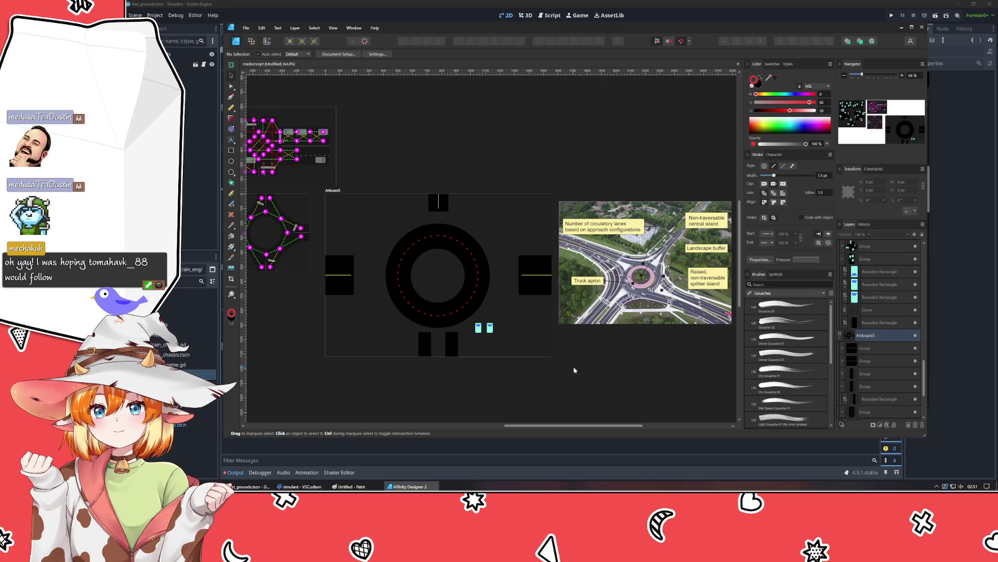
{"action": "mouse_move", "coordinate": [575, 373]}
{"action": "left_mouse_down"}
{"action": "mouse_move", "coordinate": [542, 350]}
{"action": "mouse_move", "coordinate": [569, 363]}
{"action": "left_mouse_up"}
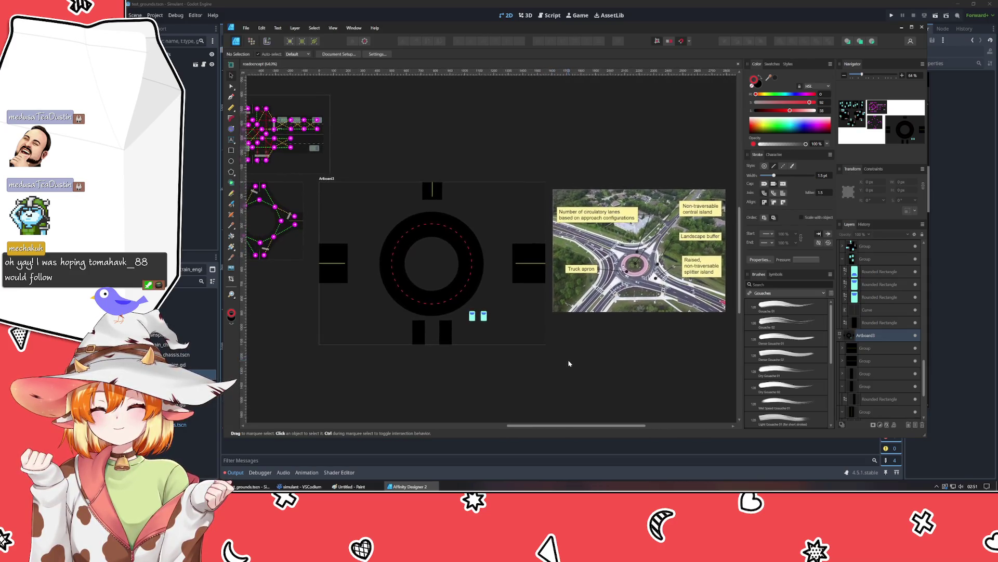
{"action": "scroll", "coordinate": [491, 319], "scroll_direction": "up", "scroll_amount": 3}
{"action": "left_click_drag", "start_coordinate": [523, 310], "coordinate": [394, 314]}
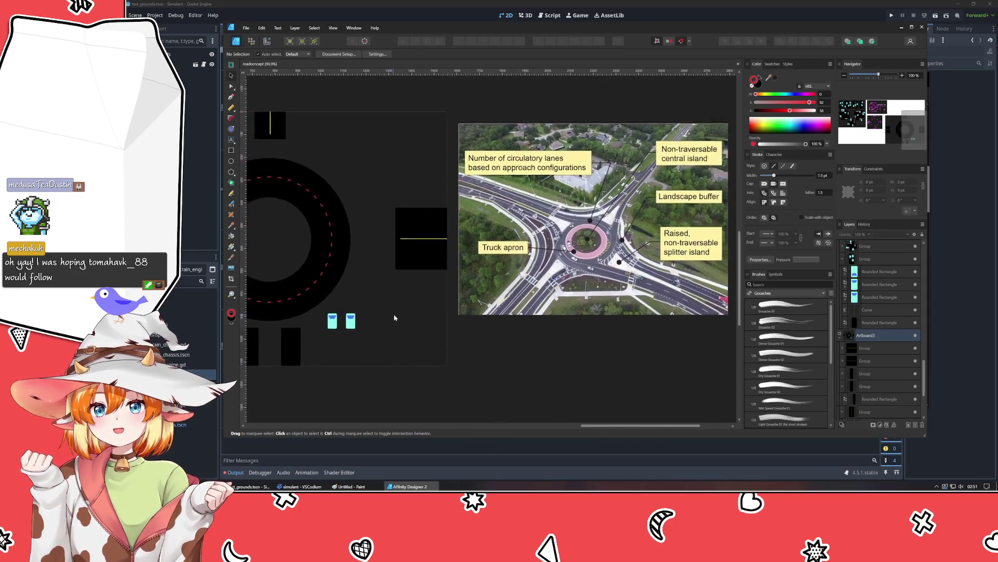
{"action": "left_click", "coordinate": [483, 265]}
{"action": "key", "text": "Right"}
{"action": "key", "text": "Right"}
{"action": "key", "text": "Right"}
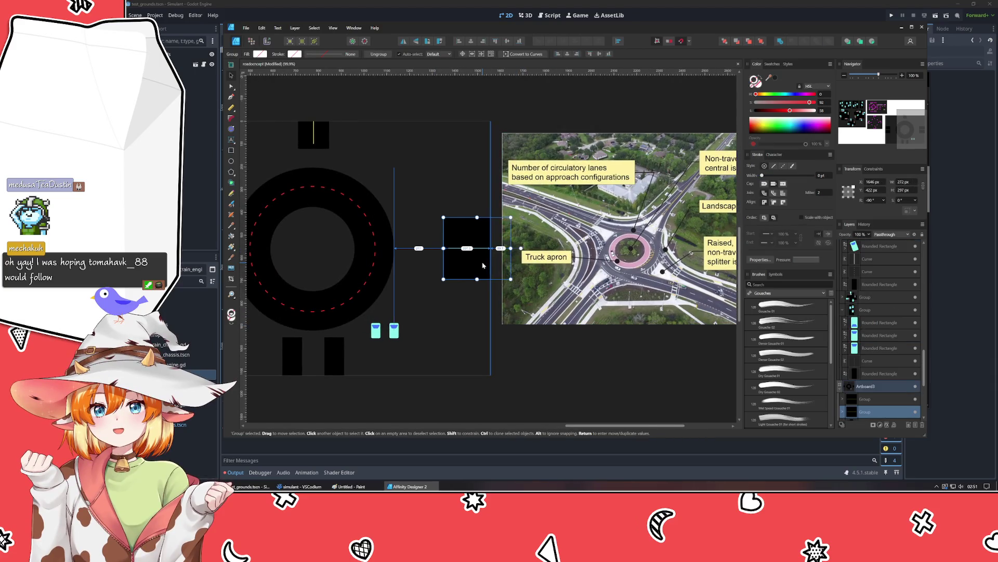
{"action": "left_click", "coordinate": [557, 392]}
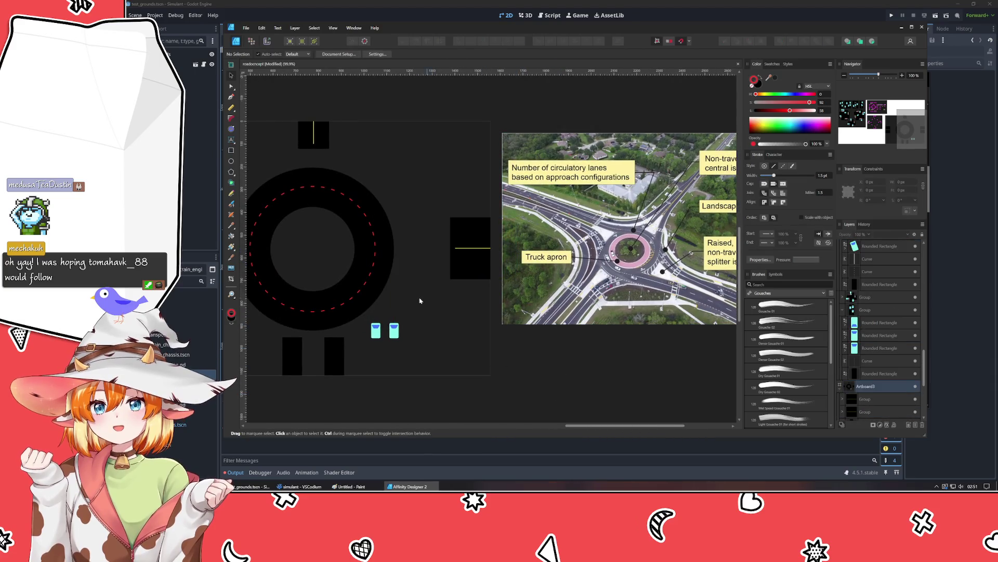
{"action": "left_click", "coordinate": [472, 261]}
{"action": "scroll", "coordinate": [384, 341], "scroll_direction": "right", "scroll_amount": 3}
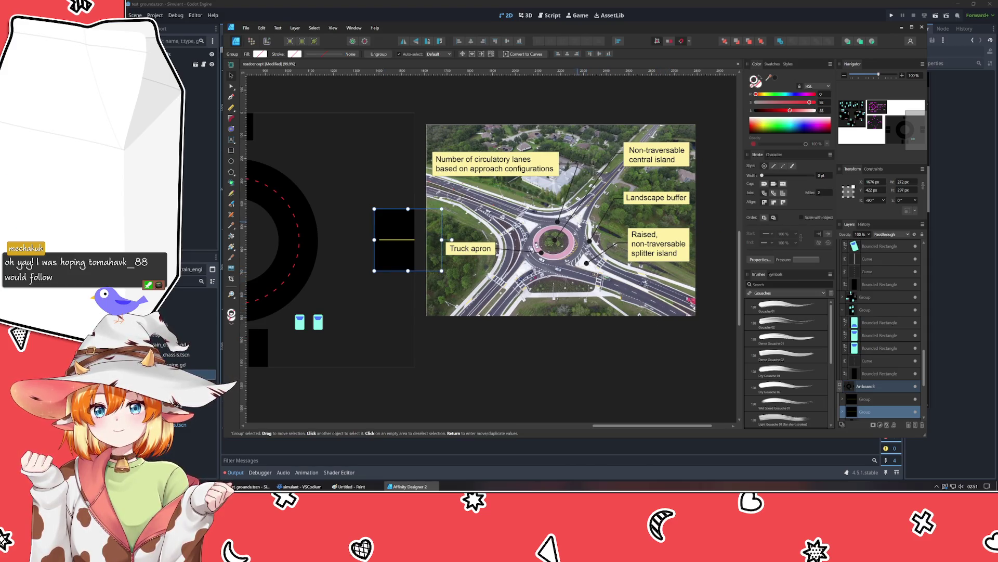
{"action": "scroll", "coordinate": [521, 270], "scroll_direction": "left", "scroll_amount": 15}
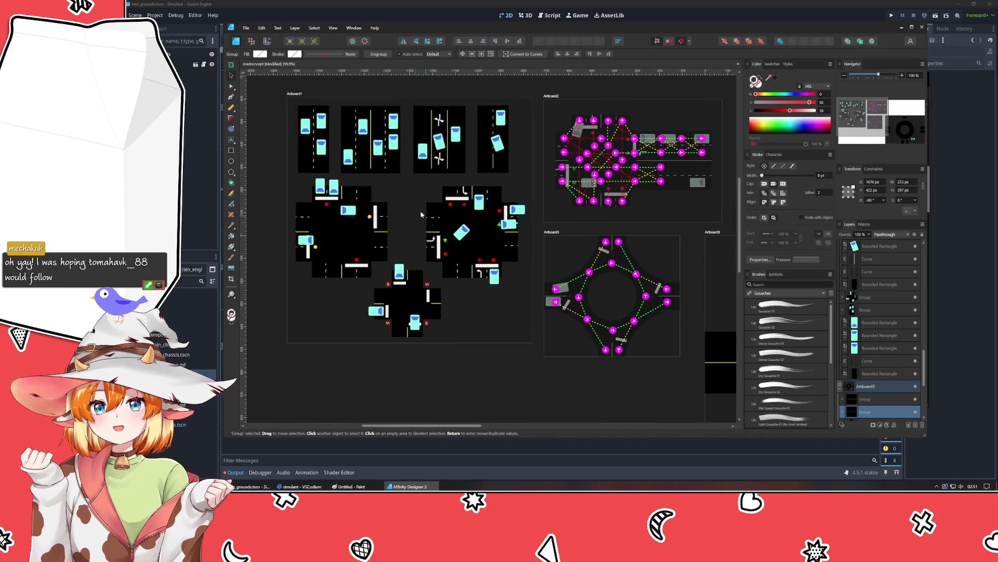
Step: Paste a car-lane group from Artboard1 beside the roundabout, rotate it 90 degrees, then remove it
{"action": "left_click", "coordinate": [370, 140]}
{"action": "mouse_move", "coordinate": [504, 277]}
{"action": "left_mouse_down"}
{"action": "mouse_move", "coordinate": [198, 148]}
{"action": "mouse_move", "coordinate": [117, 141]}
{"action": "left_mouse_up"}
{"action": "key", "text": "ctrl+v"}
{"action": "mouse_move", "coordinate": [477, 236]}
{"action": "left_mouse_down"}
{"action": "mouse_move", "coordinate": [579, 167]}
{"action": "mouse_move", "coordinate": [588, 240]}
{"action": "left_mouse_up"}
{"action": "mouse_move", "coordinate": [588, 185]}
{"action": "left_mouse_down"}
{"action": "mouse_move", "coordinate": [633, 231]}
{"action": "mouse_move", "coordinate": [589, 229]}
{"action": "left_mouse_up"}
{"action": "left_click", "coordinate": [615, 172]}
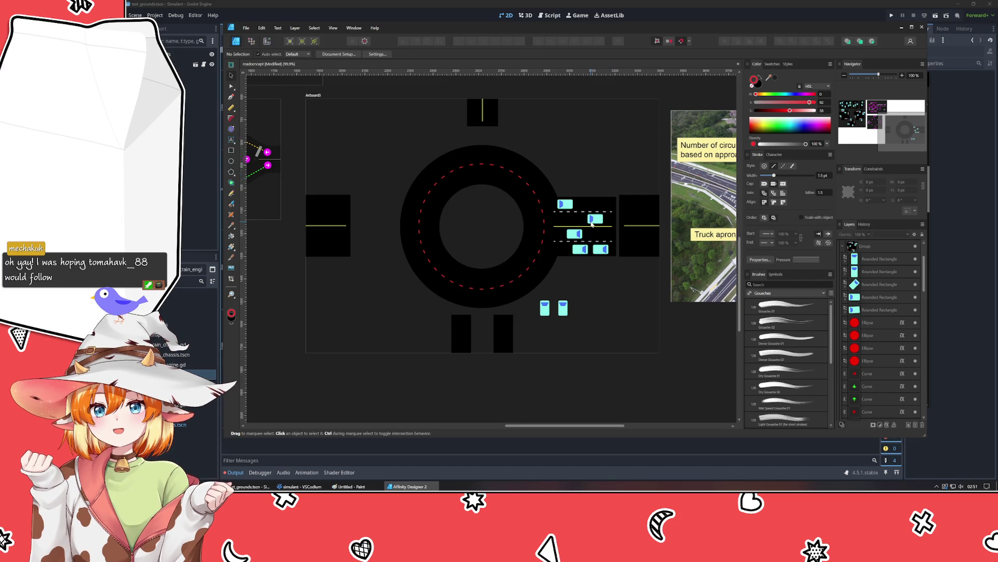
{"action": "left_click", "coordinate": [592, 224]}
{"action": "key", "text": "ctrl+z"}
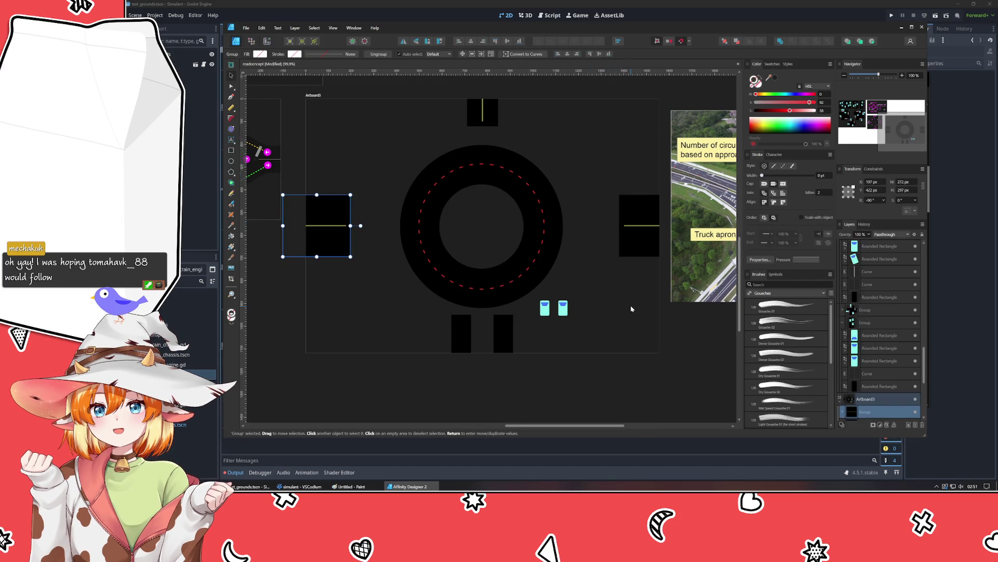
{"action": "left_click", "coordinate": [631, 309]}
{"action": "scroll", "coordinate": [607, 310], "scroll_direction": "up", "scroll_amount": 2}
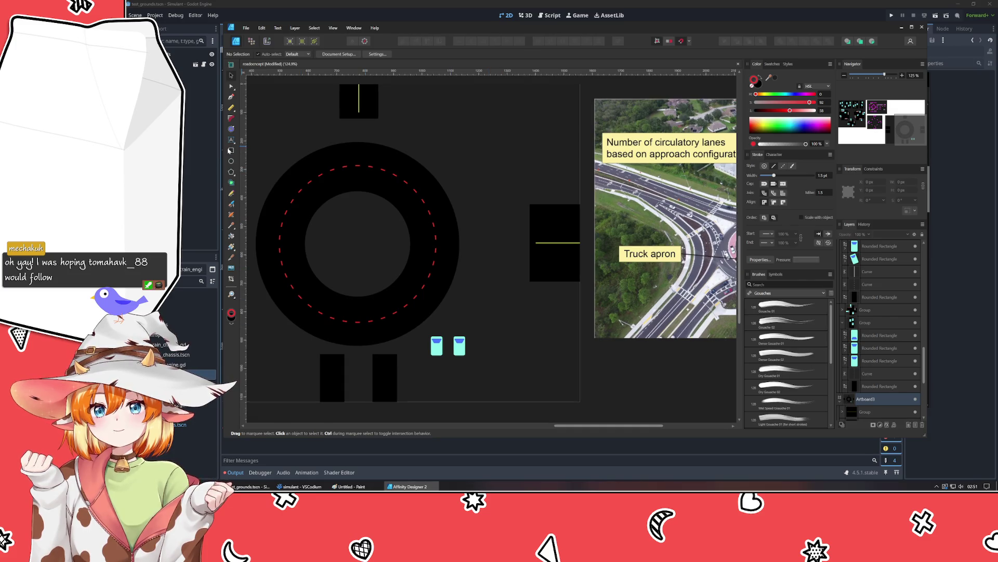
{"action": "left_click", "coordinate": [231, 97]}
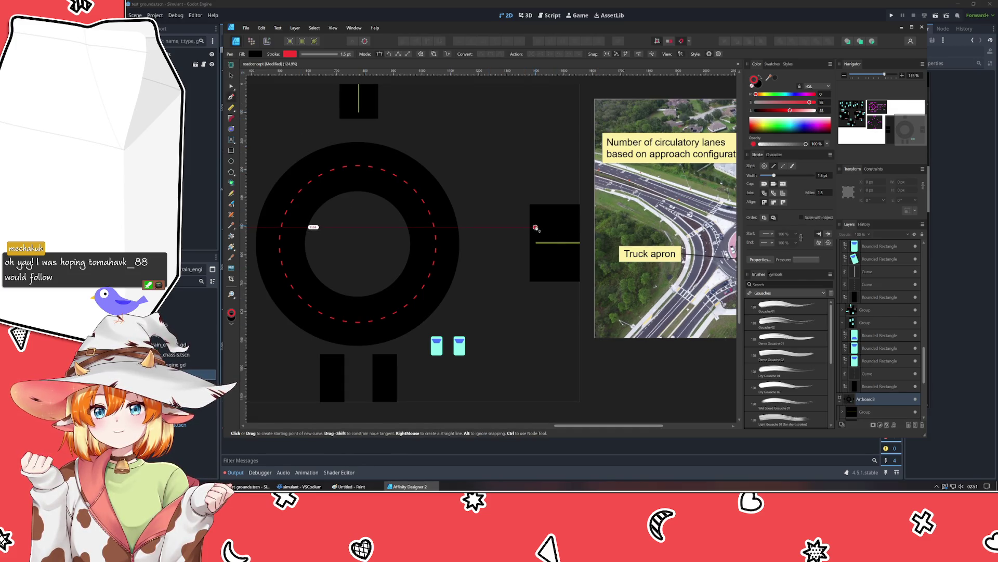
Step: Draw a line across the right stub with a white dashed stroke matching the lane markings
{"action": "left_click", "coordinate": [536, 224]}
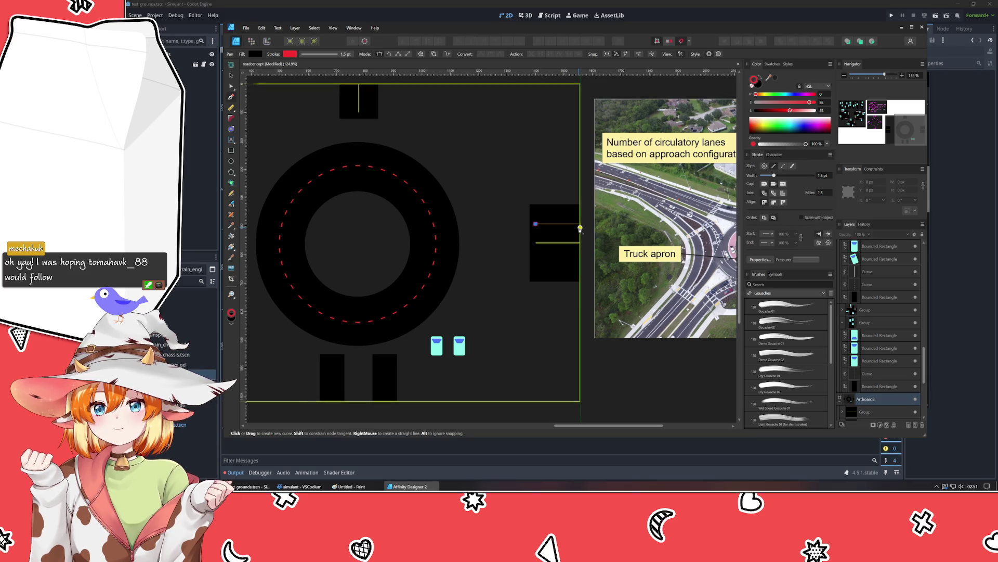
{"action": "left_click", "coordinate": [580, 225]}
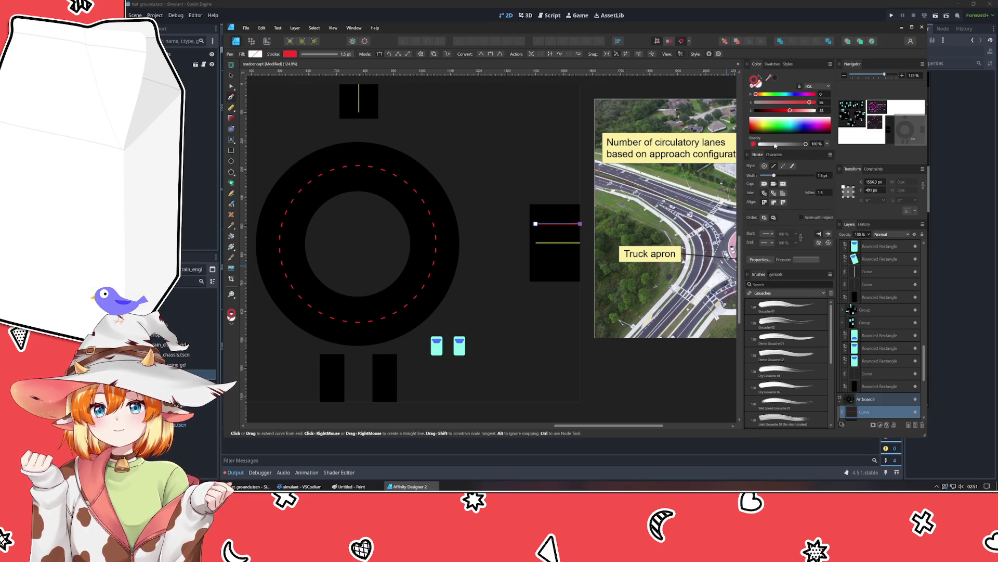
{"action": "left_click_drag", "start_coordinate": [809, 111], "coordinate": [816, 110]}
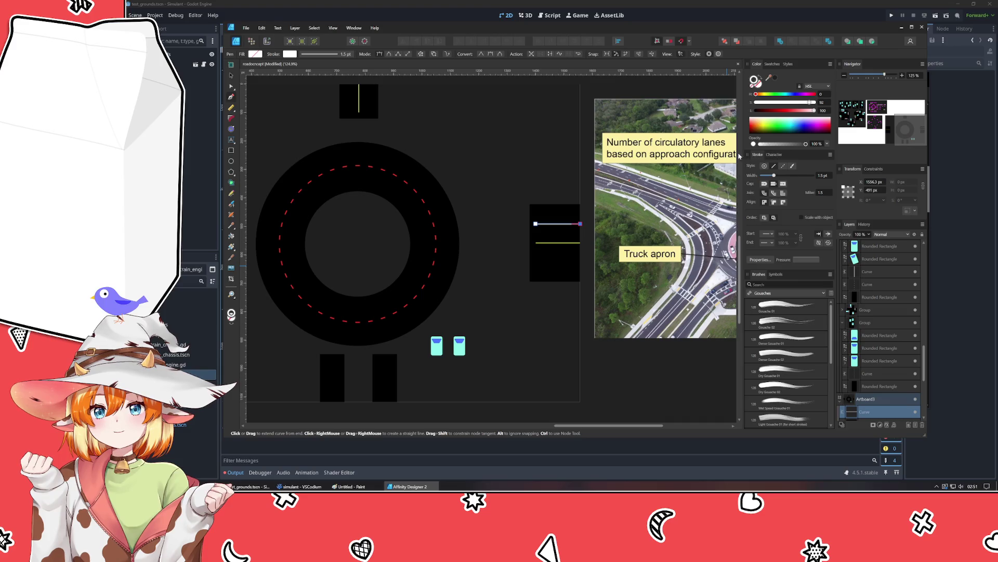
{"action": "scroll", "coordinate": [530, 197], "scroll_direction": "left", "scroll_amount": 10}
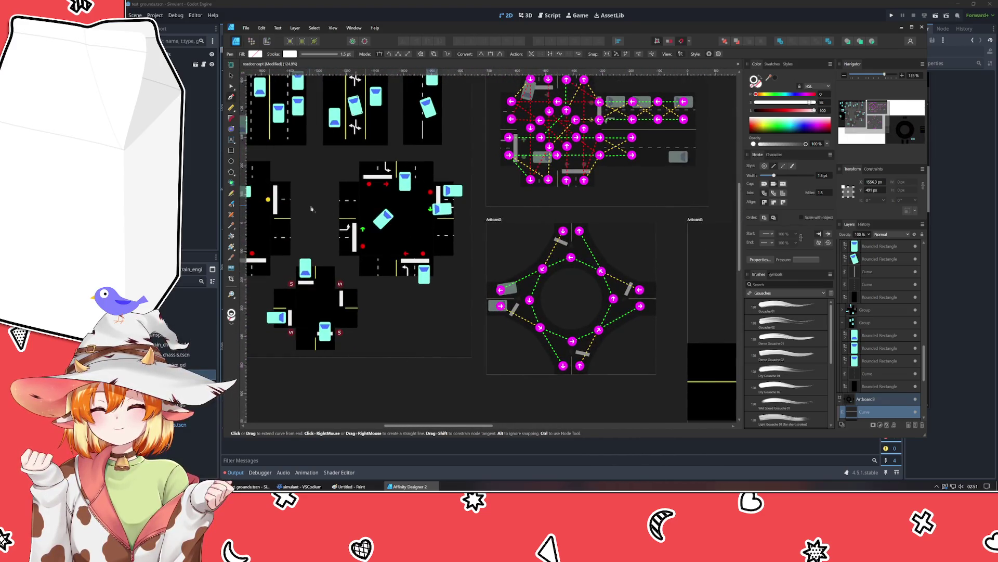
{"action": "scroll", "coordinate": [310, 208], "scroll_direction": "left", "scroll_amount": 3}
{"action": "left_click_drag", "start_coordinate": [768, 82], "coordinate": [468, 246]}
{"action": "scroll", "coordinate": [316, 261], "scroll_direction": "right", "scroll_amount": 10}
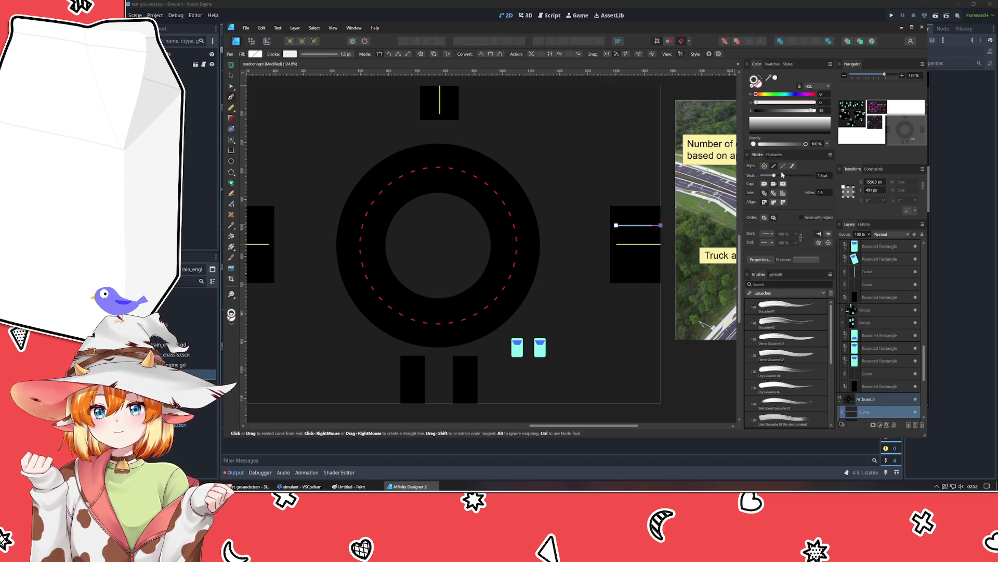
{"action": "left_click", "coordinate": [783, 165]}
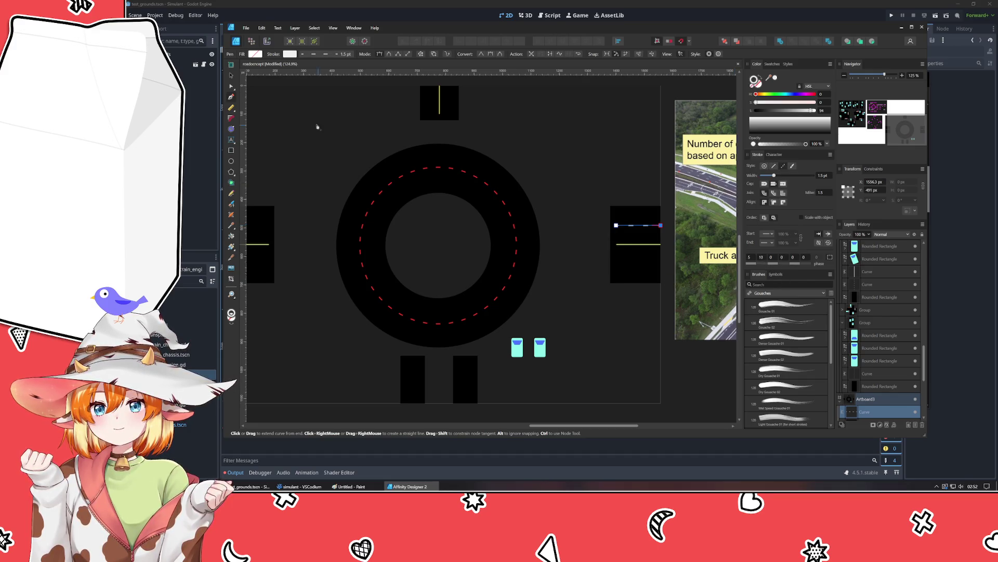
Step: Duplicate the dashed lane line lower in the right stub, below the centre line
{"action": "left_click", "coordinate": [232, 77]}
{"action": "left_click", "coordinate": [554, 147]}
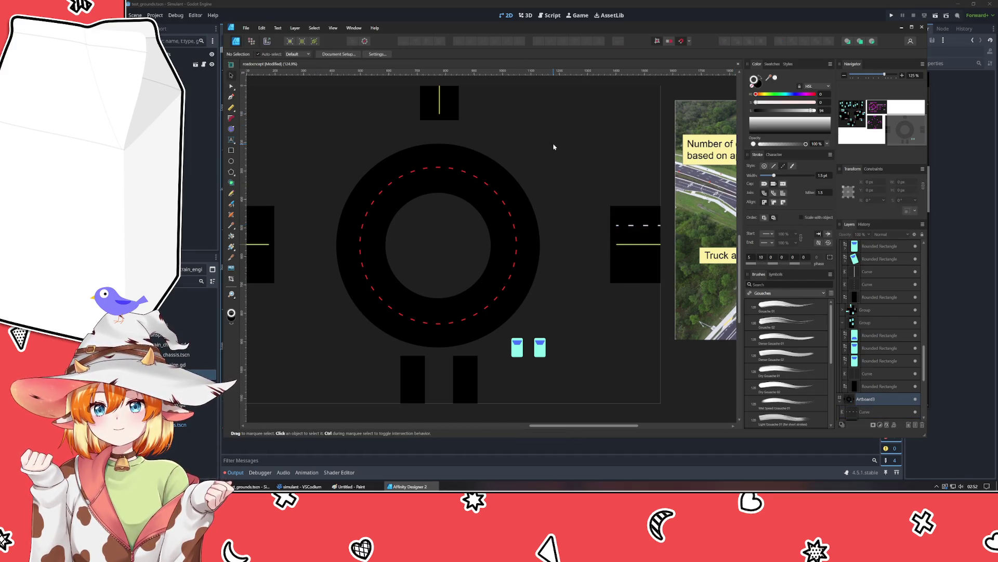
{"action": "left_click", "coordinate": [631, 225]}
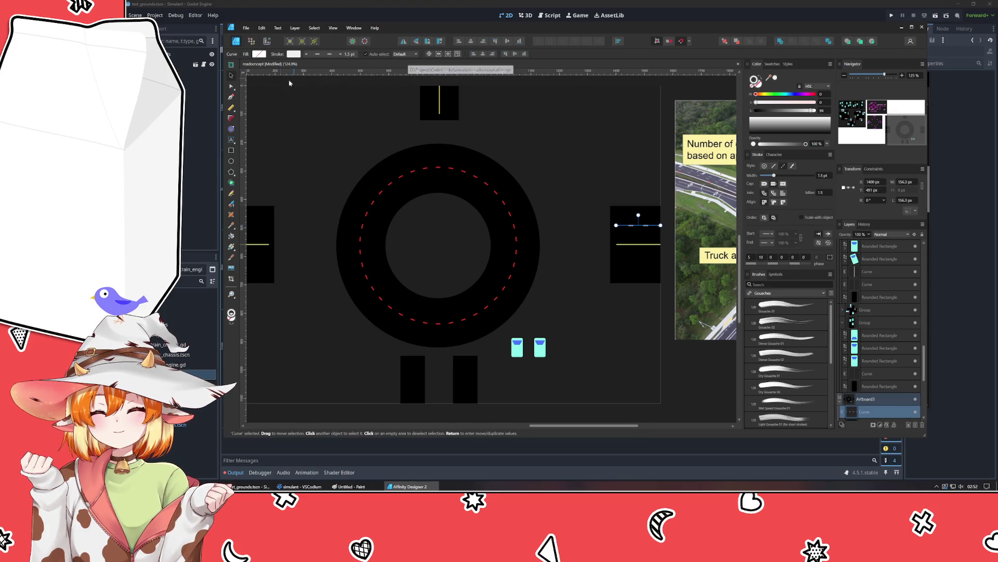
{"action": "key", "text": "a"}
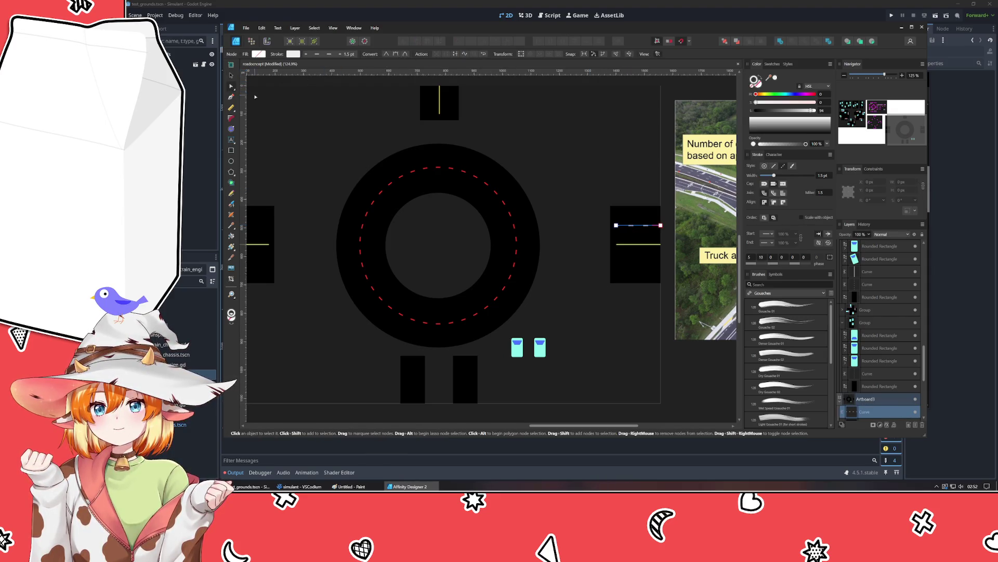
{"action": "left_click", "coordinate": [232, 99]}
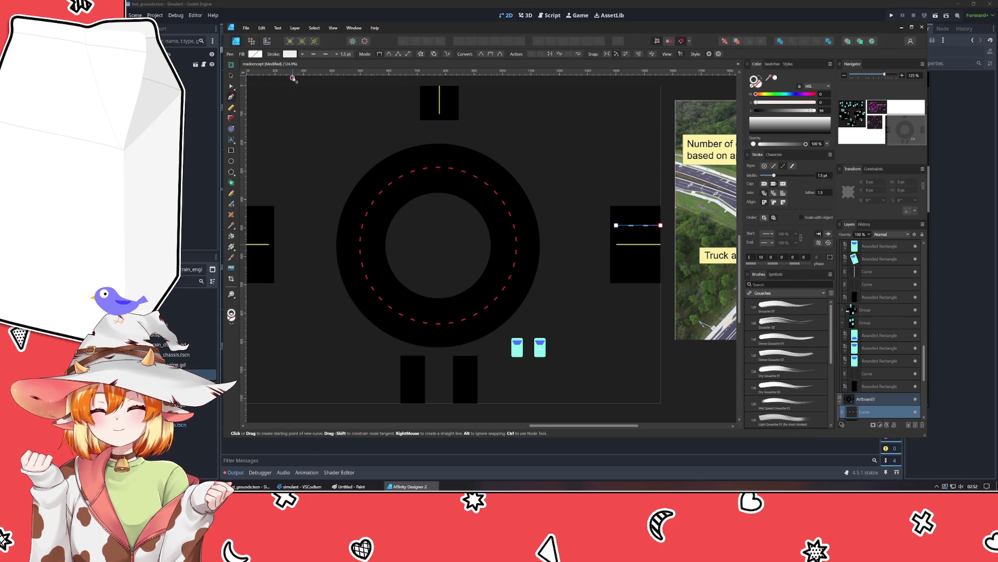
{"action": "left_click", "coordinate": [232, 88]}
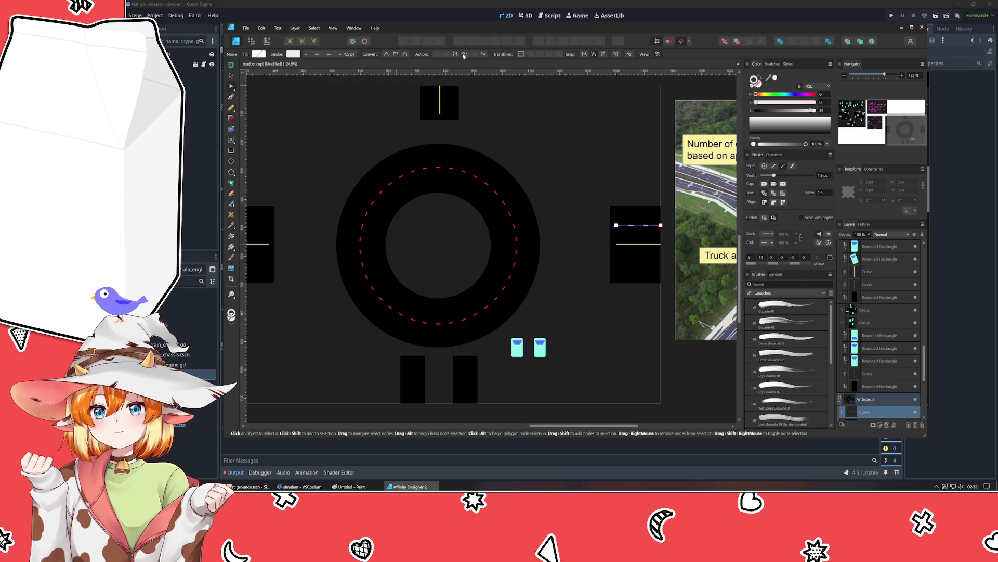
{"action": "left_click", "coordinate": [231, 75]}
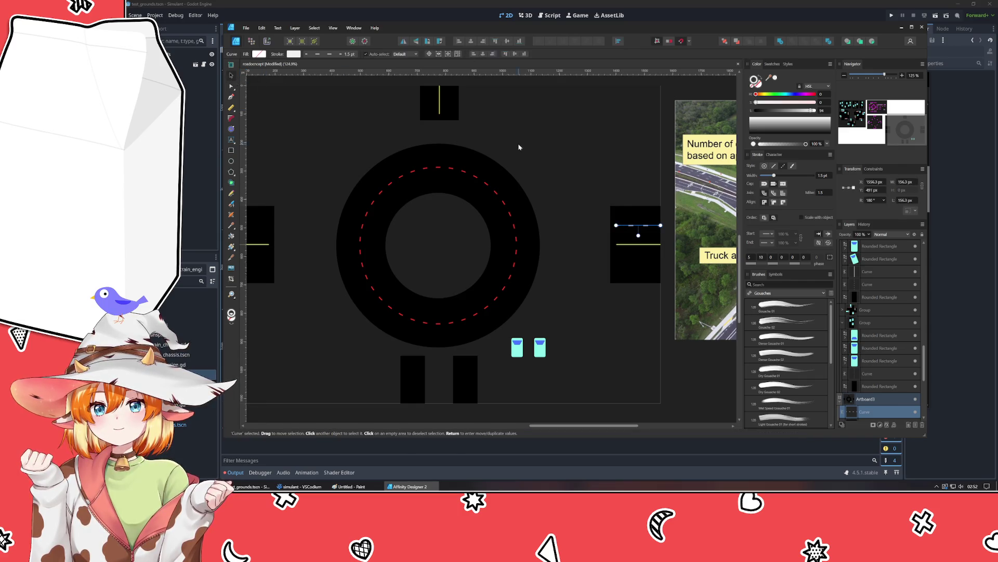
{"action": "left_click", "coordinate": [501, 145]}
{"action": "left_click", "coordinate": [641, 226]}
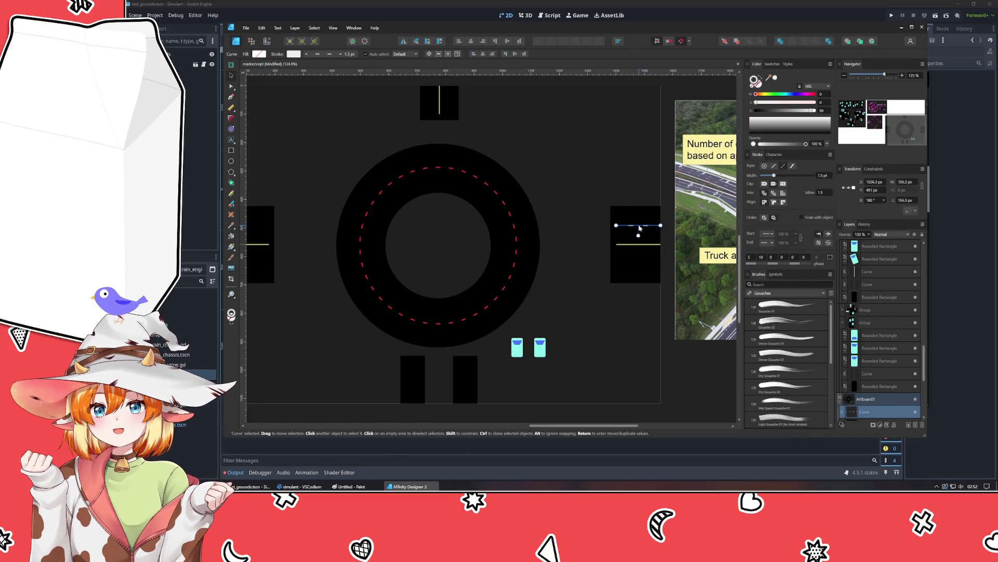
{"action": "left_click_drag", "start_coordinate": [640, 227], "coordinate": [639, 267]}
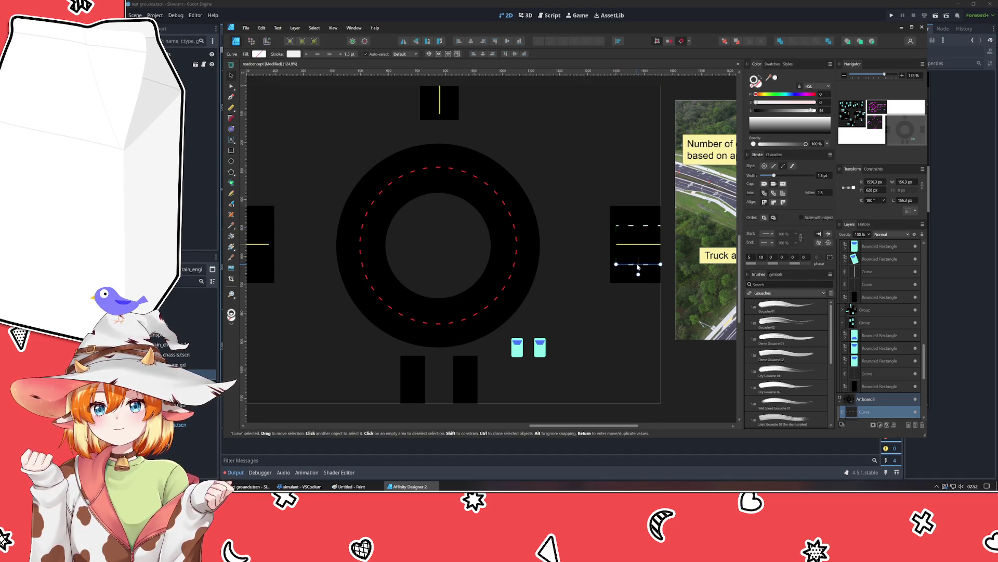
{"action": "left_click", "coordinate": [627, 307]}
Step: Move the upper lane line into the left stub and duplicate it below the centre line there
{"action": "scroll", "coordinate": [558, 319], "scroll_direction": "left", "scroll_amount": 3}
{"action": "left_click", "coordinate": [509, 232]}
{"action": "left_click_drag", "start_coordinate": [718, 236], "coordinate": [328, 252]}
{"action": "left_click", "coordinate": [349, 334]}
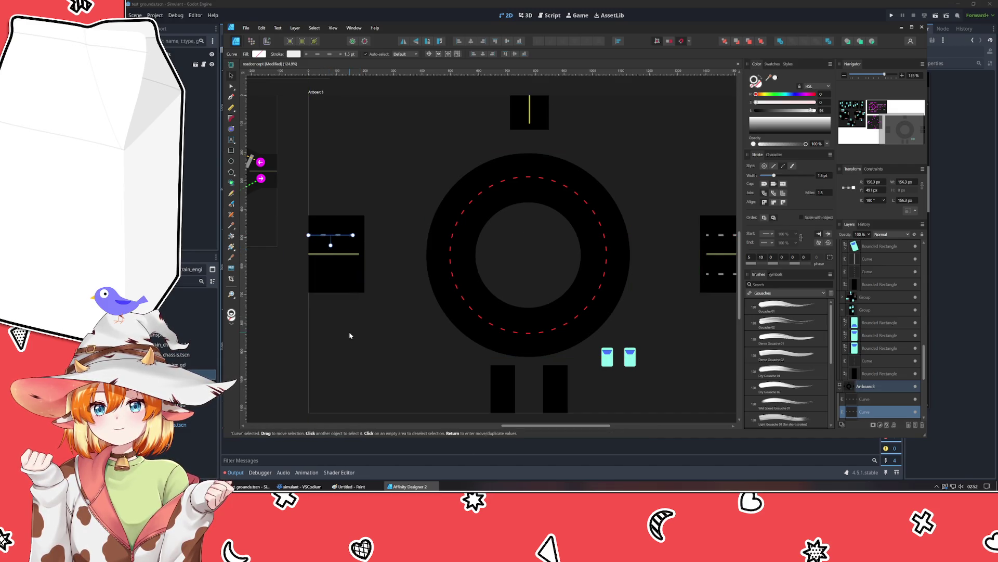
{"action": "left_click", "coordinate": [327, 235]}
{"action": "left_click", "coordinate": [326, 236]}
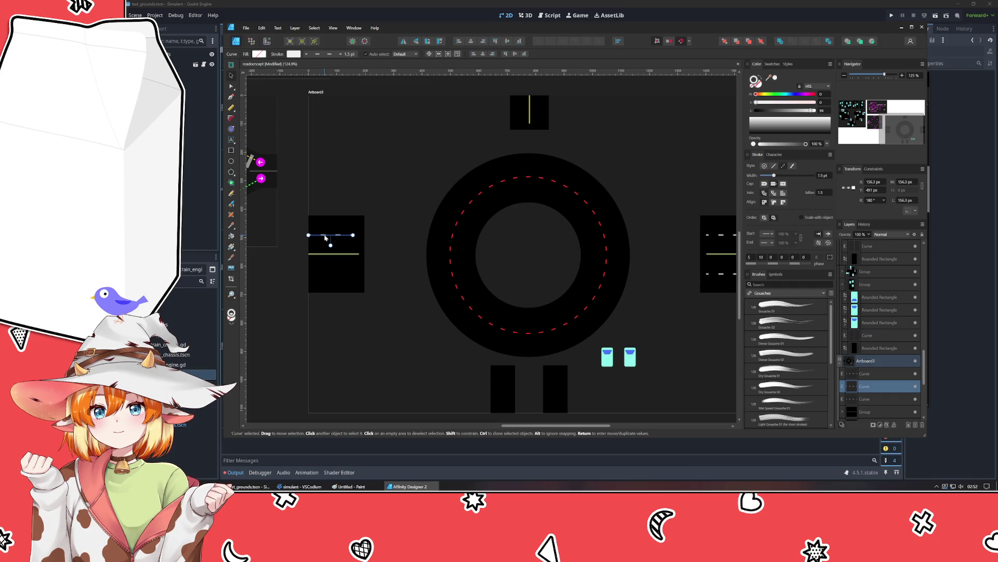
{"action": "left_click_drag", "start_coordinate": [326, 237], "coordinate": [326, 276]}
{"action": "left_click", "coordinate": [350, 350]}
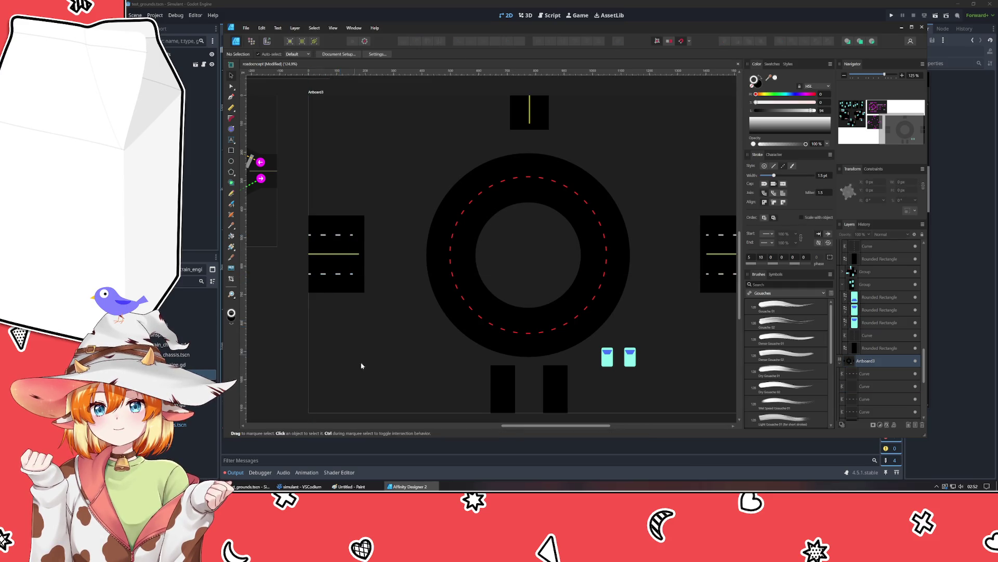
{"action": "scroll", "coordinate": [349, 350], "scroll_direction": "right", "scroll_amount": 3}
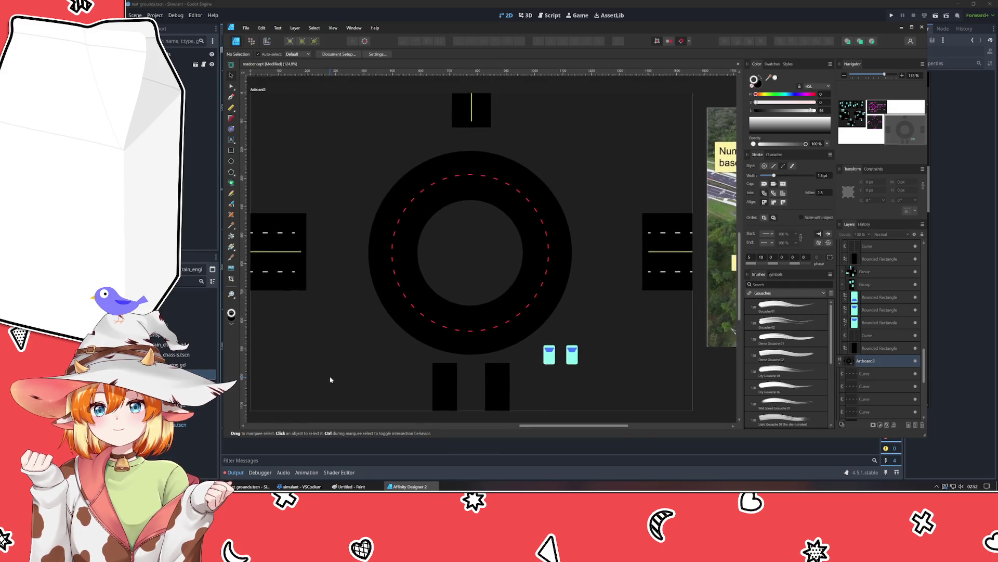
{"action": "scroll", "coordinate": [330, 380], "scroll_direction": "down", "scroll_amount": 1}
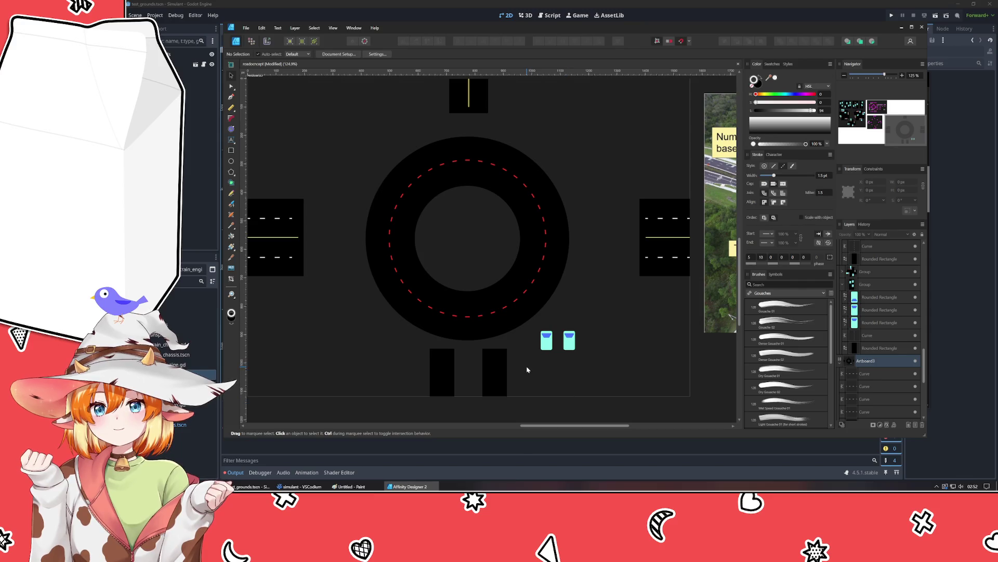
{"action": "left_click", "coordinate": [231, 97]}
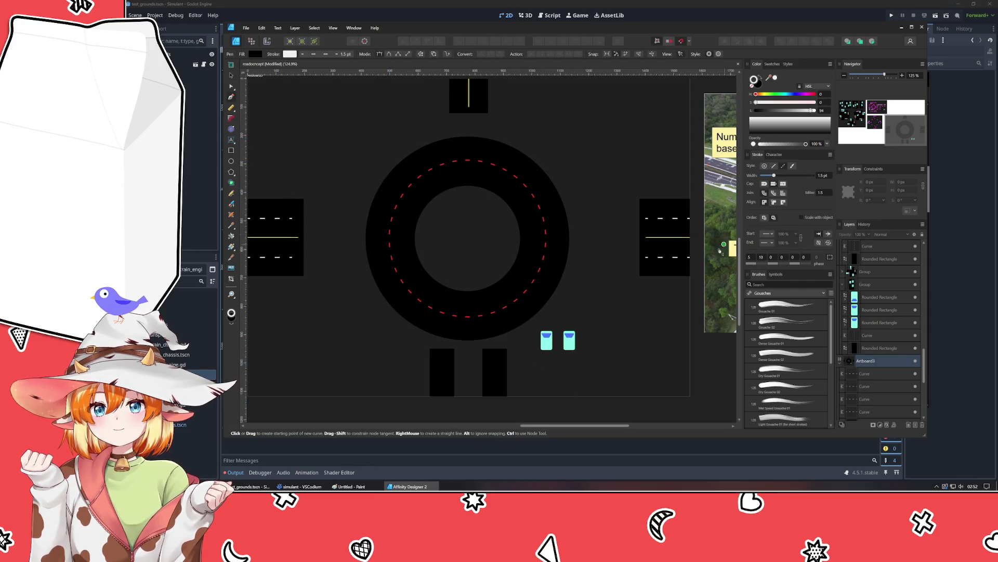
Step: Draw a curved connector from the ring's bottom-right to the right stub with a solid black 65 pt stroke
{"action": "left_click", "coordinate": [499, 310]}
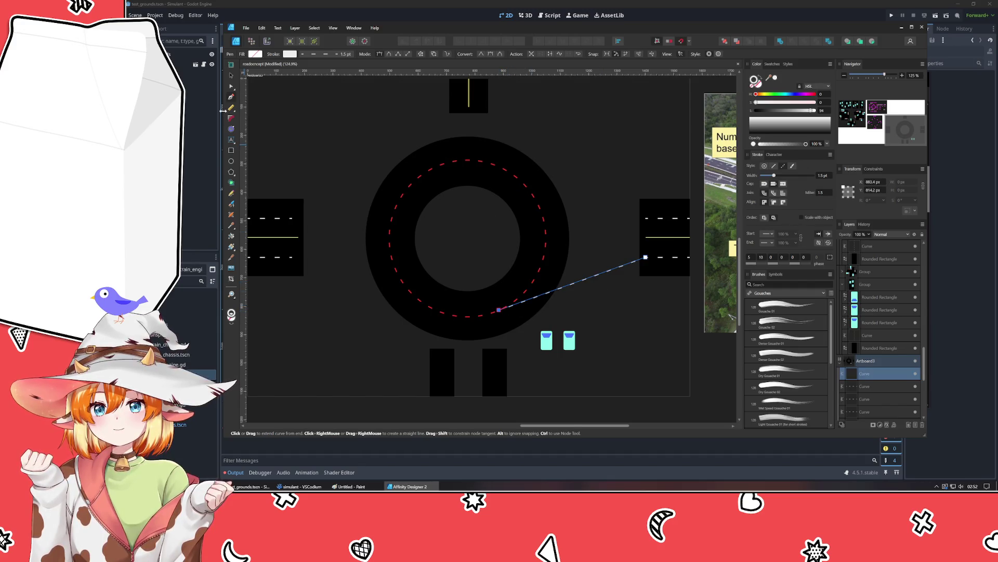
{"action": "left_click", "coordinate": [232, 76]}
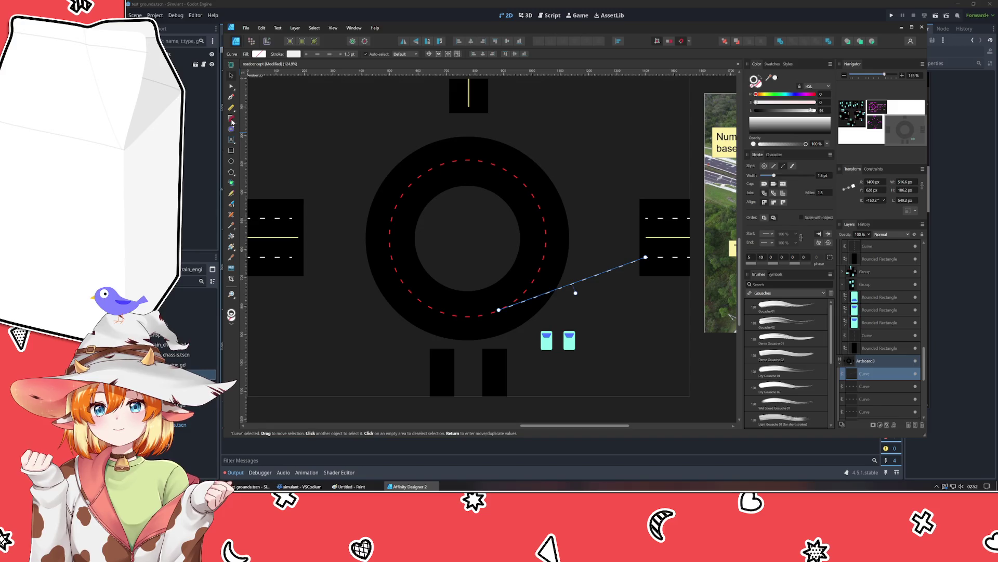
{"action": "left_click", "coordinate": [232, 86]}
{"action": "mouse_move", "coordinate": [582, 280]}
{"action": "left_mouse_down"}
{"action": "mouse_move", "coordinate": [592, 256]}
{"action": "mouse_move", "coordinate": [599, 262]}
{"action": "mouse_move", "coordinate": [546, 285]}
{"action": "left_mouse_up"}
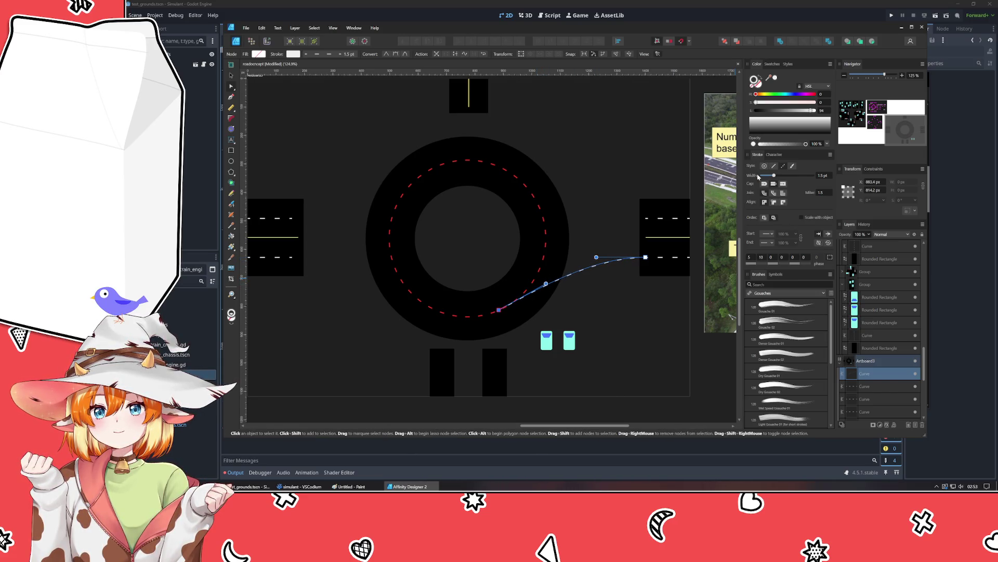
{"action": "left_click", "coordinate": [772, 165]}
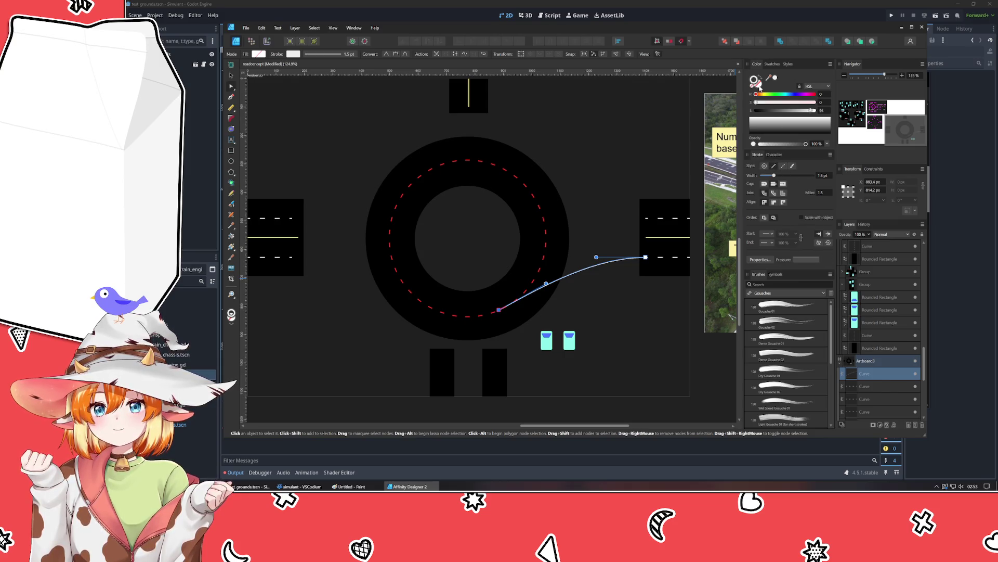
{"action": "left_click", "coordinate": [764, 116]}
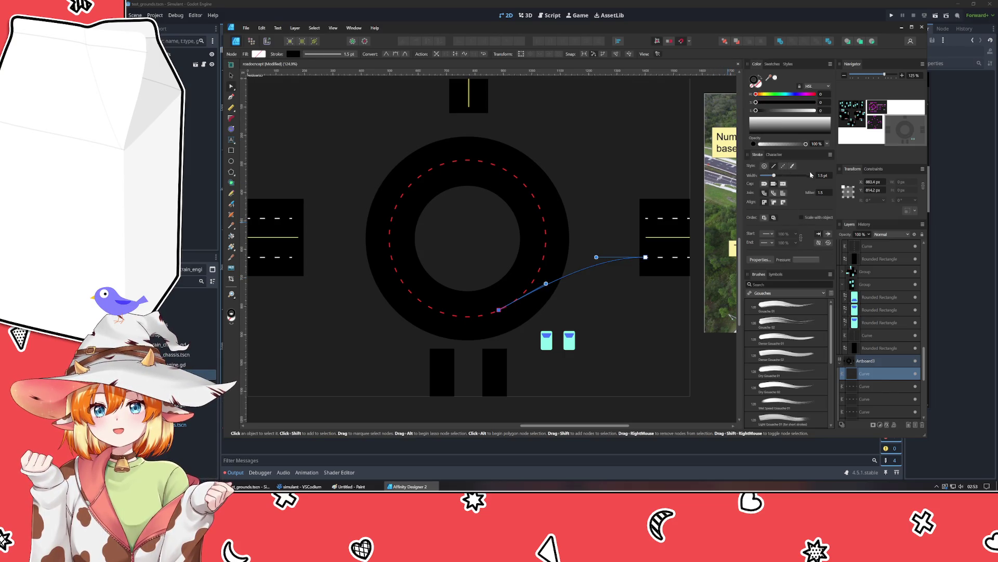
{"action": "left_click_drag", "start_coordinate": [766, 178], "coordinate": [809, 184]}
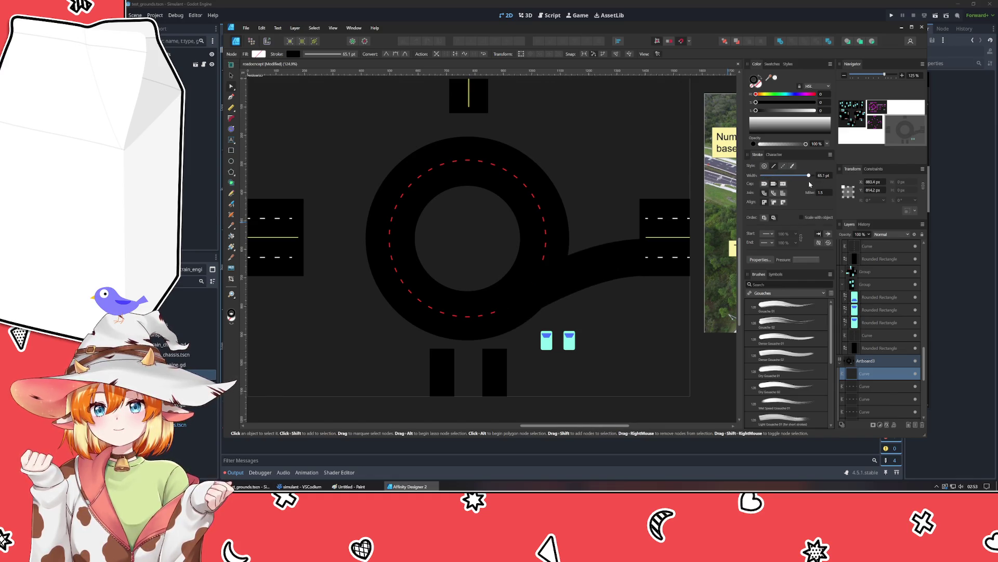
{"action": "type", "text": "65"}
{"action": "key", "text": "Return"}
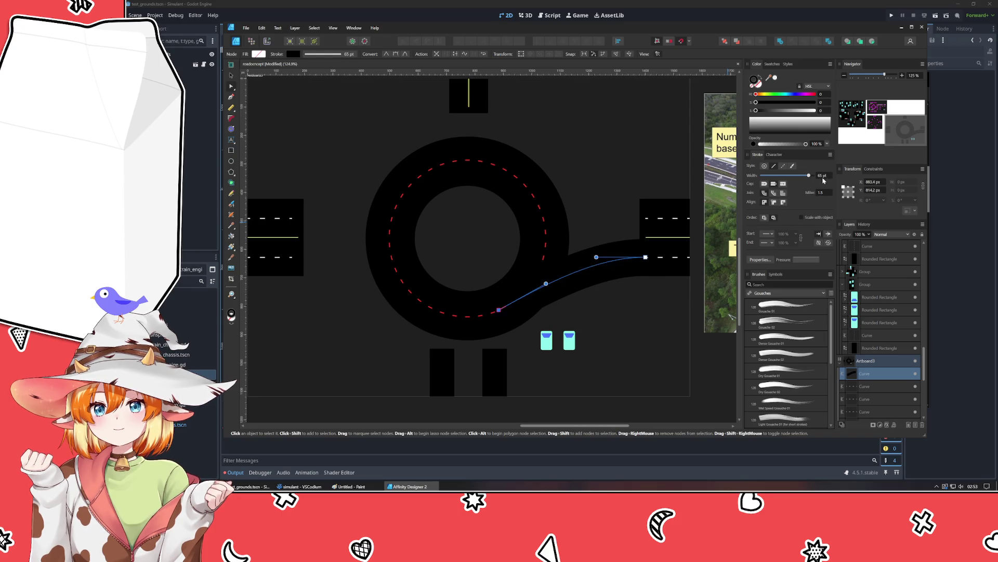
Step: Adjust the connector's end nodes so it starts on the ring and bends smoothly into the stub
{"action": "scroll", "coordinate": [650, 271], "scroll_direction": "up", "scroll_amount": 5}
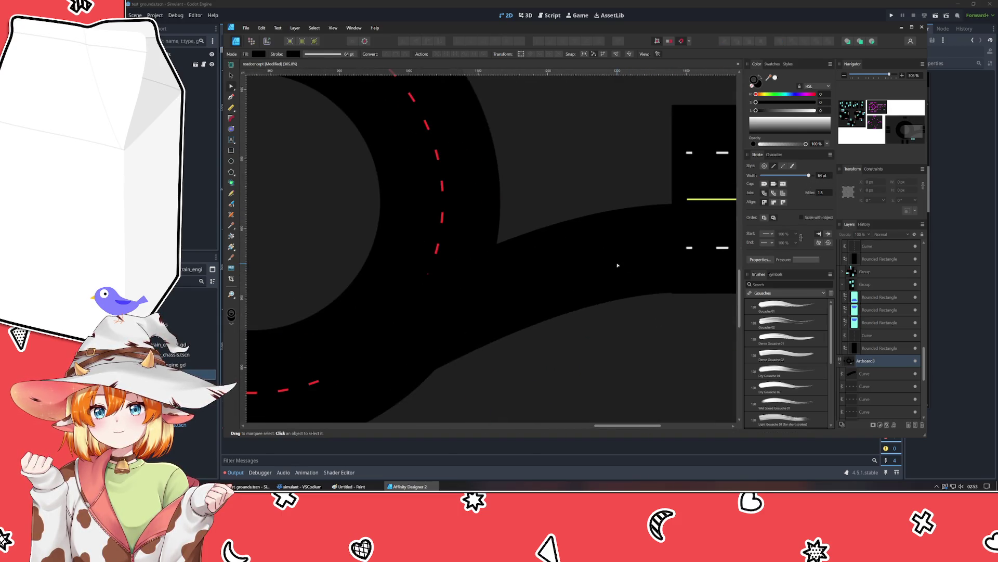
{"action": "left_click", "coordinate": [611, 254]}
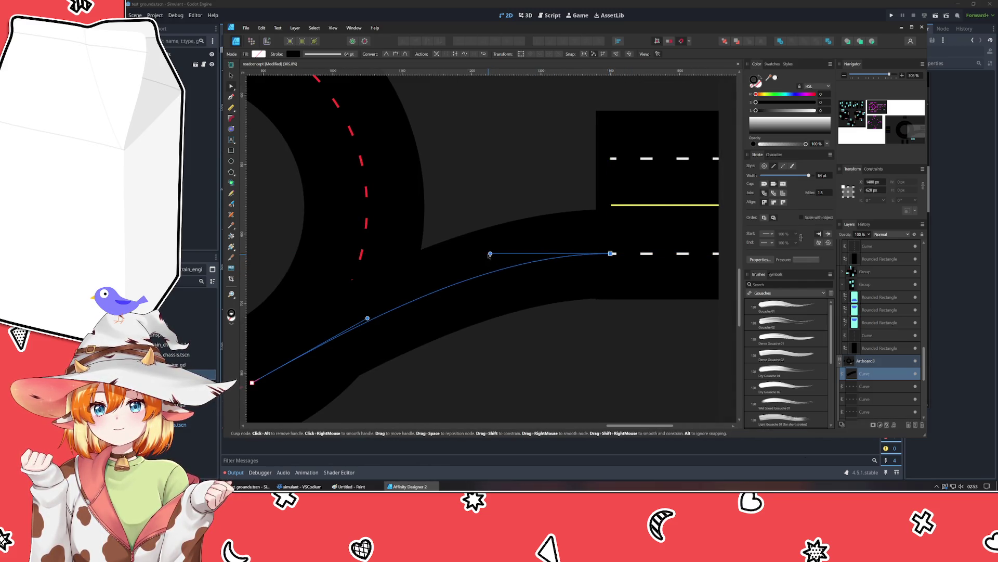
{"action": "mouse_move", "coordinate": [490, 254]}
{"action": "left_mouse_down"}
{"action": "mouse_move", "coordinate": [566, 255]}
{"action": "mouse_move", "coordinate": [530, 252]}
{"action": "mouse_move", "coordinate": [555, 254]}
{"action": "left_mouse_up"}
{"action": "left_click", "coordinate": [606, 367]}
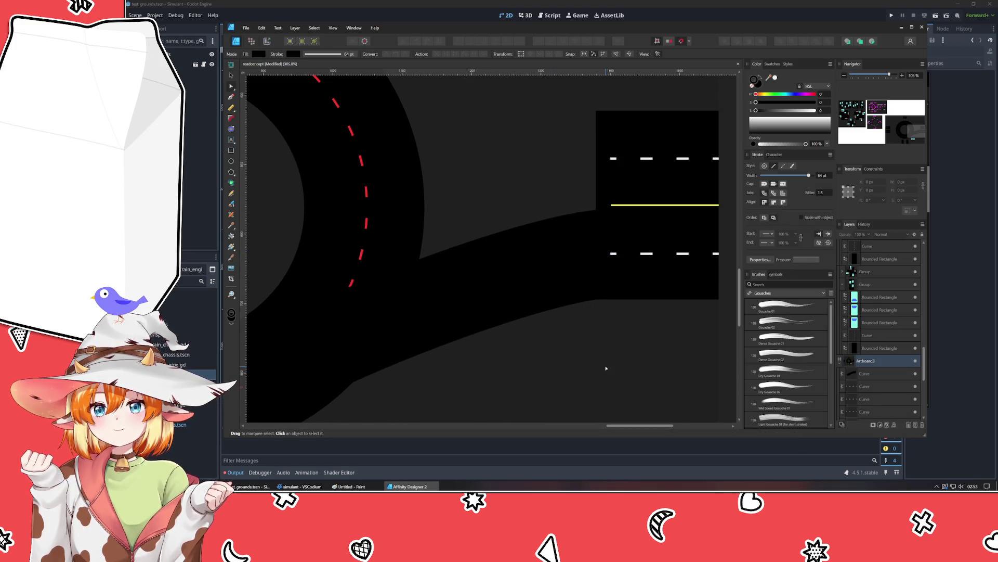
{"action": "scroll", "coordinate": [537, 347], "scroll_direction": "down", "scroll_amount": 3}
{"action": "scroll", "coordinate": [567, 350], "scroll_direction": "up", "scroll_amount": 2}
{"action": "scroll", "coordinate": [523, 334], "scroll_direction": "up", "scroll_amount": 1}
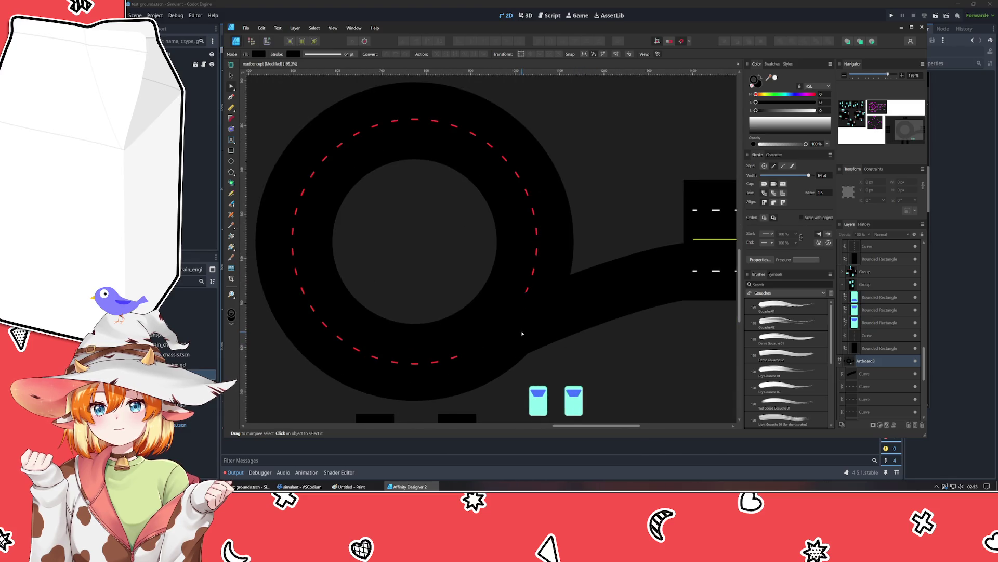
{"action": "left_click", "coordinate": [520, 334]}
{"action": "left_click", "coordinate": [622, 367]}
{"action": "left_click", "coordinate": [463, 353]}
{"action": "left_click_drag", "start_coordinate": [463, 353], "coordinate": [481, 346]}
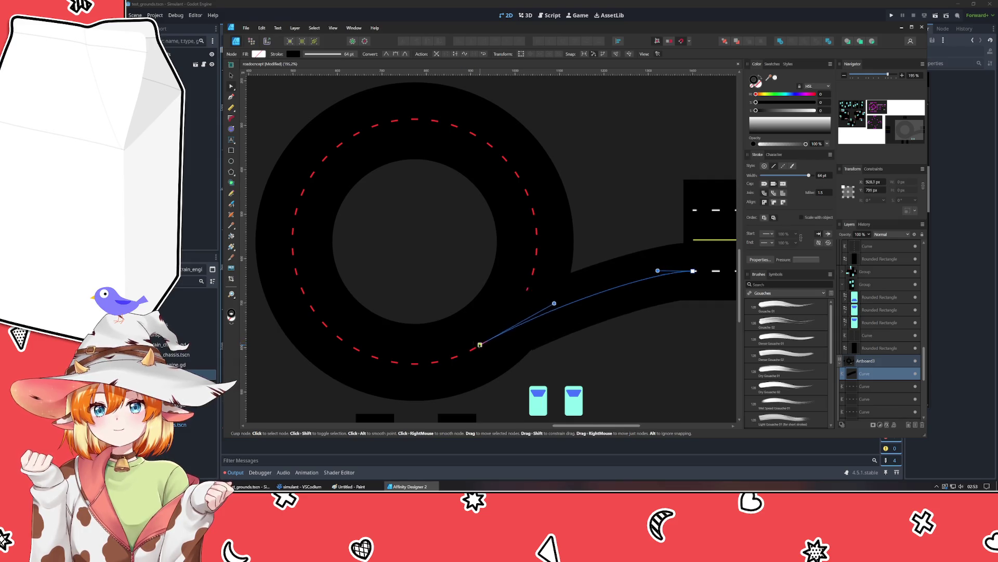
{"action": "mouse_move", "coordinate": [556, 306]}
{"action": "left_mouse_down"}
{"action": "mouse_move", "coordinate": [558, 291]}
{"action": "mouse_move", "coordinate": [539, 296]}
{"action": "left_mouse_up"}
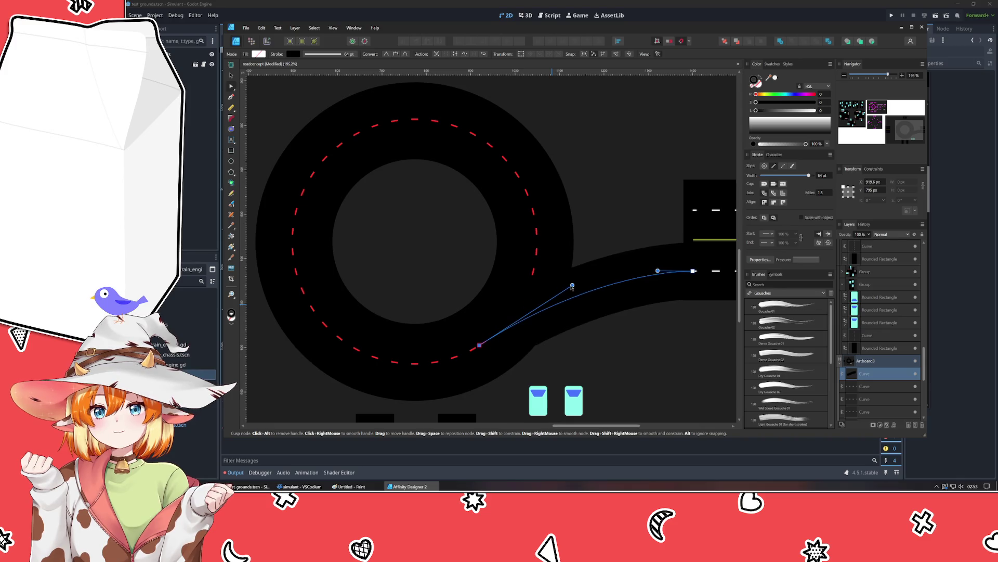
{"action": "left_click", "coordinate": [604, 214]}
Step: Pan across to the aerial roundabout reference photo with its labelled callouts
{"action": "scroll", "coordinate": [518, 274], "scroll_direction": "right", "scroll_amount": 3}
{"action": "scroll", "coordinate": [518, 274], "scroll_direction": "left", "scroll_amount": 3}
{"action": "scroll", "coordinate": [541, 290], "scroll_direction": "up", "scroll_amount": 2}
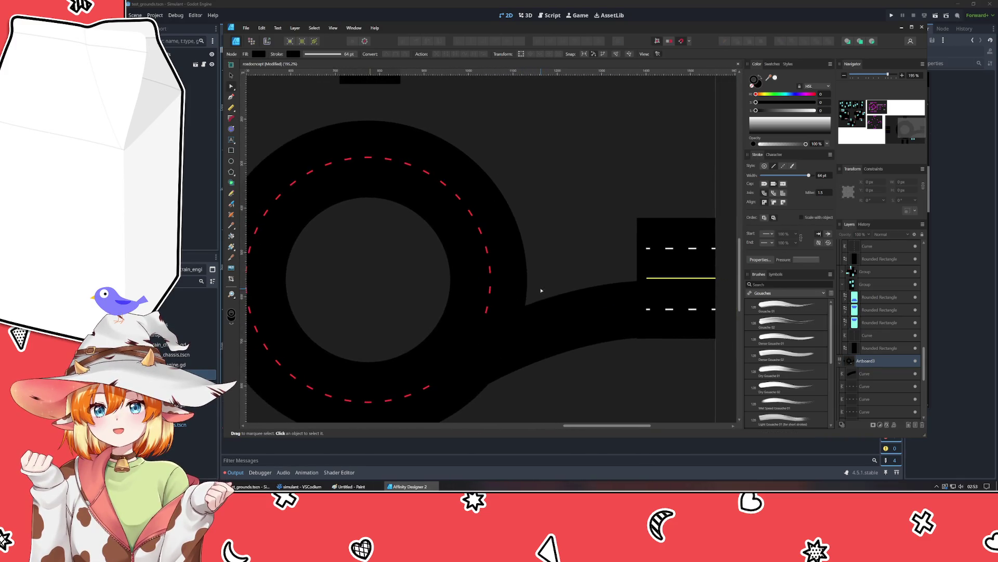
{"action": "scroll", "coordinate": [537, 260], "scroll_direction": "right", "scroll_amount": 10}
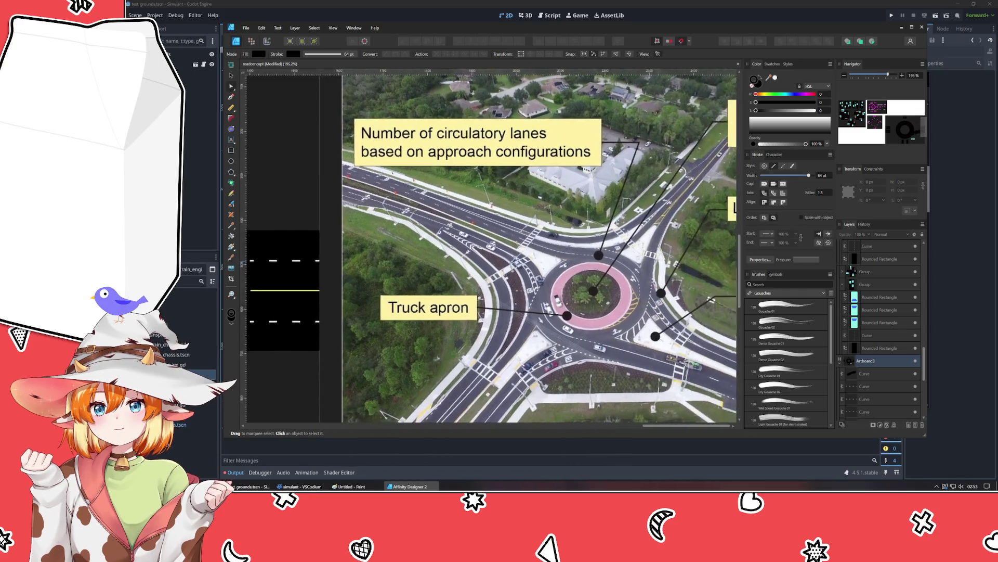
{"action": "scroll", "coordinate": [489, 245], "scroll_direction": "right", "scroll_amount": 2}
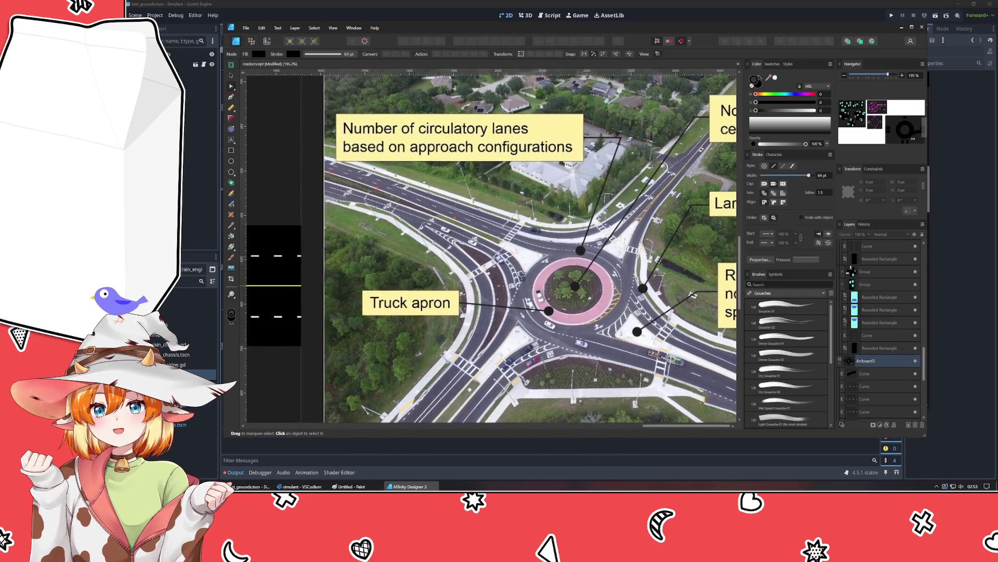
{"action": "scroll", "coordinate": [489, 245], "scroll_direction": "right", "scroll_amount": 3}
{"action": "scroll", "coordinate": [489, 245], "scroll_direction": "down", "scroll_amount": 2}
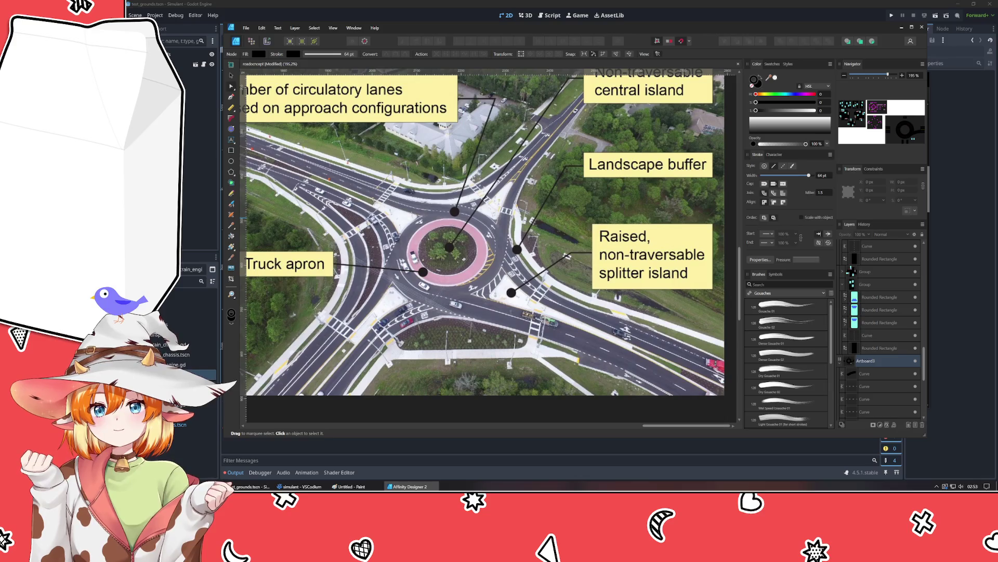
{"action": "scroll", "coordinate": [489, 245], "scroll_direction": "up", "scroll_amount": 2}
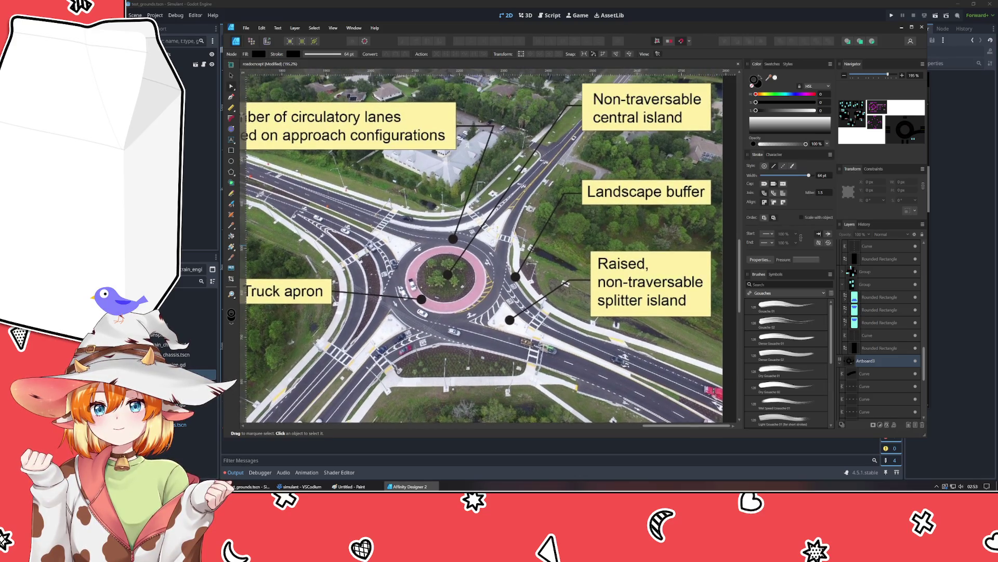